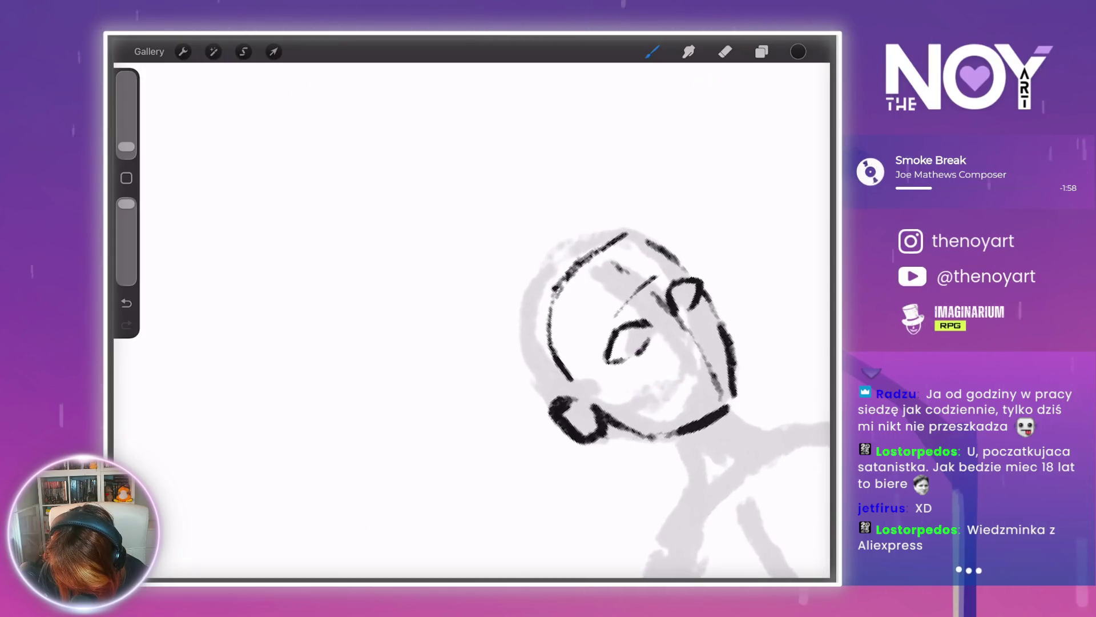
# - Resize the eraser, then rotate and zoom the canvas to a comfortable angle on the head sketch
pyautogui.moveTo(628, 337)
pyautogui.mouseDown()
pyautogui.moveTo(600, 354)
pyautogui.moveTo(571, 320)
pyautogui.moveTo(630, 296)
pyautogui.moveTo(611, 289)
pyautogui.moveTo(565, 314)
pyautogui.mouseUp()
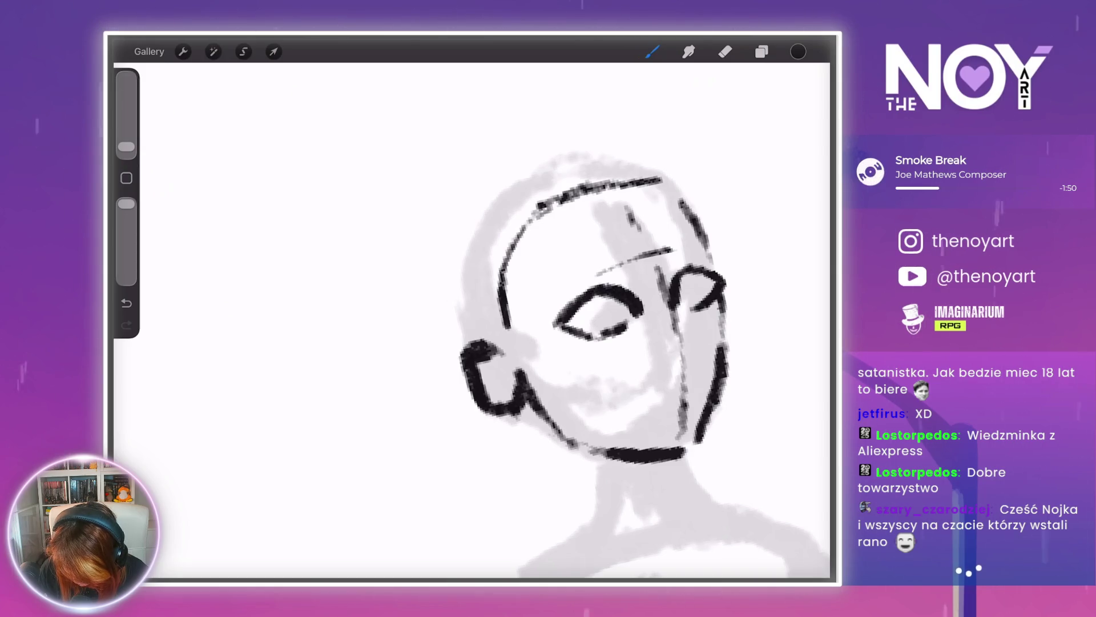
pyautogui.click(725, 52)
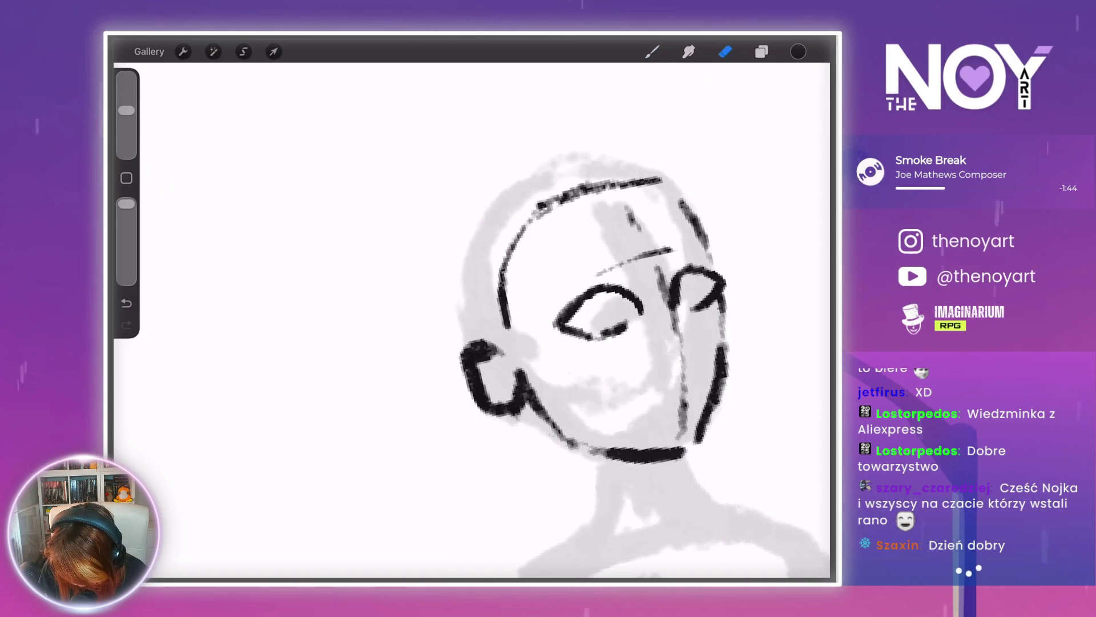
pyautogui.moveTo(126, 110); pyautogui.dragTo(126, 131)
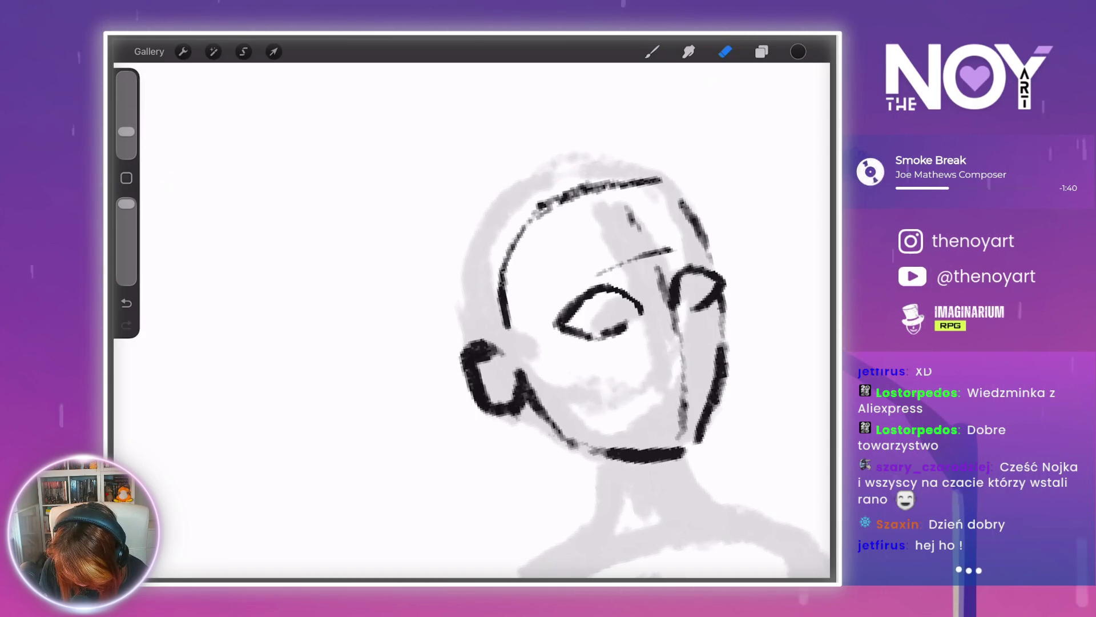
pyautogui.moveTo(571, 342)
pyautogui.mouseDown()
pyautogui.moveTo(594, 354)
pyautogui.moveTo(616, 343)
pyautogui.mouseUp()
pyautogui.click(652, 51)
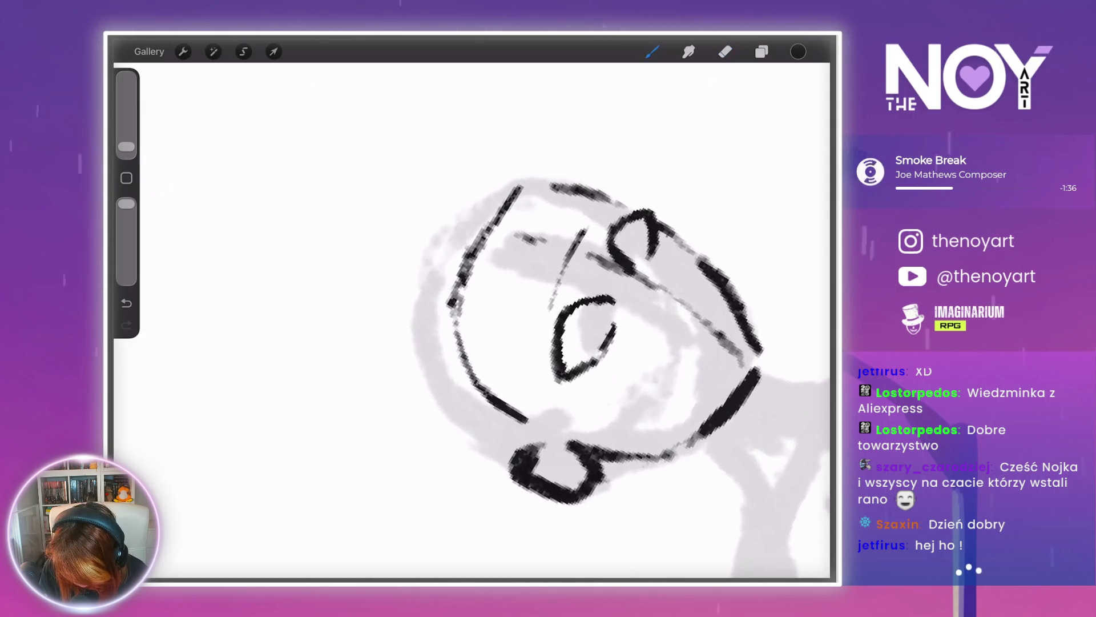
pyautogui.moveTo(571, 343)
pyautogui.mouseDown()
pyautogui.moveTo(622, 308)
pyautogui.moveTo(628, 319)
pyautogui.moveTo(605, 343)
pyautogui.mouseUp()
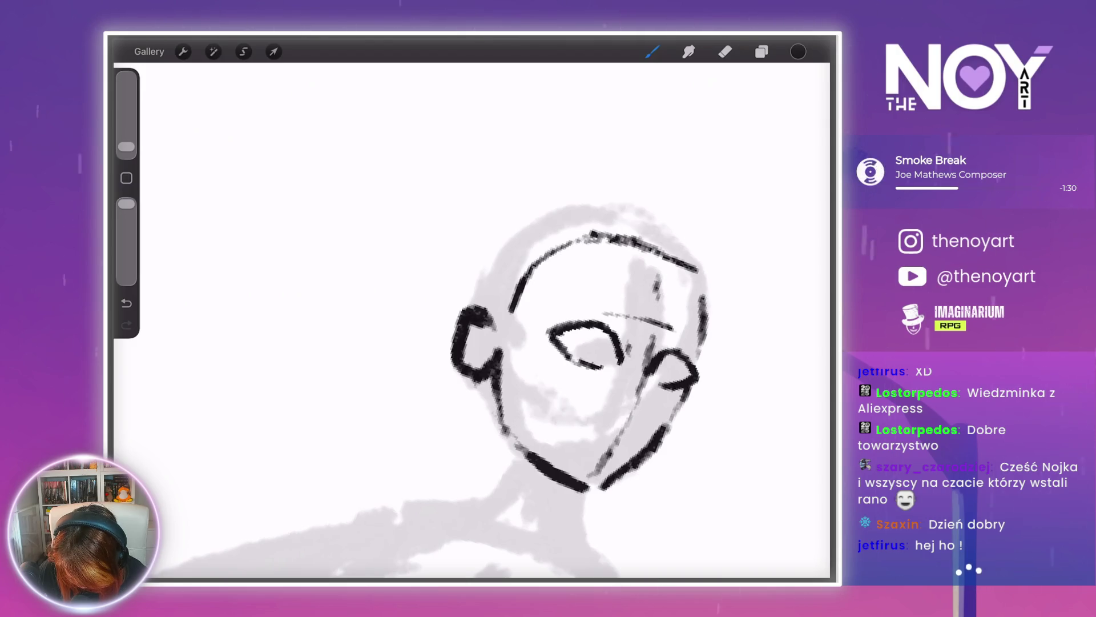
pyautogui.moveTo(571, 343)
pyautogui.mouseDown()
pyautogui.moveTo(594, 365)
pyautogui.moveTo(583, 353)
pyautogui.moveTo(594, 343)
pyautogui.mouseUp()
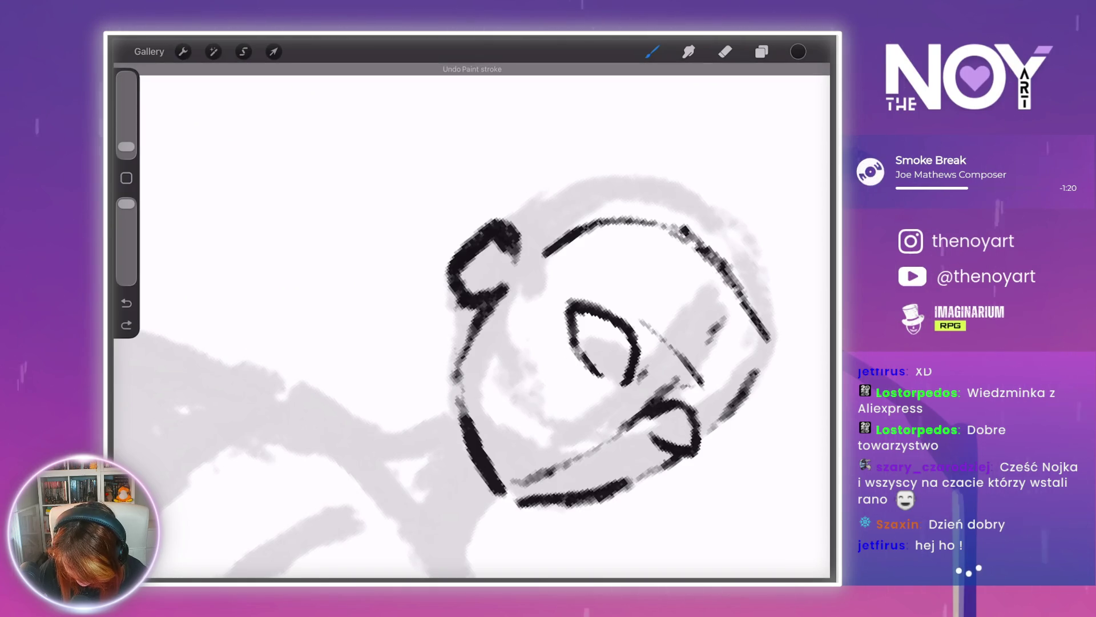
pyautogui.moveTo(571, 354); pyautogui.dragTo(582, 342)
pyautogui.scroll(5, 480, 354)
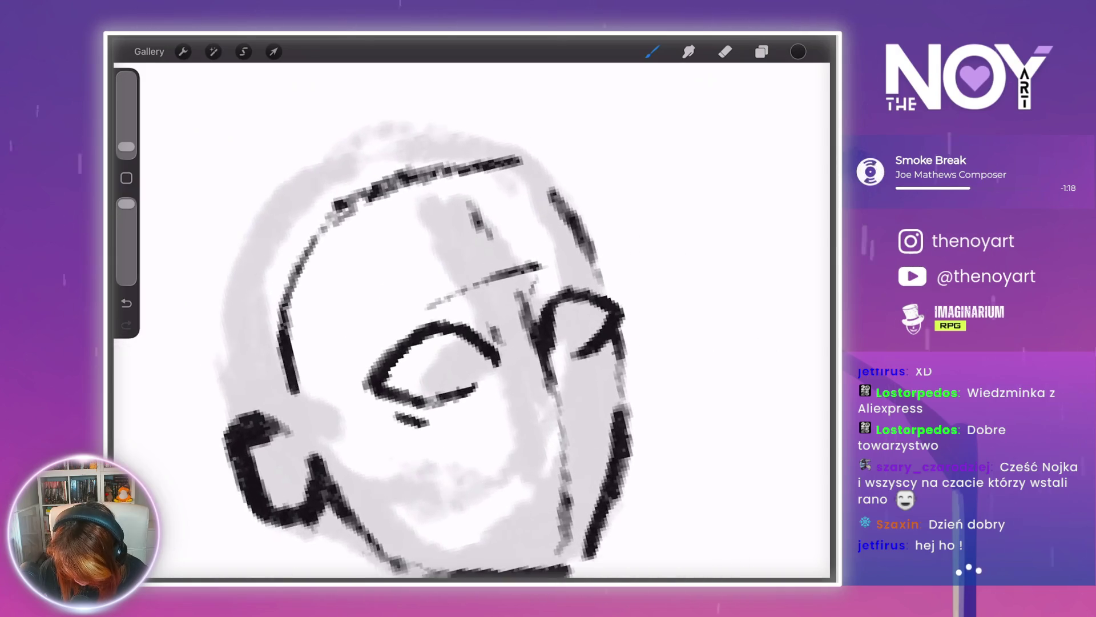
pyautogui.moveTo(423, 365); pyautogui.dragTo(508, 337)
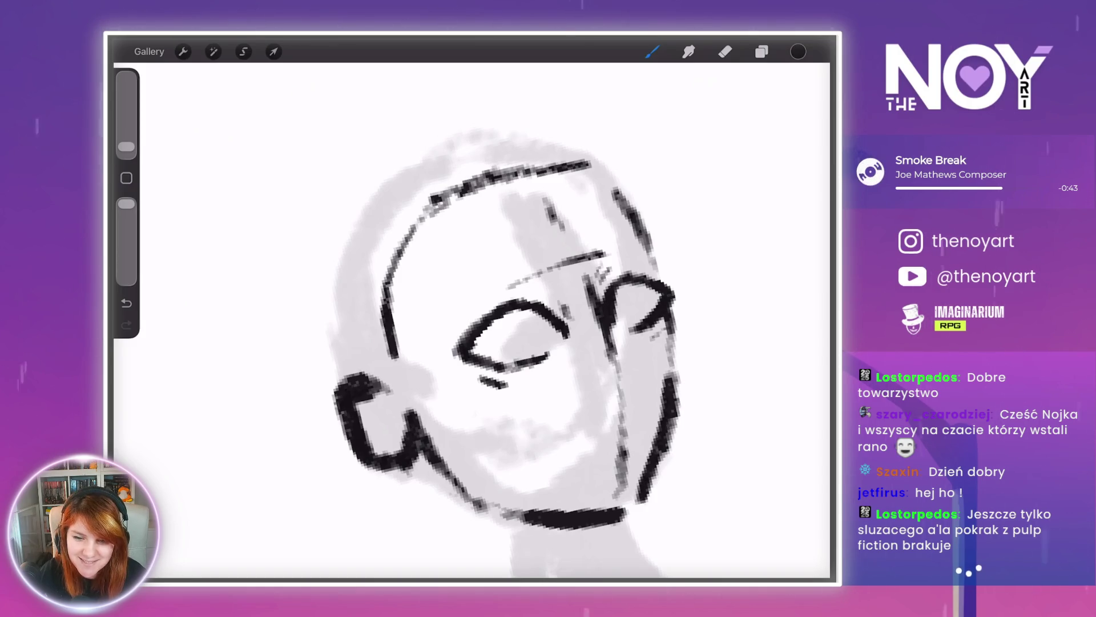
# - Paint solid black pupils into the right and left eyes
pyautogui.scroll(-5, 537, 354)
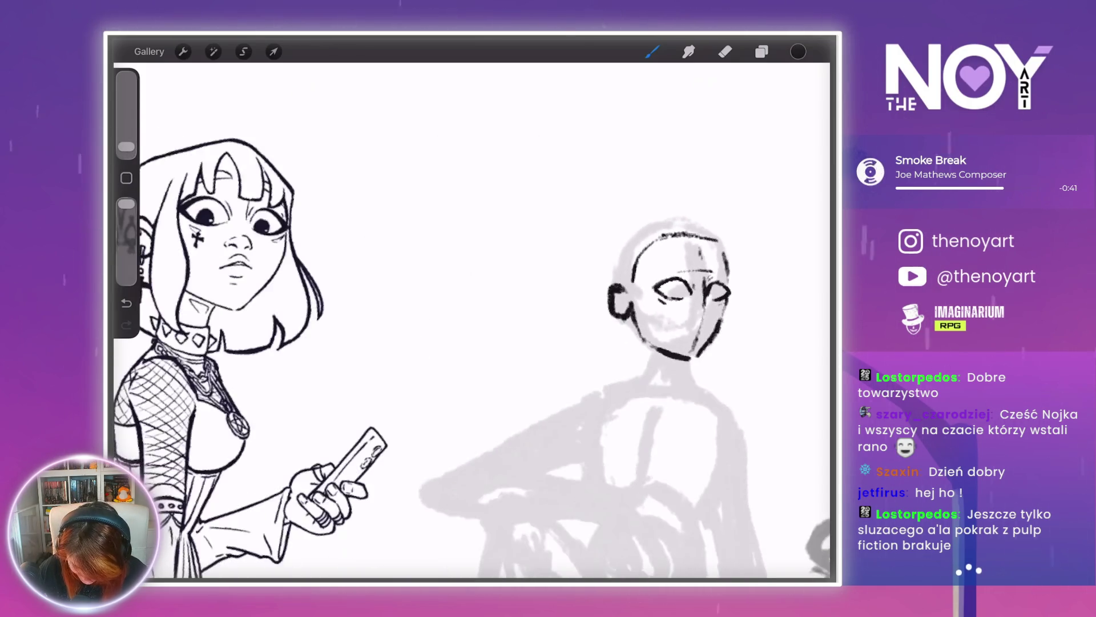
pyautogui.scroll(5, 673, 291)
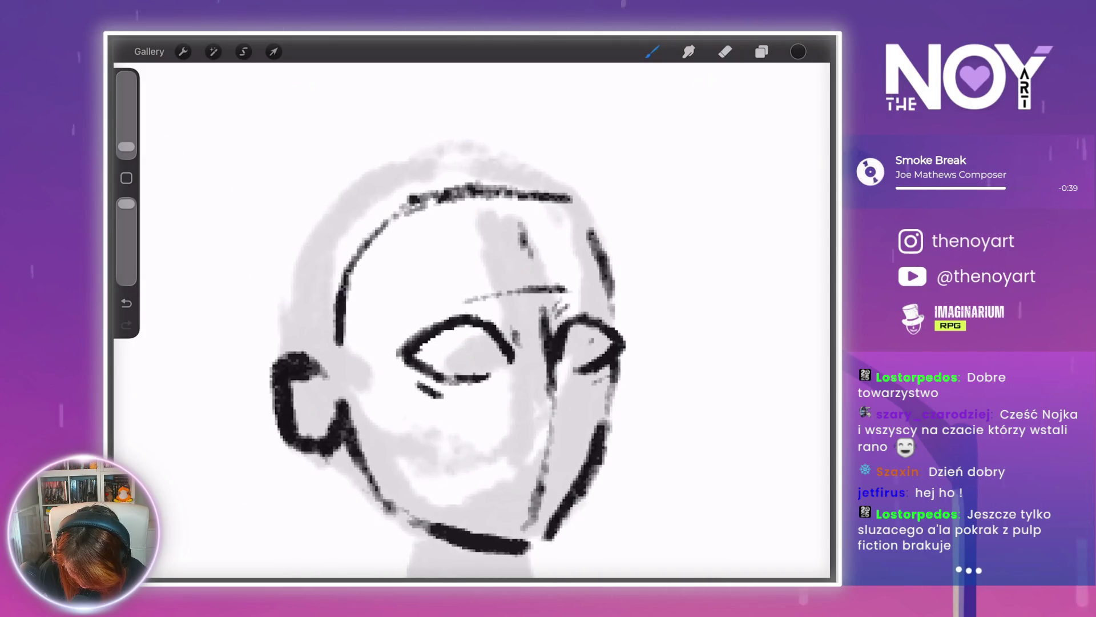
pyautogui.moveTo(585, 338); pyautogui.dragTo(606, 349)
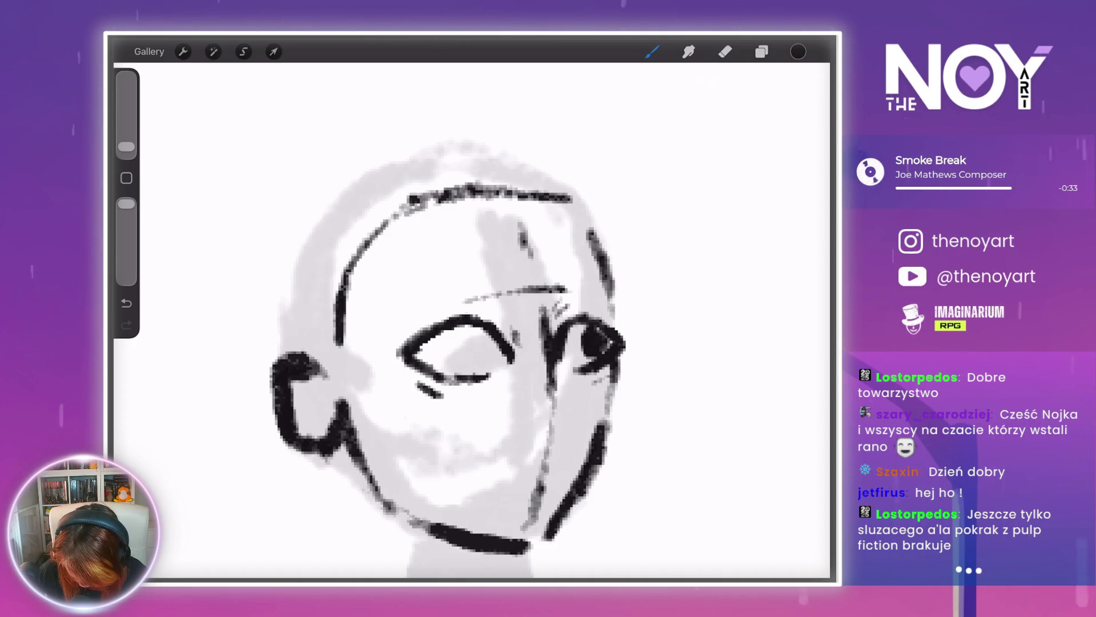
pyautogui.moveTo(467, 331)
pyautogui.mouseDown()
pyautogui.moveTo(465, 357)
pyautogui.moveTo(492, 360)
pyautogui.moveTo(495, 350)
pyautogui.mouseUp()
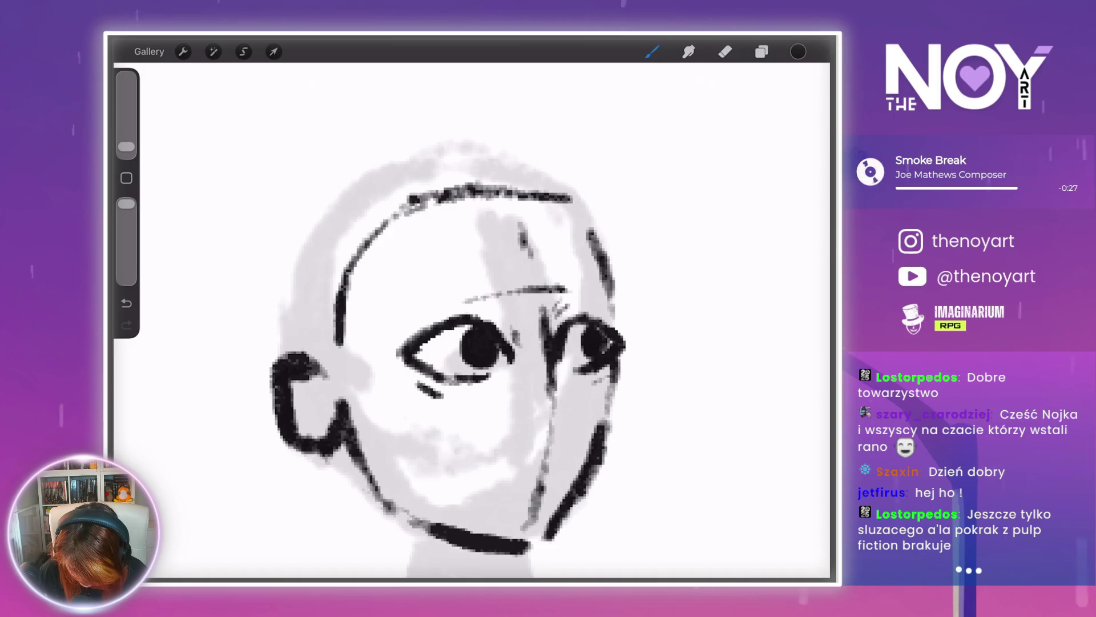
pyautogui.scroll(-5, 472, 320)
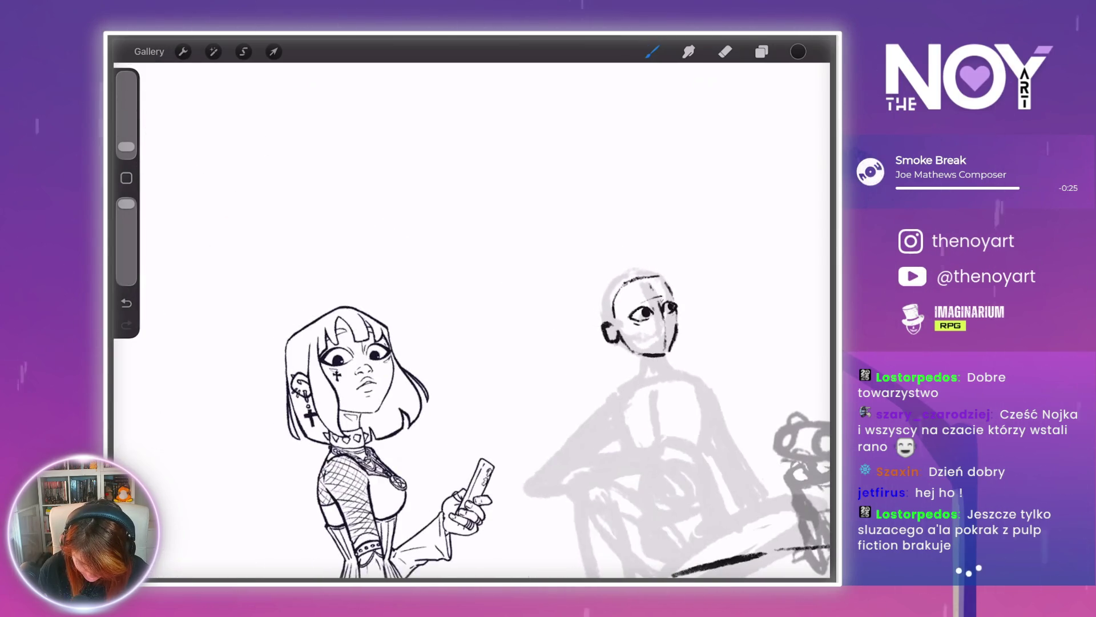
pyautogui.scroll(5, 605, 309)
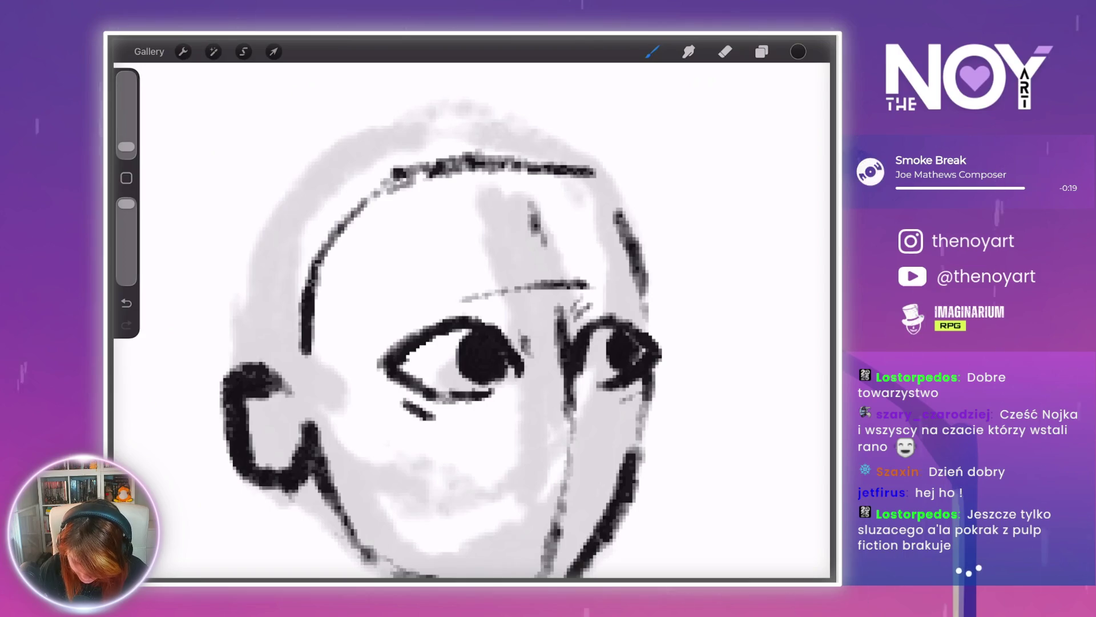
# - Ink two nostrils and a short line beside the nose
pyautogui.press('e')
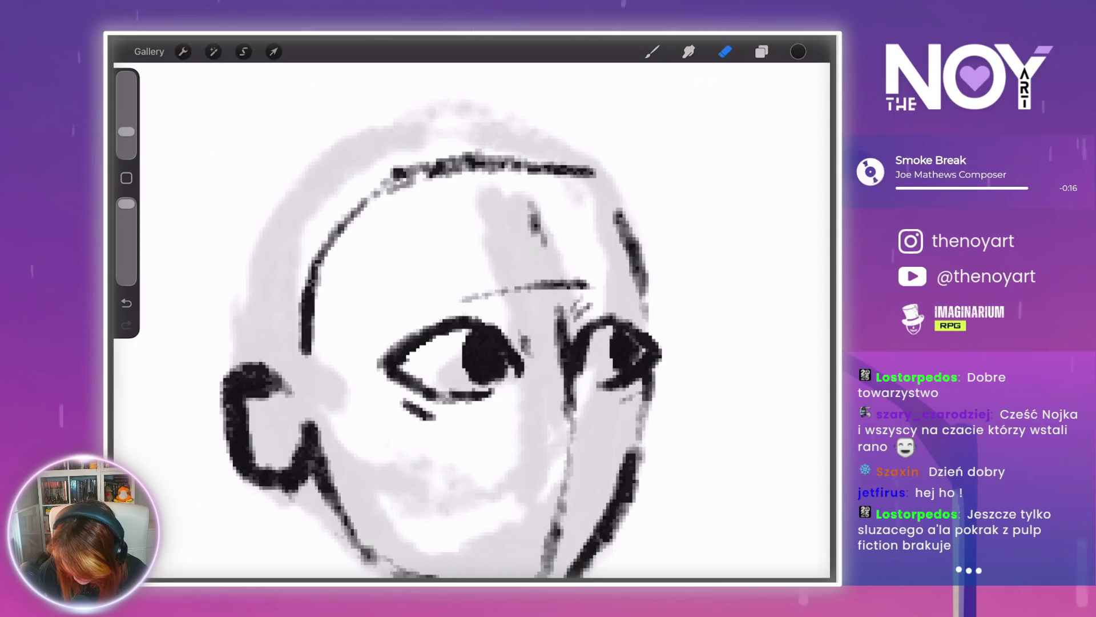
pyautogui.press('b')
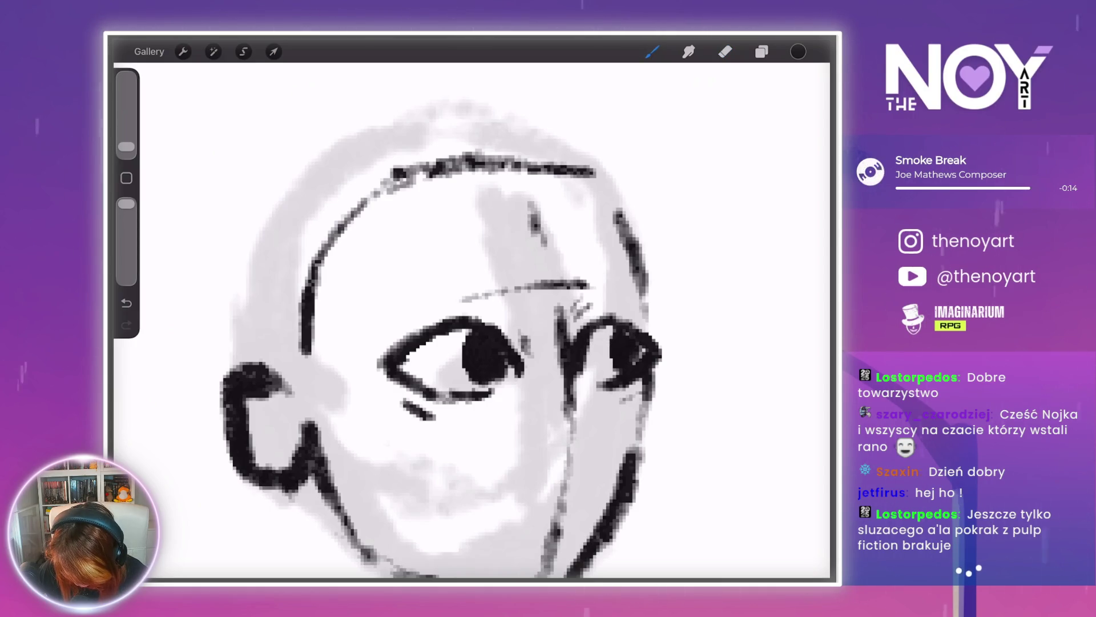
pyautogui.scroll(-5, 628, 366)
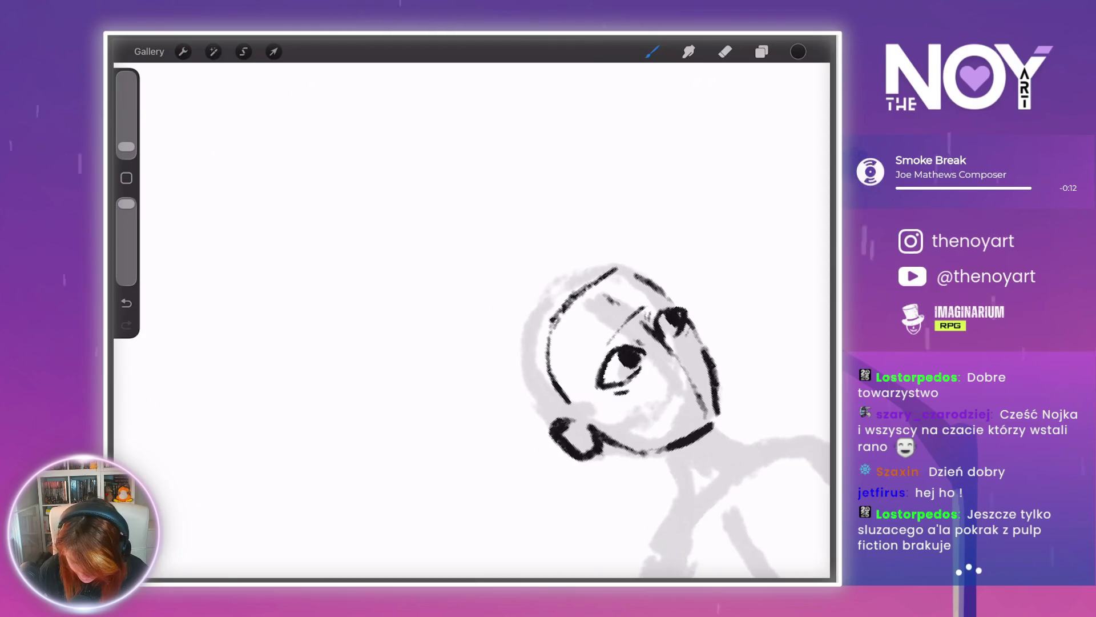
pyautogui.scroll(-5, 473, 320)
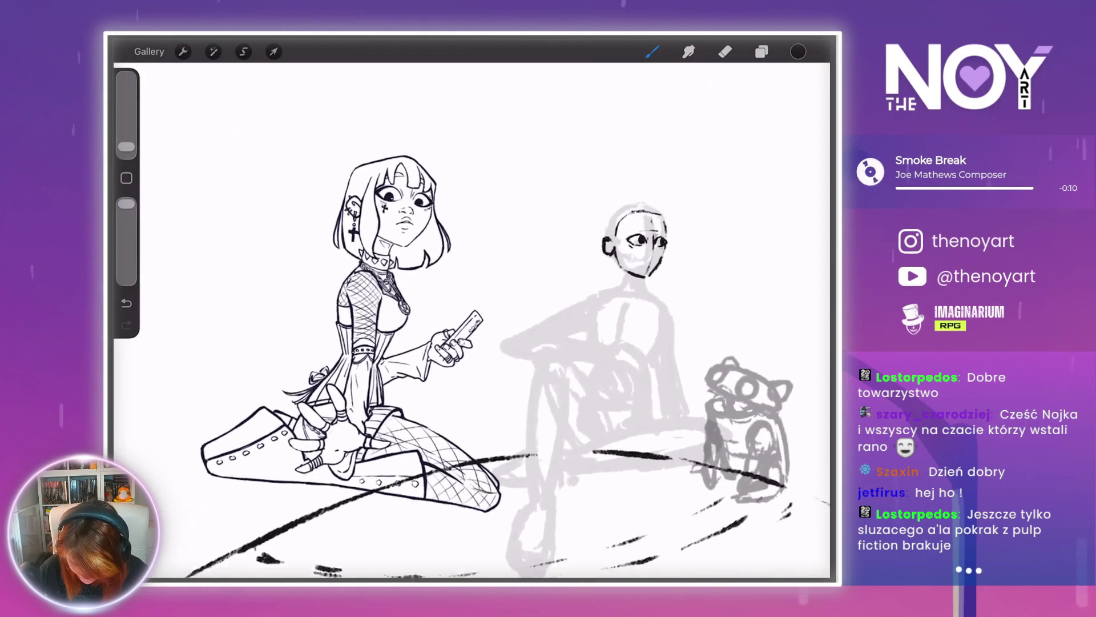
pyautogui.scroll(8, 634, 246)
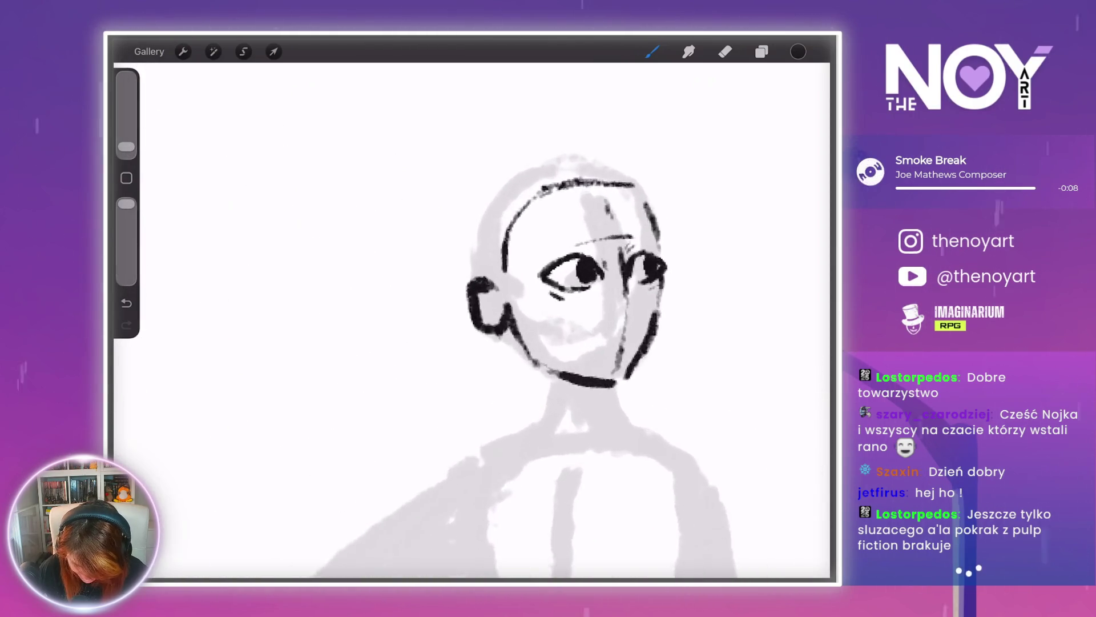
pyautogui.scroll(4, 548, 320)
pyautogui.moveTo(574, 376); pyautogui.dragTo(572, 386)
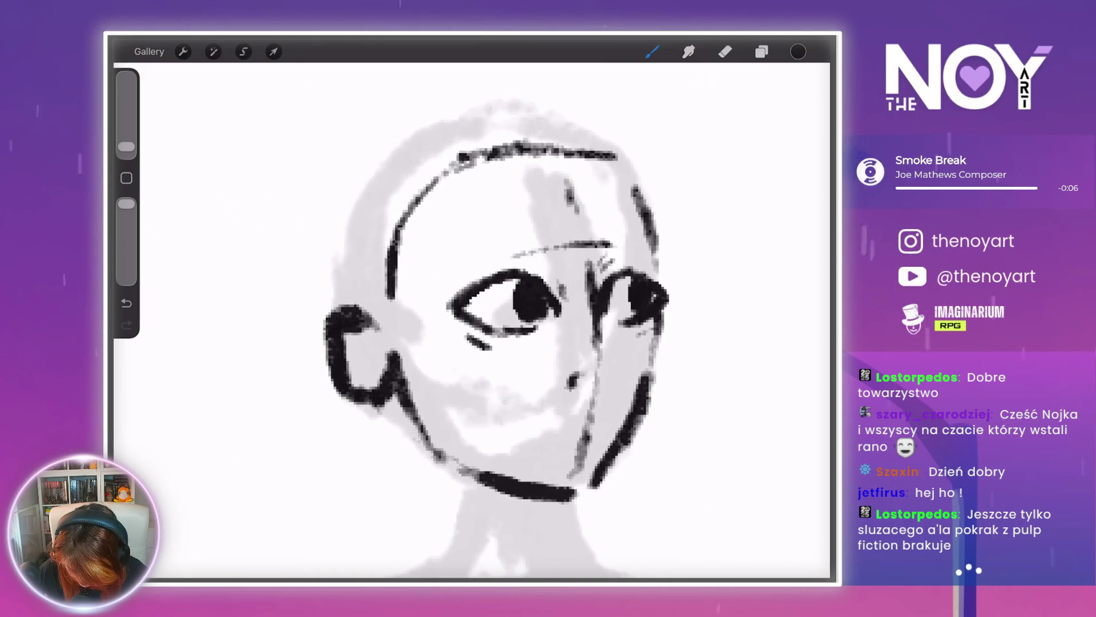
pyautogui.click(610, 382)
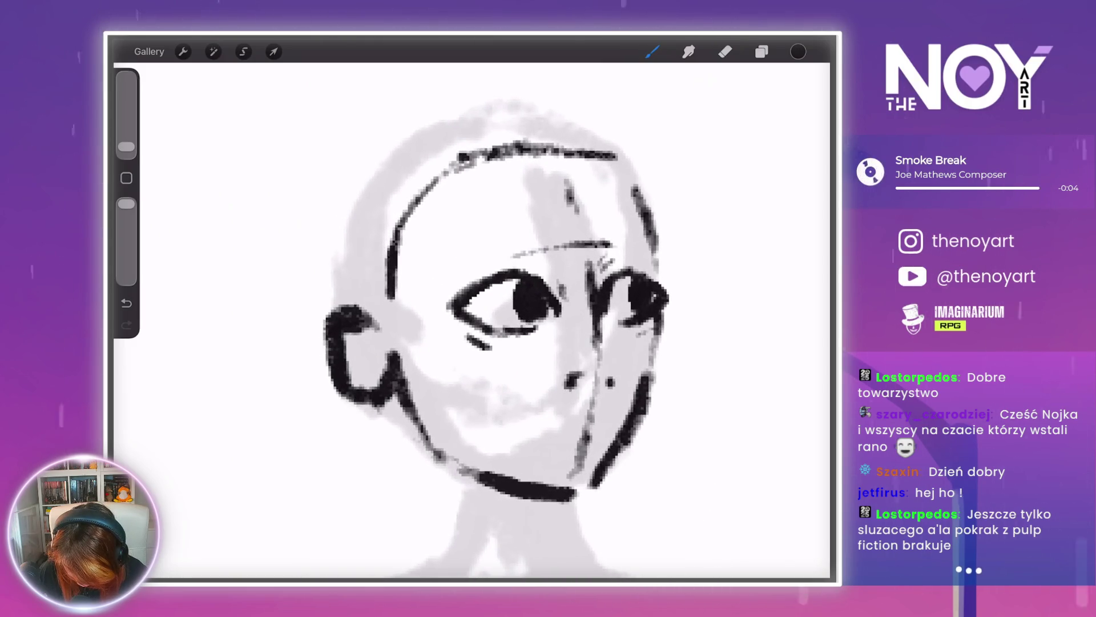
pyautogui.moveTo(599, 345); pyautogui.dragTo(619, 365)
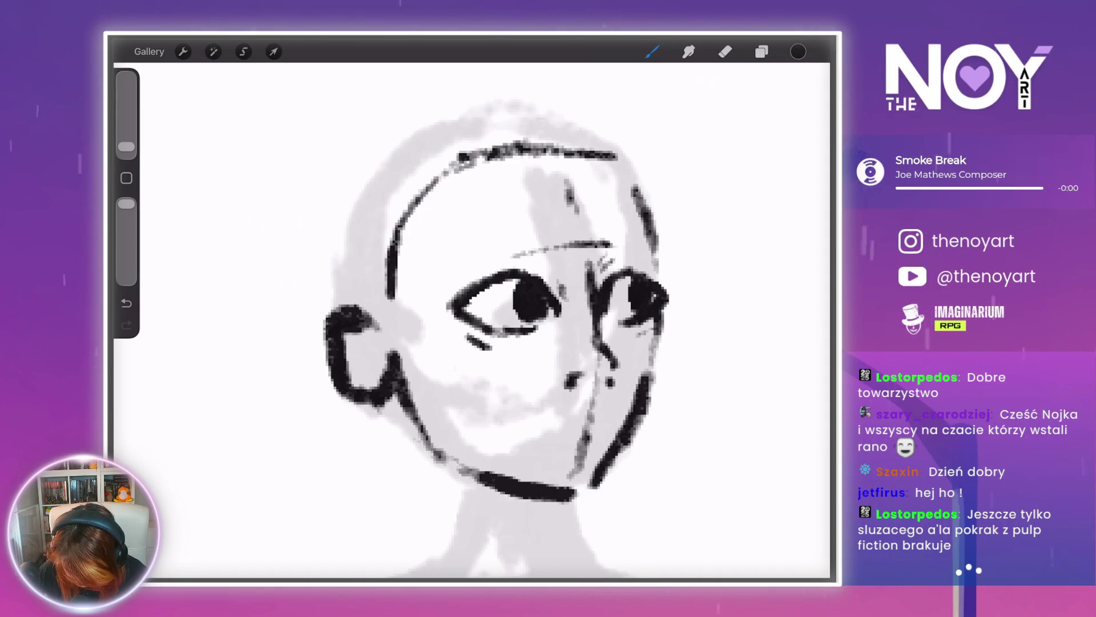
# - Build up the nose and nostril strokes, then zoom out to check the face
pyautogui.scroll(-5, 763, 305)
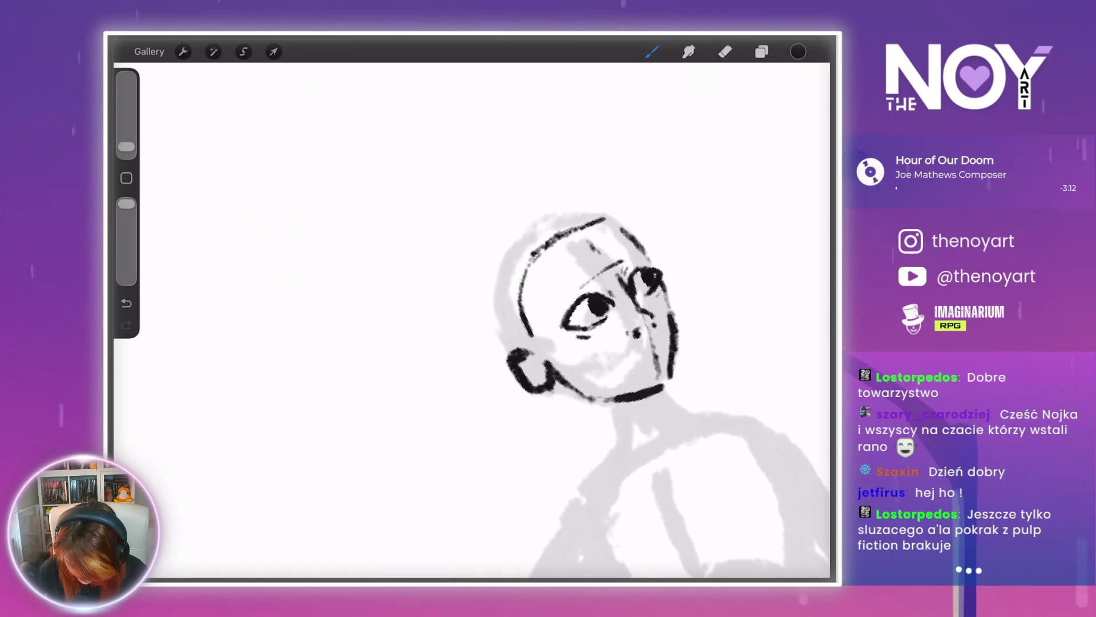
pyautogui.scroll(5, 719, 311)
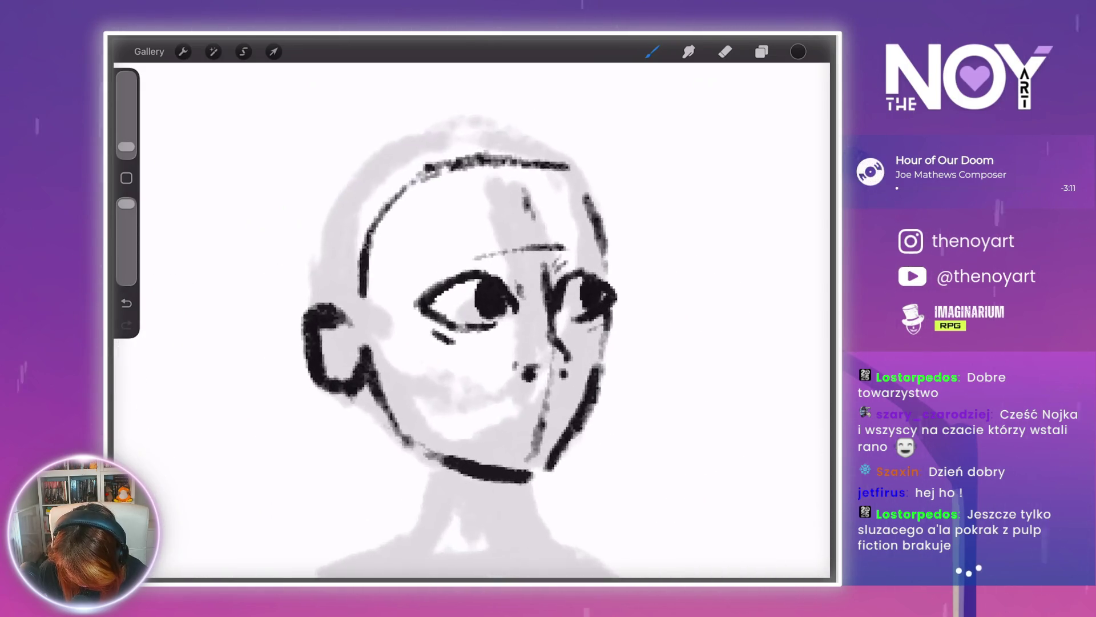
pyautogui.moveTo(502, 372)
pyautogui.mouseDown()
pyautogui.moveTo(509, 380)
pyautogui.moveTo(562, 366)
pyautogui.moveTo(588, 388)
pyautogui.moveTo(551, 405)
pyautogui.mouseUp()
pyautogui.scroll(-5, 571, 314)
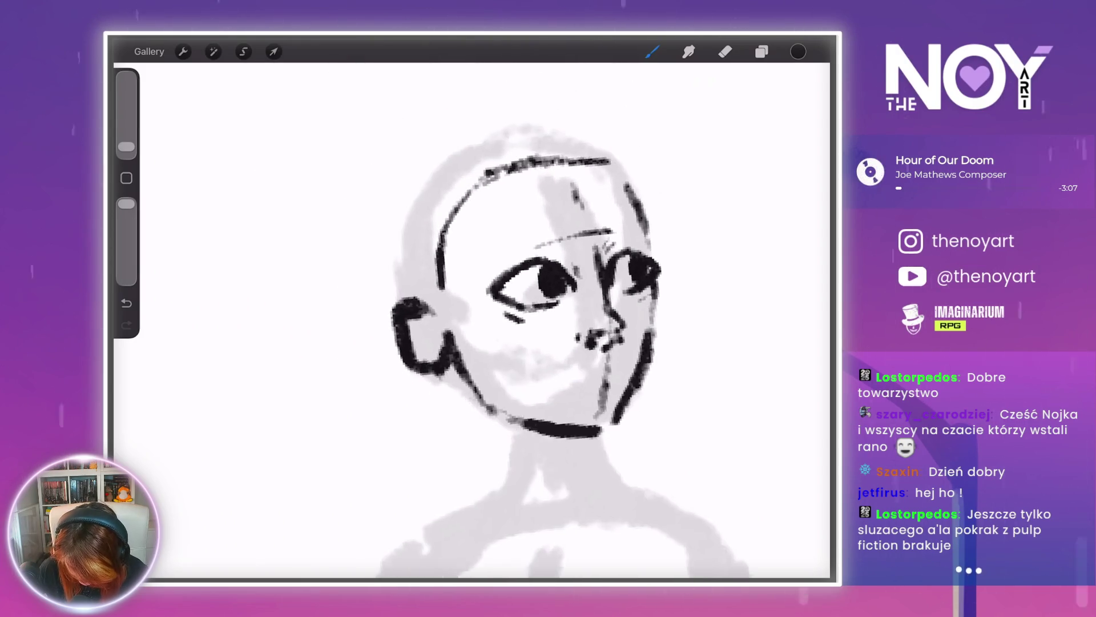
pyautogui.scroll(-5, 474, 319)
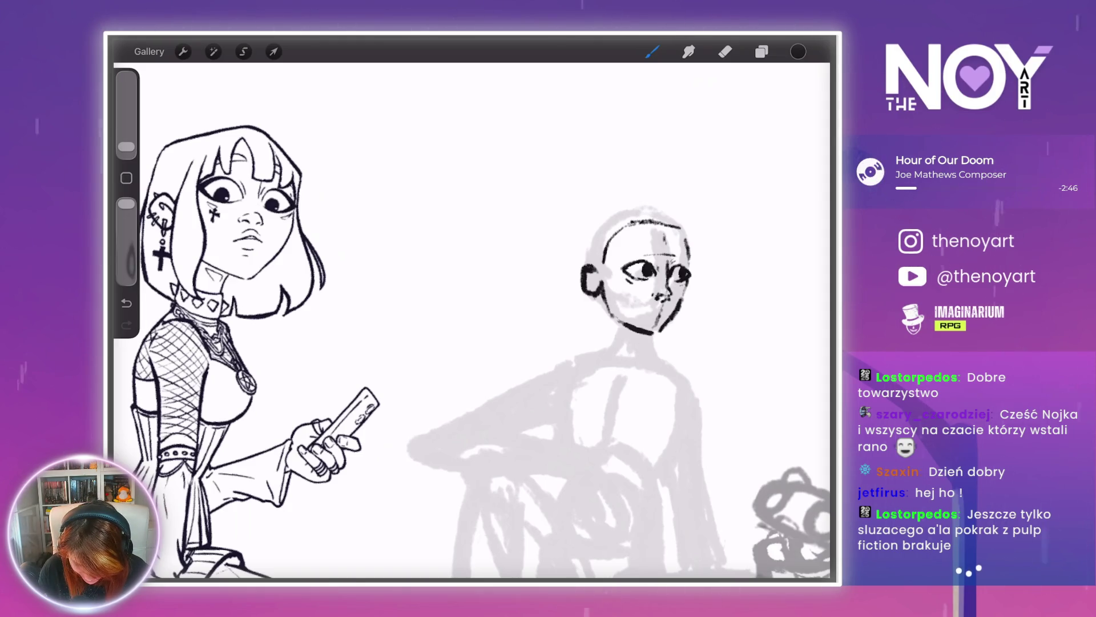
pyautogui.scroll(5, 571, 319)
# - Lasso-select the nose and nudge it slightly up and right
pyautogui.scroll(-4, 571, 319)
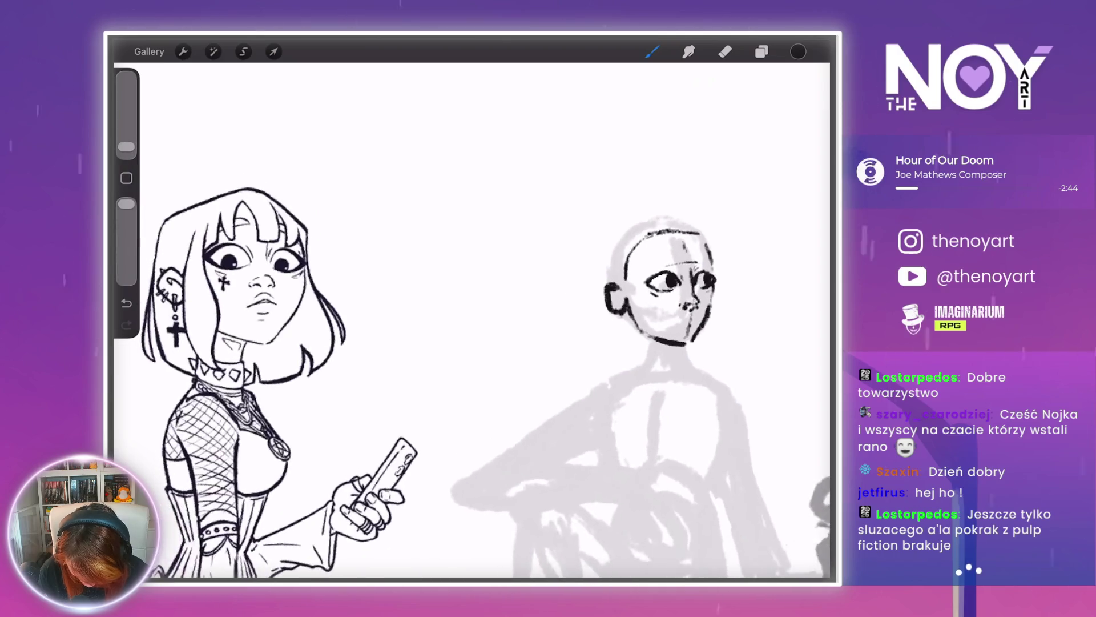
pyautogui.scroll(5, 662, 286)
pyautogui.click(243, 52)
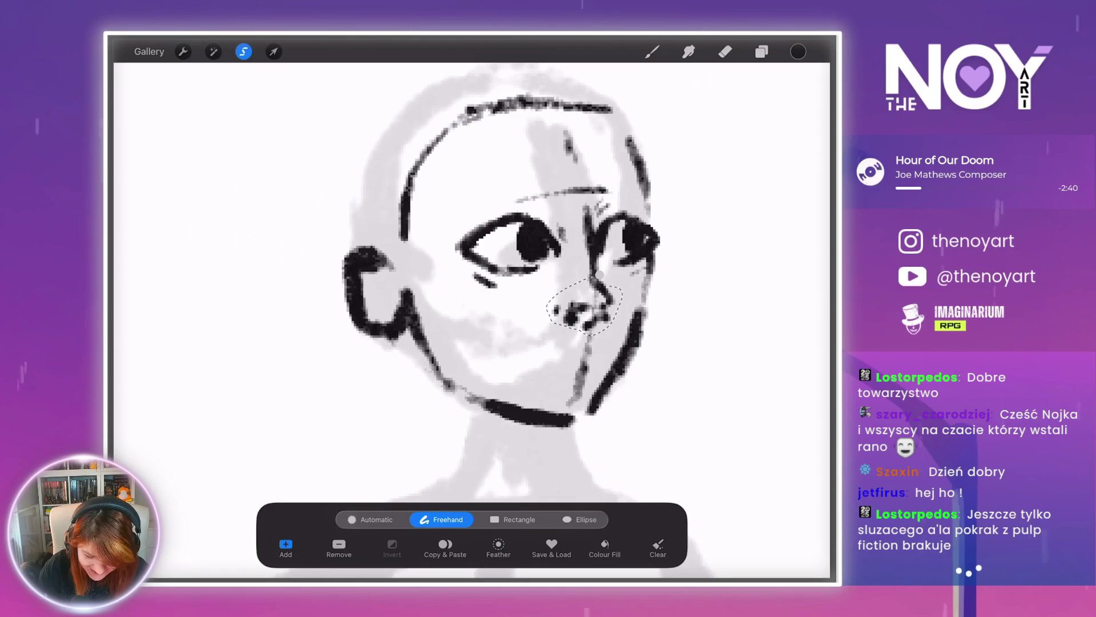
pyautogui.click(273, 52)
pyautogui.moveTo(584, 305); pyautogui.dragTo(585, 300)
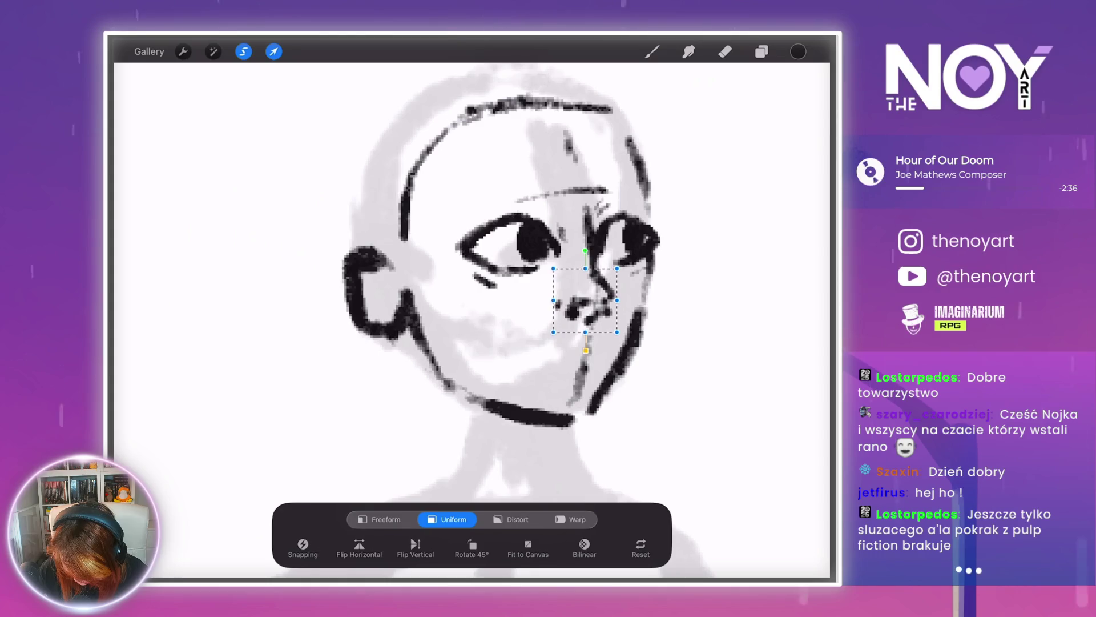
pyautogui.click(652, 51)
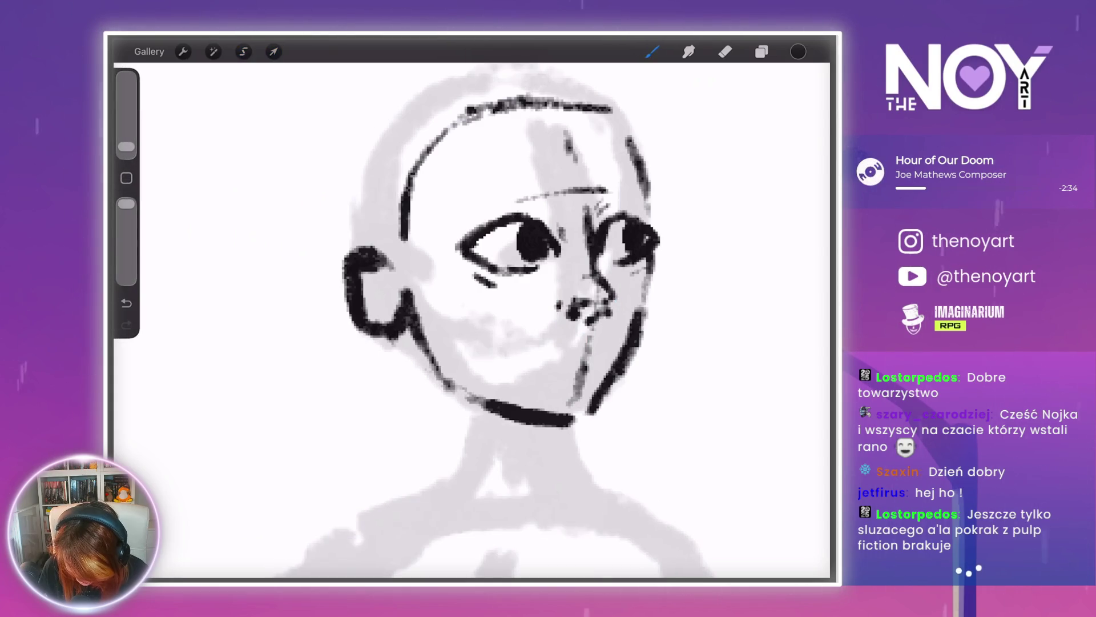
# - Undo the last ink stroke on the face
pyautogui.scroll(3, 537, 320)
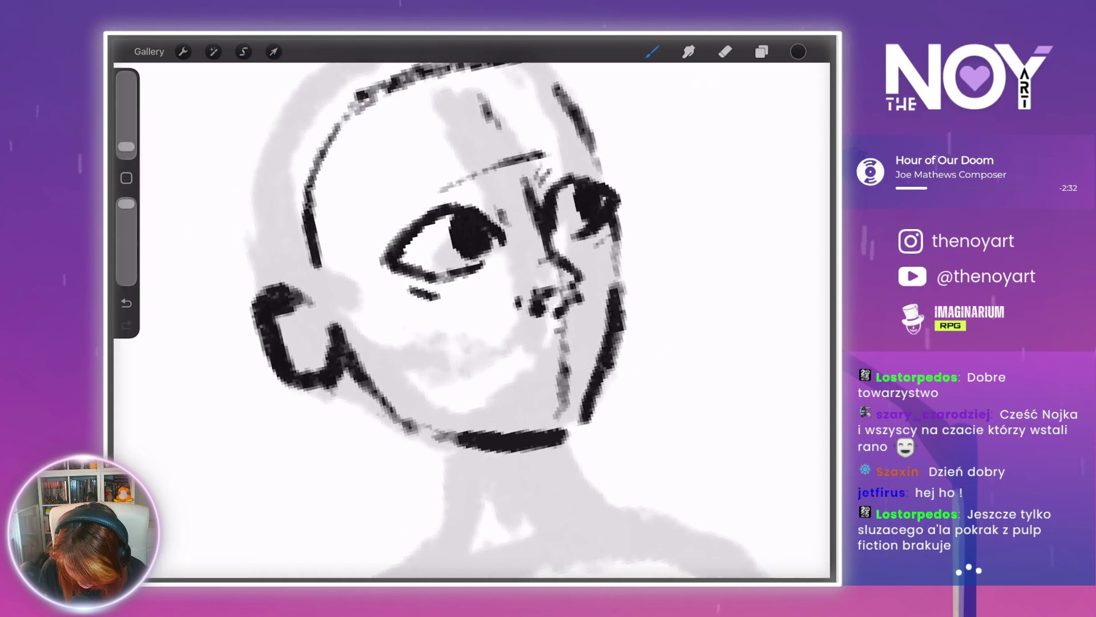
pyautogui.scroll(-5, 536, 320)
pyautogui.scroll(5, 650, 286)
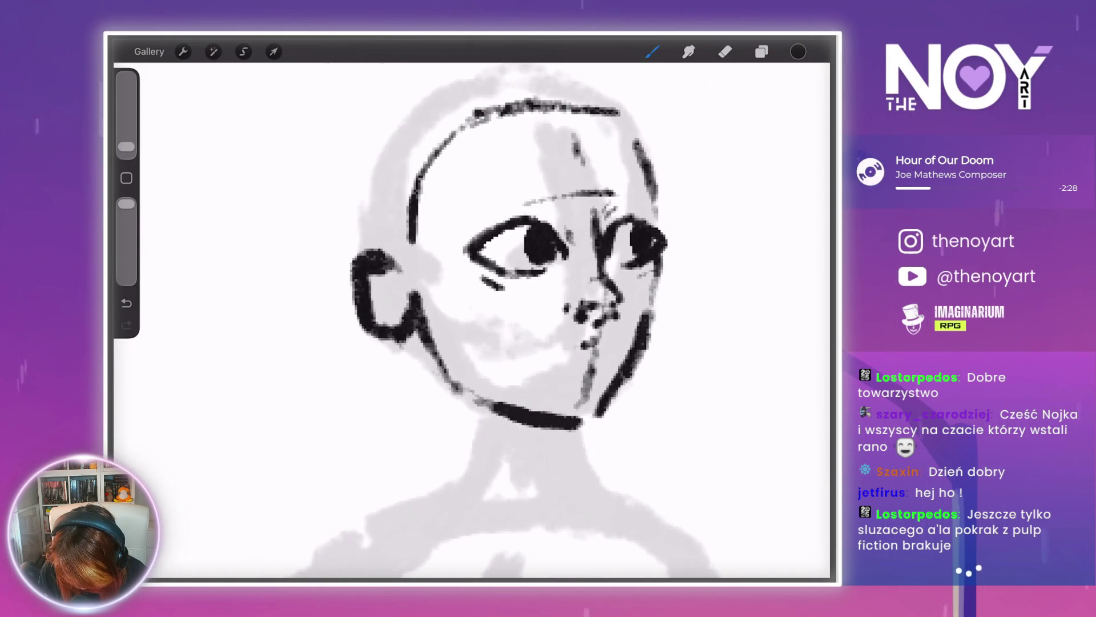
pyautogui.hotkey('ctrl', 'z')
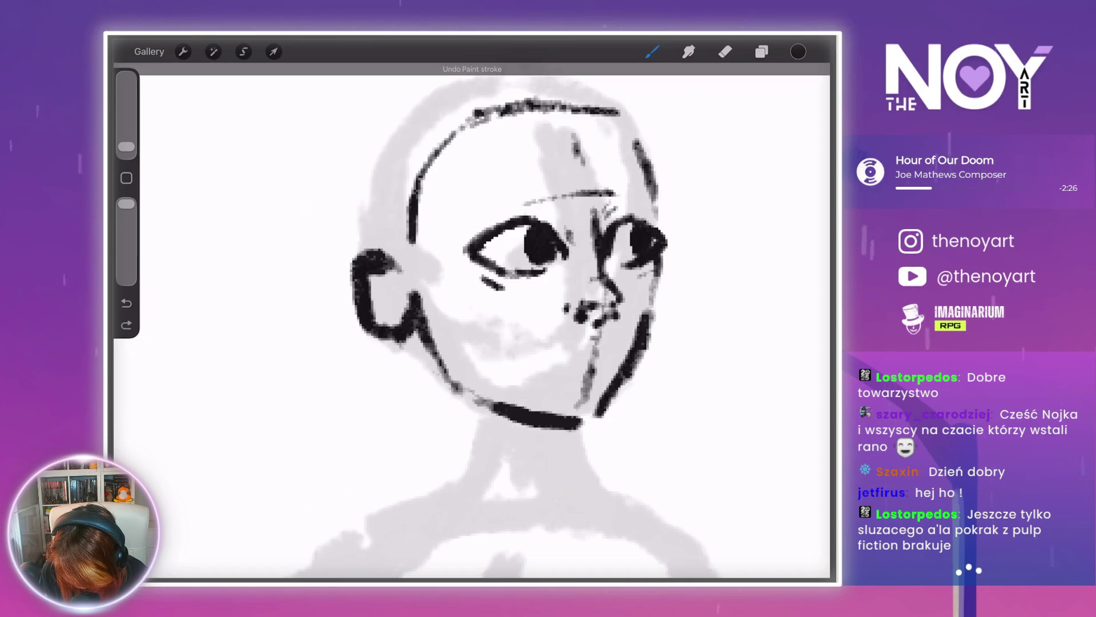
# - Redraw the short mouth line and ink both eyebrows
pyautogui.moveTo(558, 352); pyautogui.dragTo(598, 342)
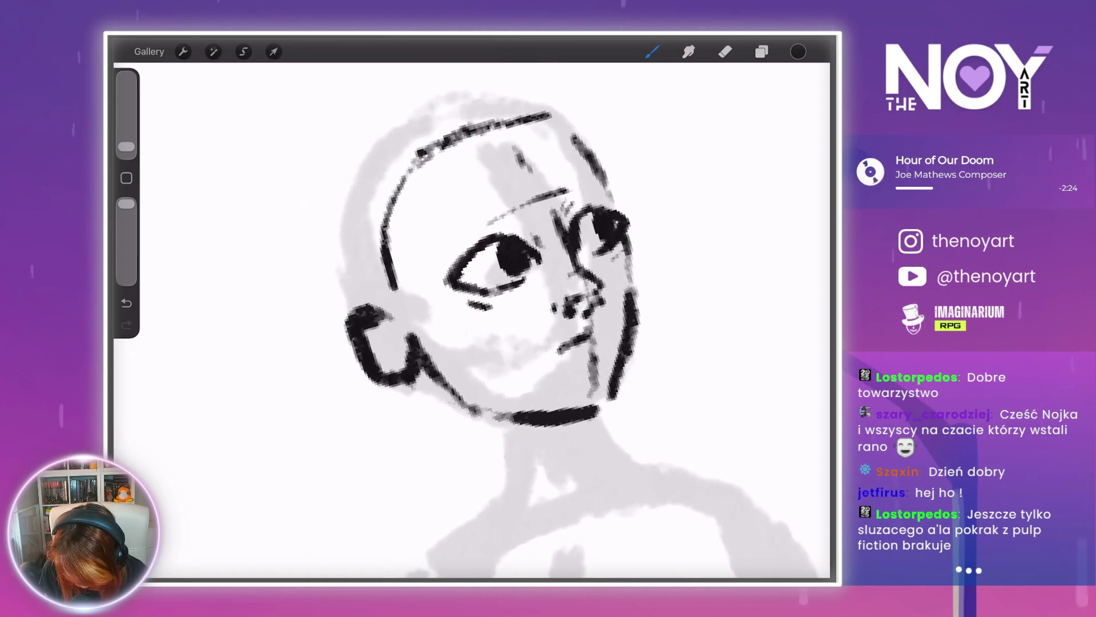
pyautogui.hotkey('ctrl', 'z')
pyautogui.moveTo(574, 342); pyautogui.dragTo(599, 334)
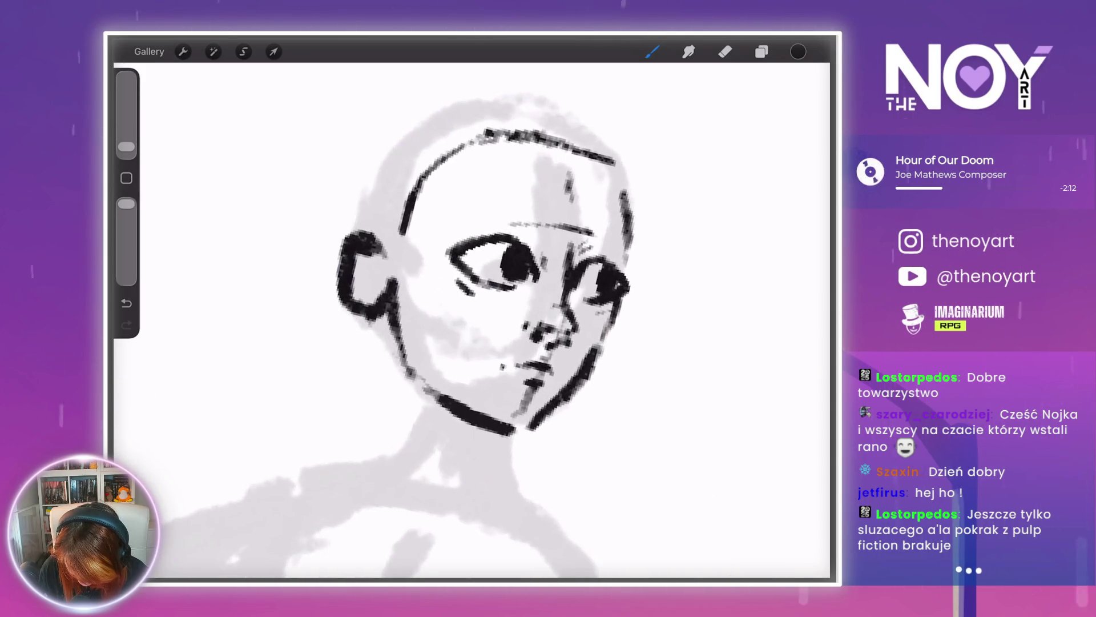
pyautogui.click(725, 52)
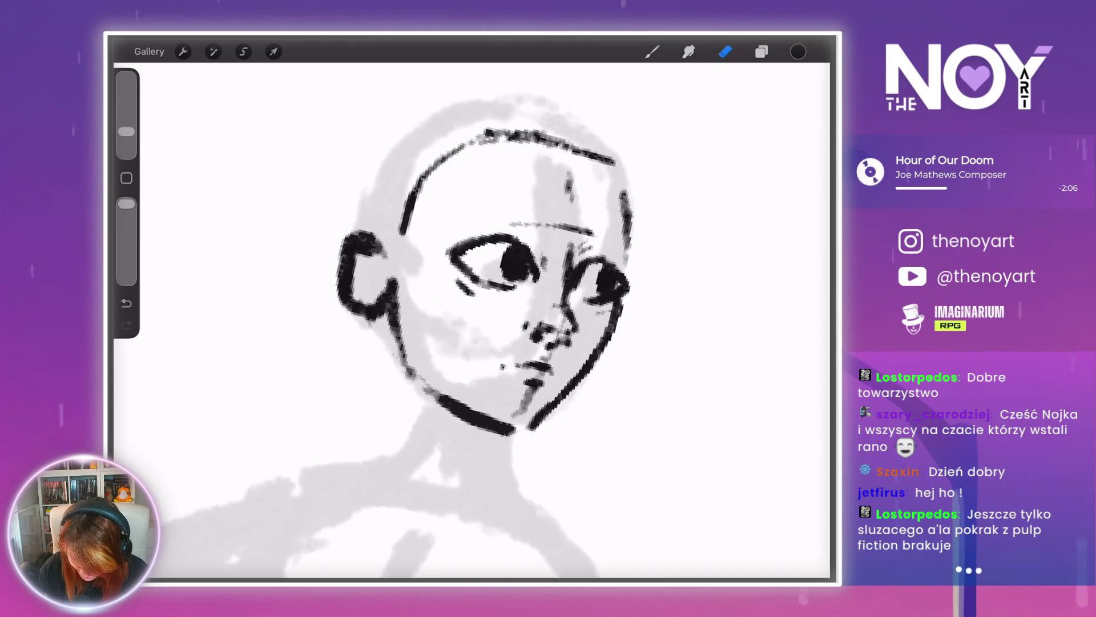
pyautogui.scroll(-3, 471, 320)
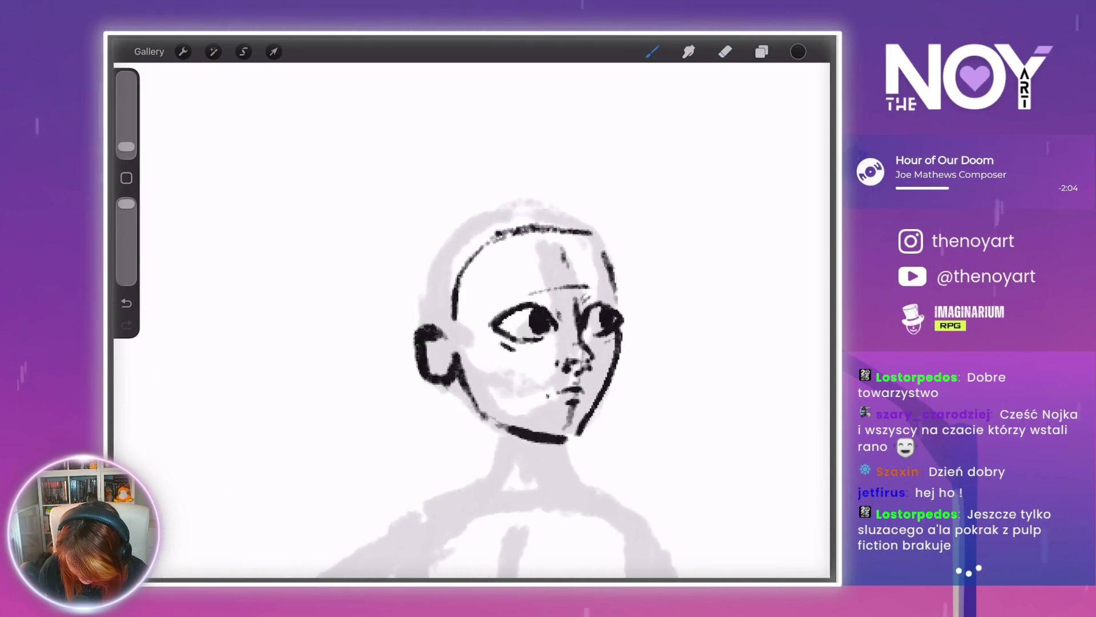
pyautogui.scroll(2, 528, 388)
pyautogui.moveTo(570, 335); pyautogui.dragTo(600, 320)
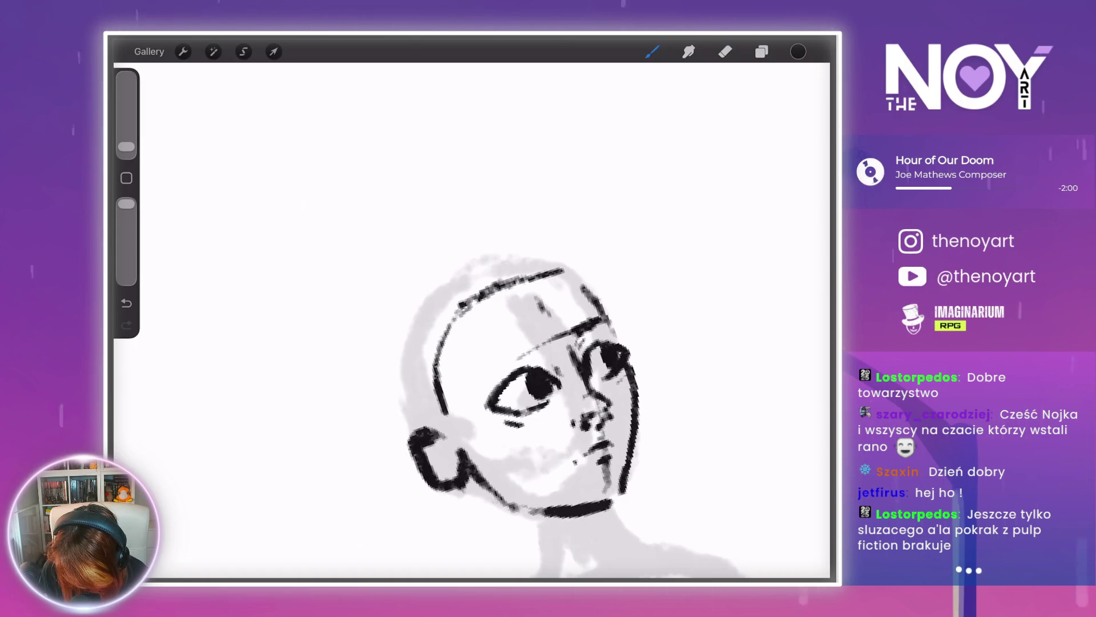
pyautogui.moveTo(479, 374); pyautogui.dragTo(542, 355)
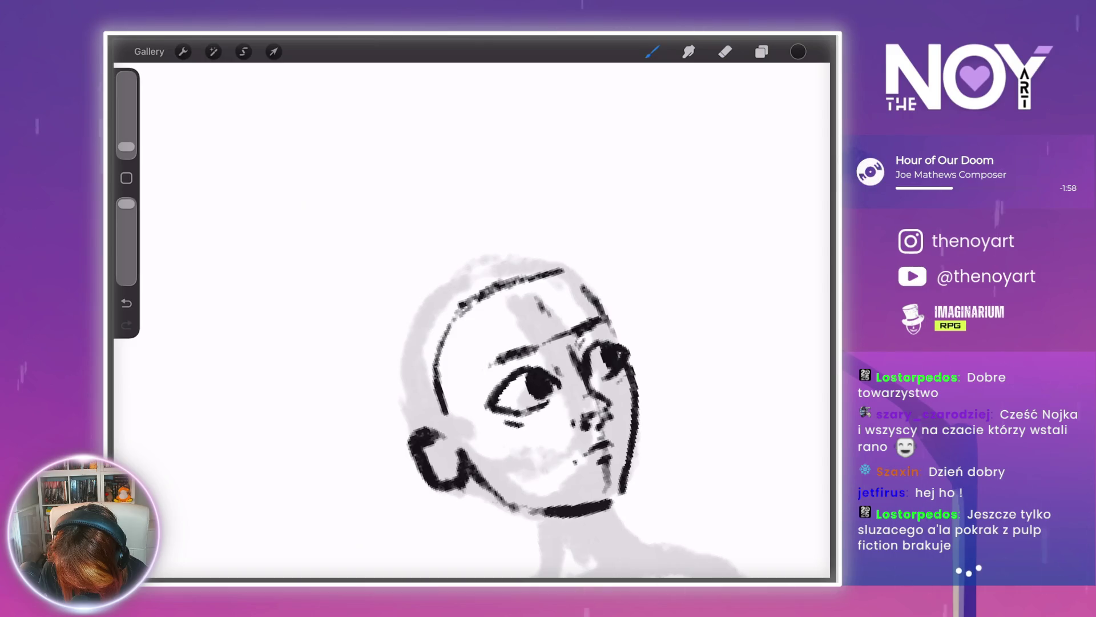
pyautogui.scroll(-2, 514, 399)
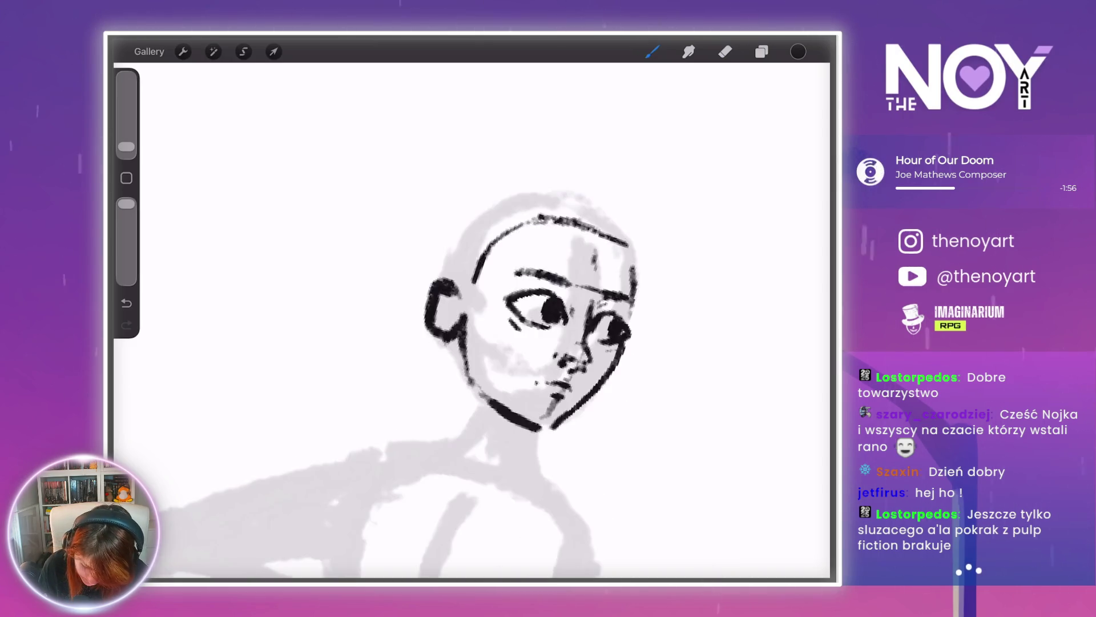
pyautogui.scroll(2, 514, 399)
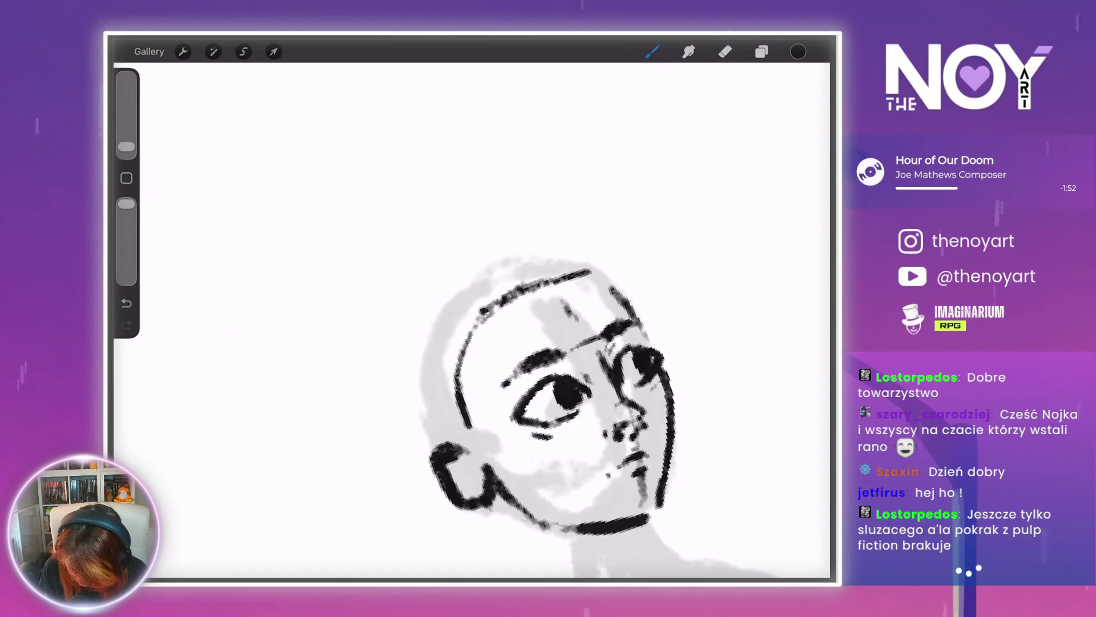
pyautogui.scroll(-3, 514, 376)
pyautogui.scroll(3, 600, 319)
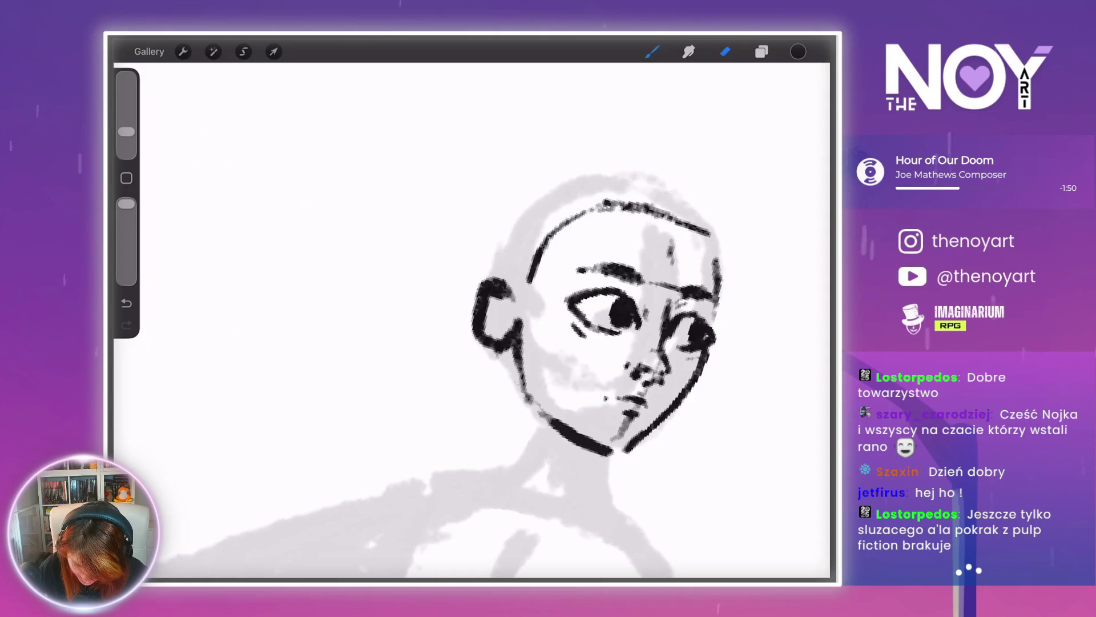
# - Erase the ear's thick outline thinner and add a small stroke inside the ear
pyautogui.moveTo(486, 291)
pyautogui.mouseDown()
pyautogui.moveTo(482, 327)
pyautogui.moveTo(508, 342)
pyautogui.mouseUp()
pyautogui.moveTo(478, 289)
pyautogui.mouseDown()
pyautogui.moveTo(503, 281)
pyautogui.moveTo(469, 325)
pyautogui.moveTo(483, 350)
pyautogui.mouseUp()
pyautogui.click(652, 51)
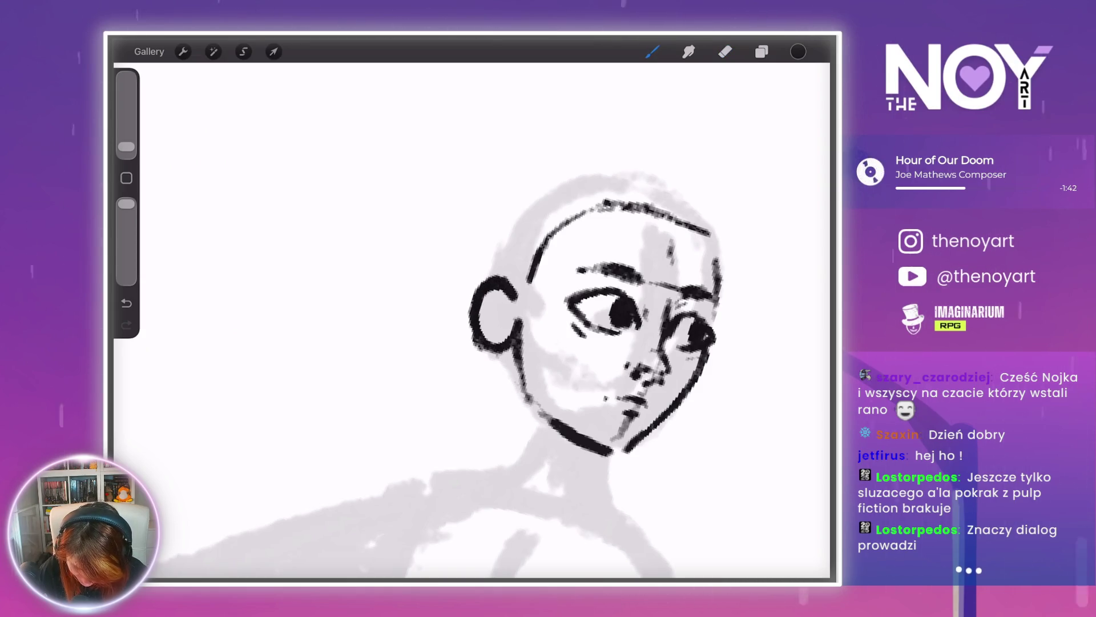
pyautogui.moveTo(492, 302); pyautogui.dragTo(511, 323)
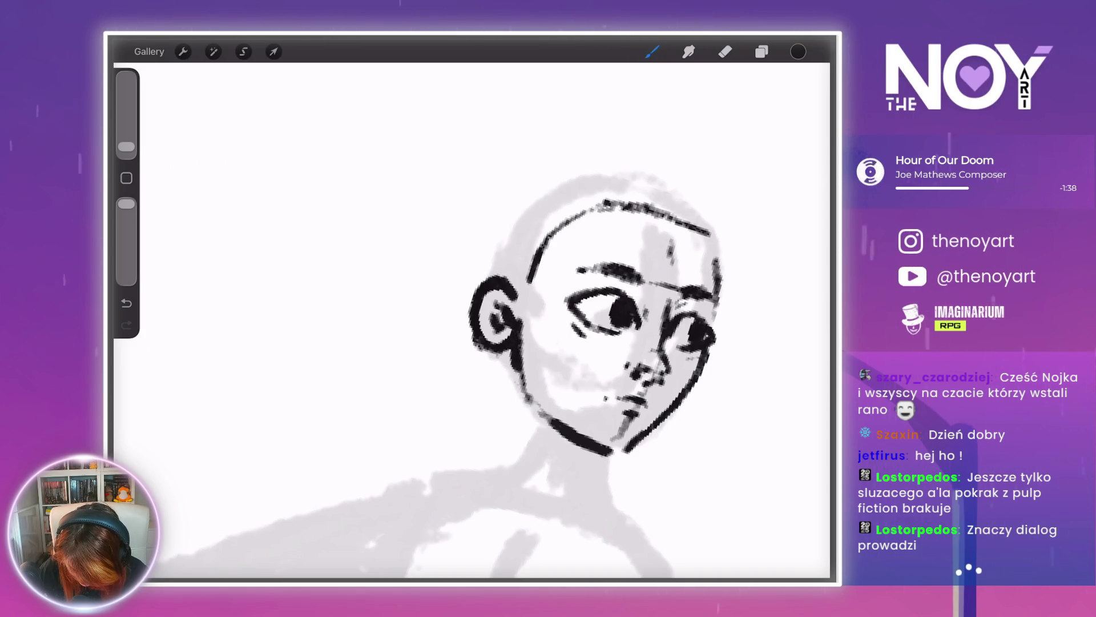
# - Ink the chin and jawline, then zoom out to see the reference photos
pyautogui.scroll(3, 571, 286)
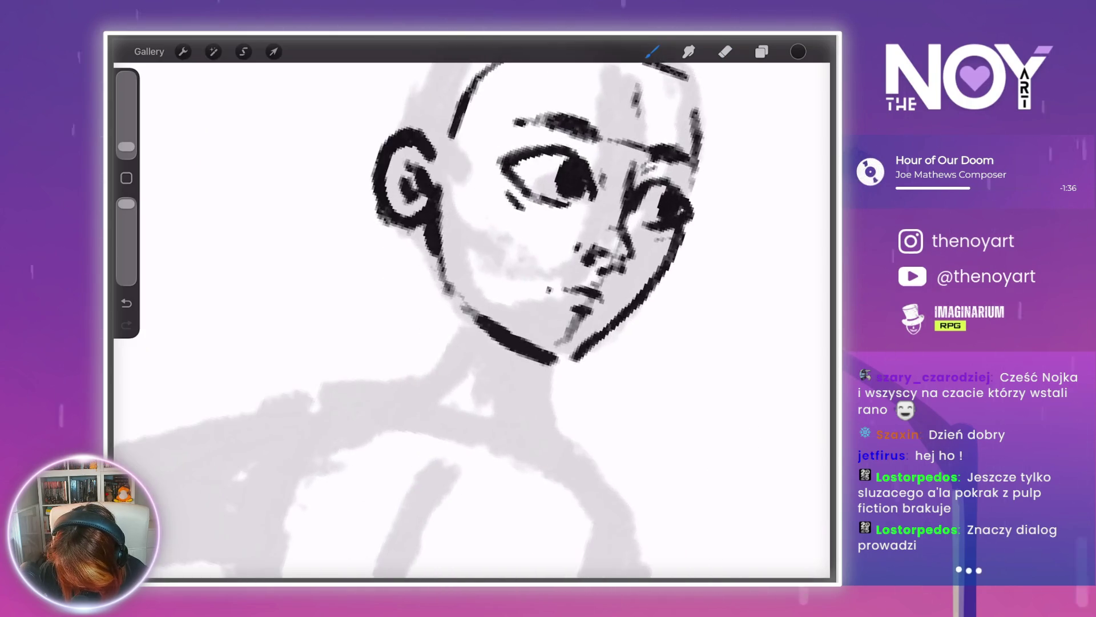
pyautogui.moveTo(550, 363)
pyautogui.mouseDown()
pyautogui.moveTo(577, 347)
pyautogui.moveTo(604, 304)
pyautogui.mouseUp()
pyautogui.scroll(-3, 514, 285)
pyautogui.moveTo(543, 229)
pyautogui.mouseDown()
pyautogui.moveTo(502, 269)
pyautogui.moveTo(445, 217)
pyautogui.moveTo(497, 274)
pyautogui.moveTo(514, 240)
pyautogui.moveTo(508, 285)
pyautogui.moveTo(525, 297)
pyautogui.moveTo(502, 320)
pyautogui.moveTo(526, 282)
pyautogui.moveTo(568, 294)
pyautogui.moveTo(634, 237)
pyautogui.mouseUp()
pyautogui.click(726, 52)
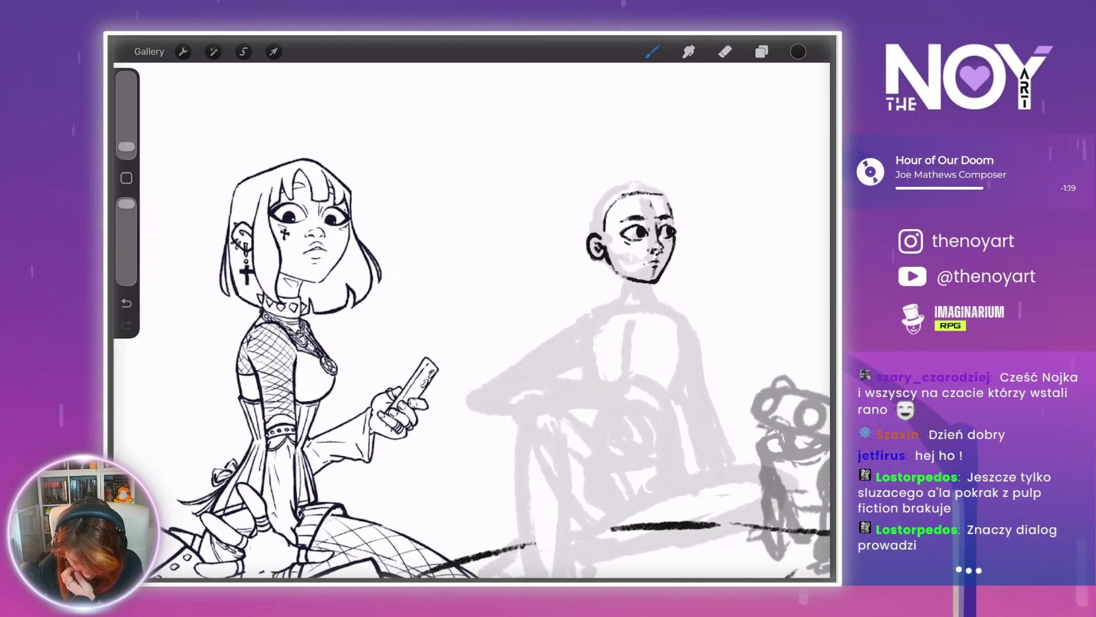
pyautogui.moveTo(633, 234)
pyautogui.mouseDown()
pyautogui.moveTo(624, 318)
pyautogui.moveTo(660, 355)
pyautogui.moveTo(640, 460)
pyautogui.mouseUp()
# - Check the reference photos, glance at the Brush Library, and undo the last stroke
pyautogui.scroll(5, 471, 341)
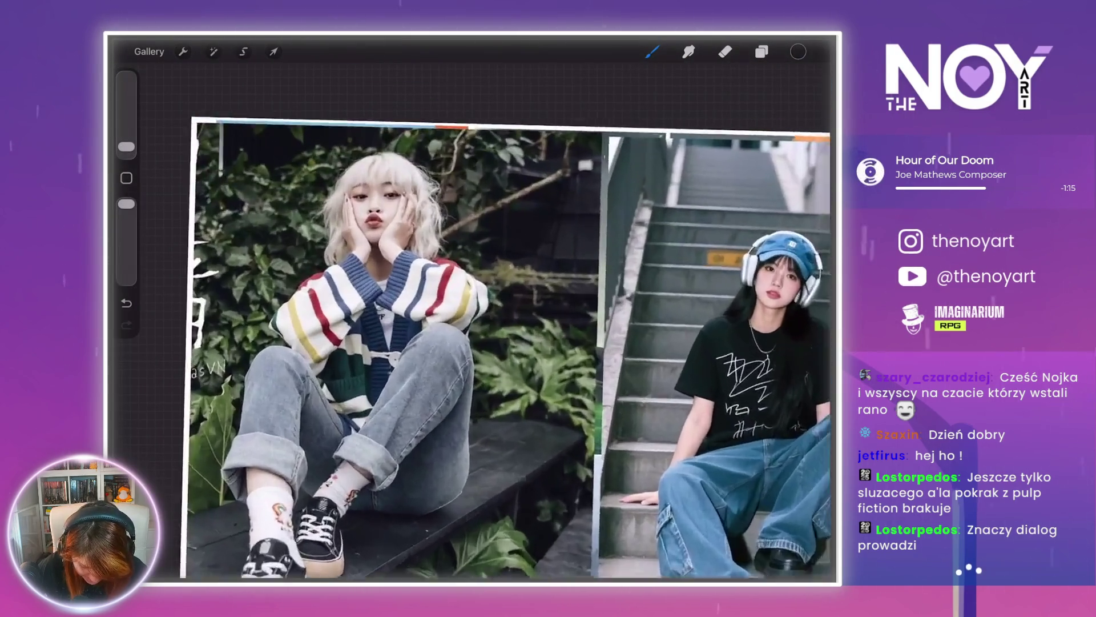
pyautogui.scroll(-5, 471, 365)
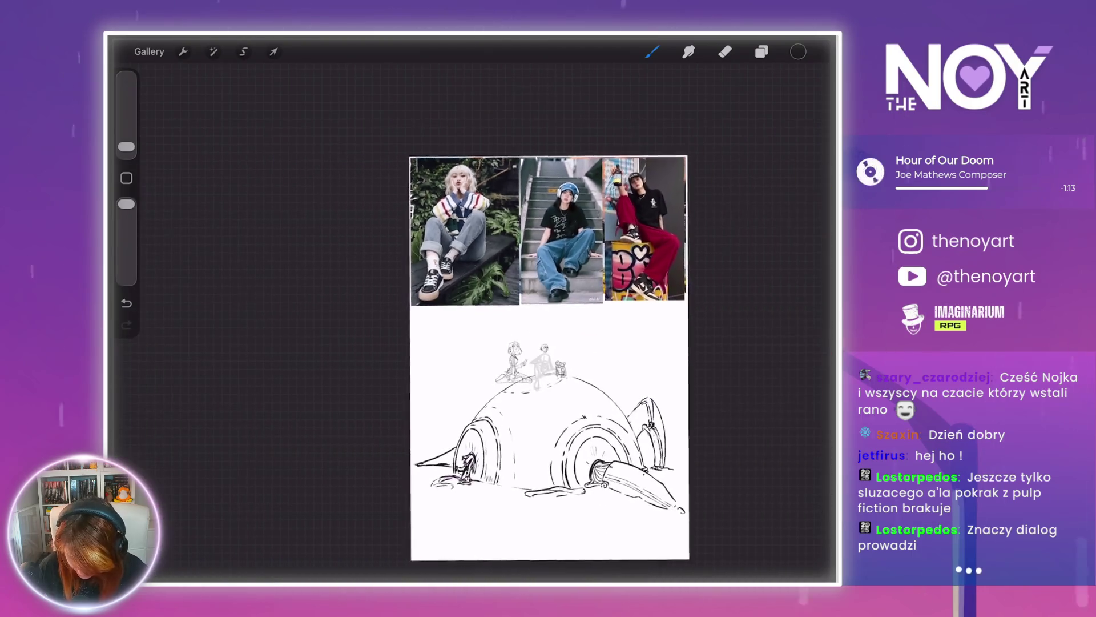
pyautogui.scroll(5, 472, 365)
pyautogui.scroll(5, 472, 320)
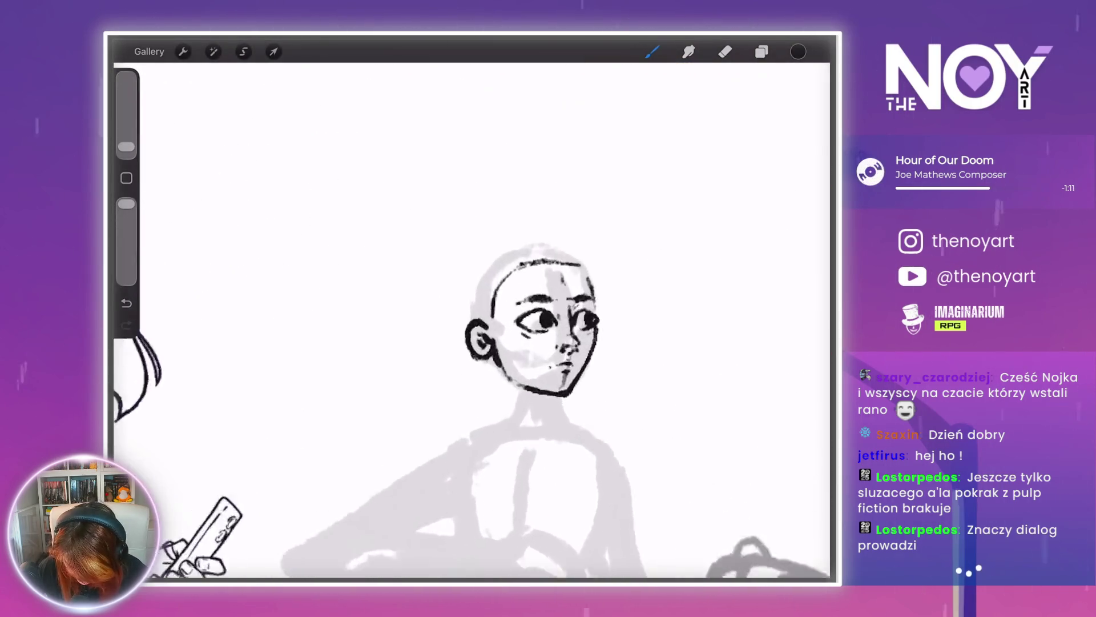
pyautogui.click(651, 52)
pyautogui.click(651, 51)
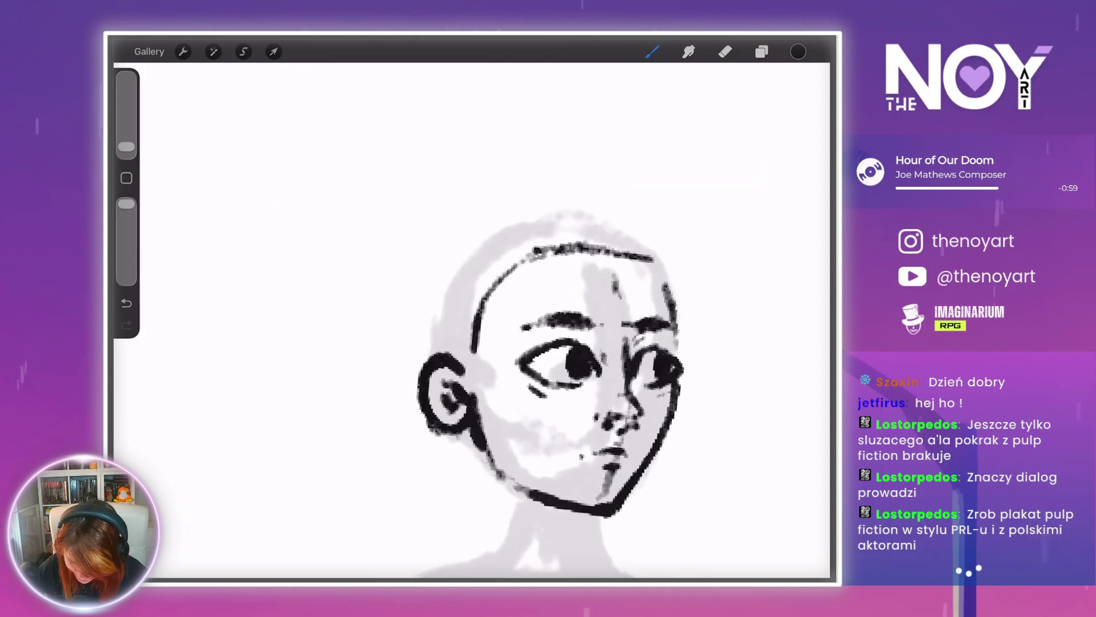
pyautogui.scroll(-3, 560, 394)
pyautogui.scroll(-3, 531, 388)
pyautogui.scroll(1, 473, 371)
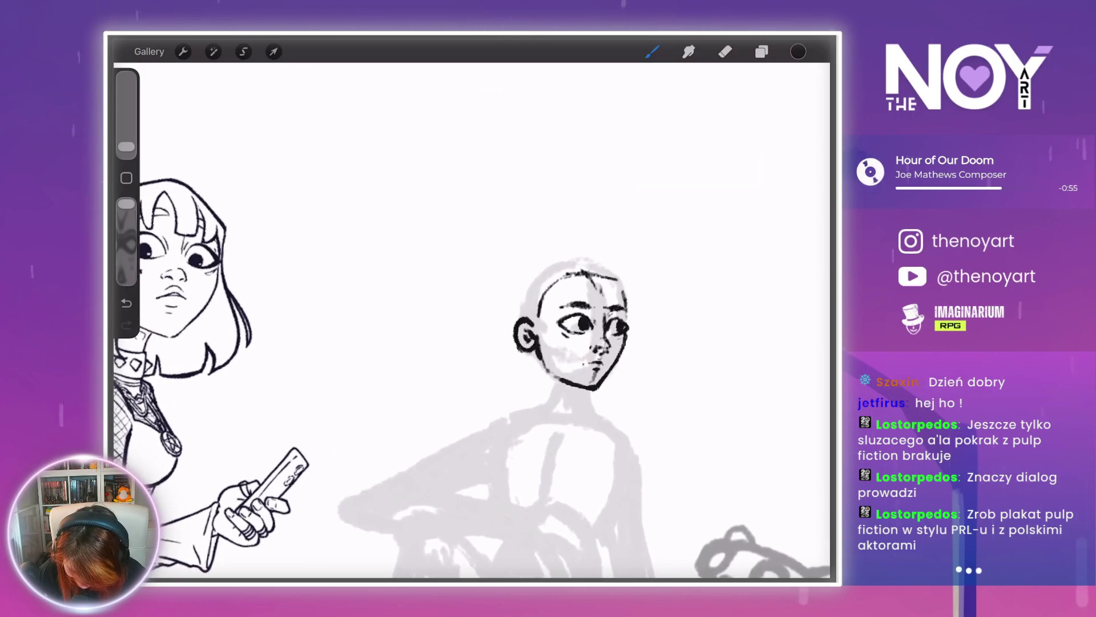
pyautogui.scroll(2, 473, 371)
pyautogui.scroll(-3, 474, 371)
pyautogui.scroll(3, 474, 371)
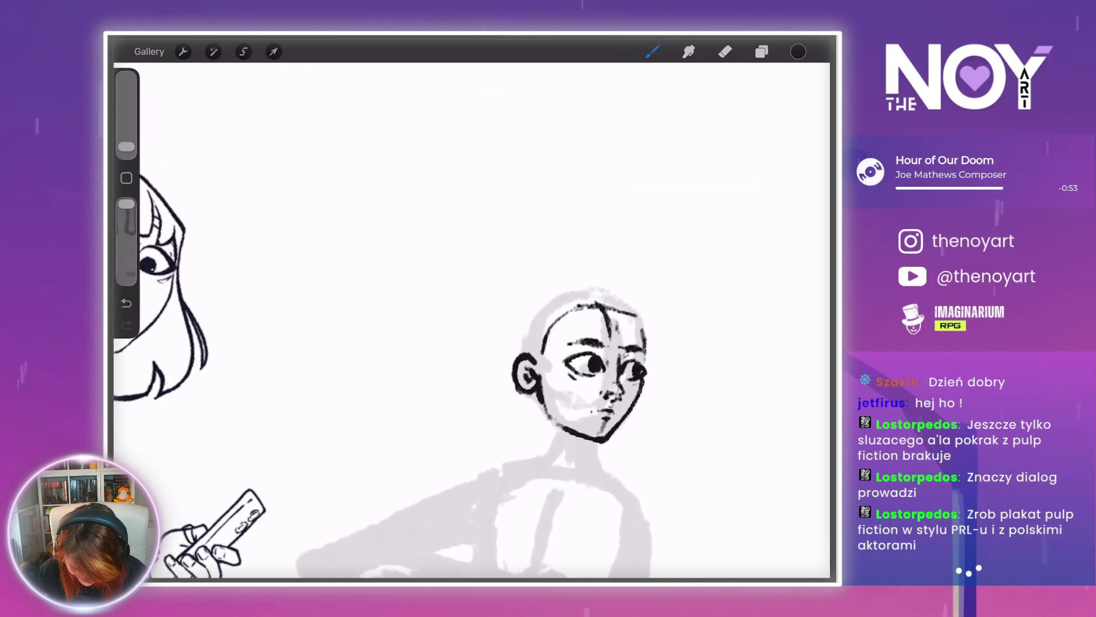
pyautogui.hotkey('ctrl', 'z')
pyautogui.scroll(-2, 474, 371)
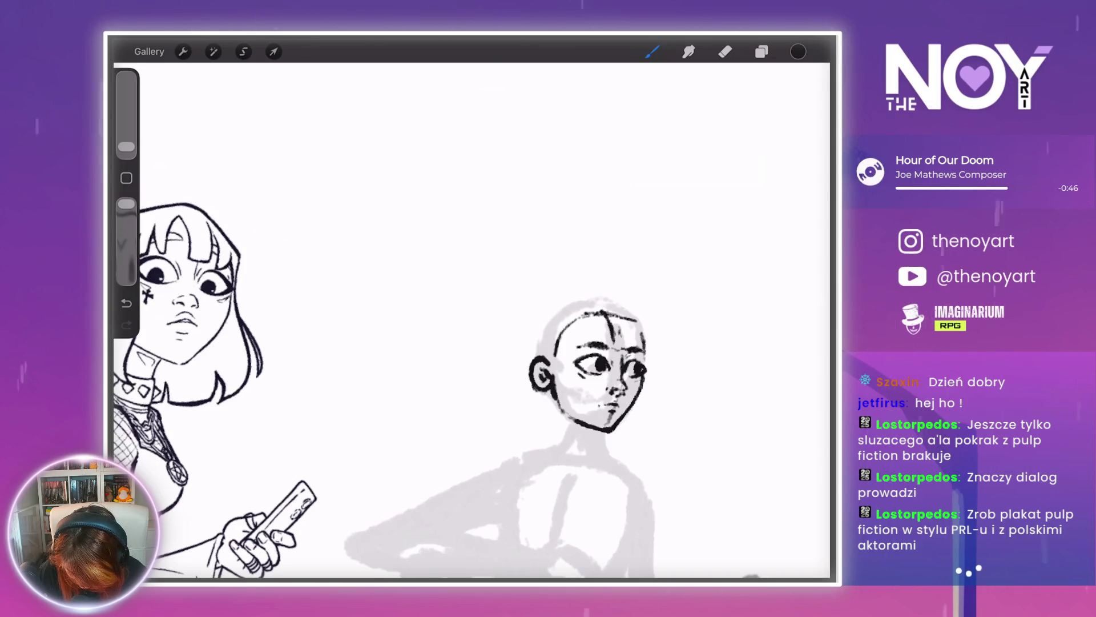
pyautogui.scroll(2, 500, 438)
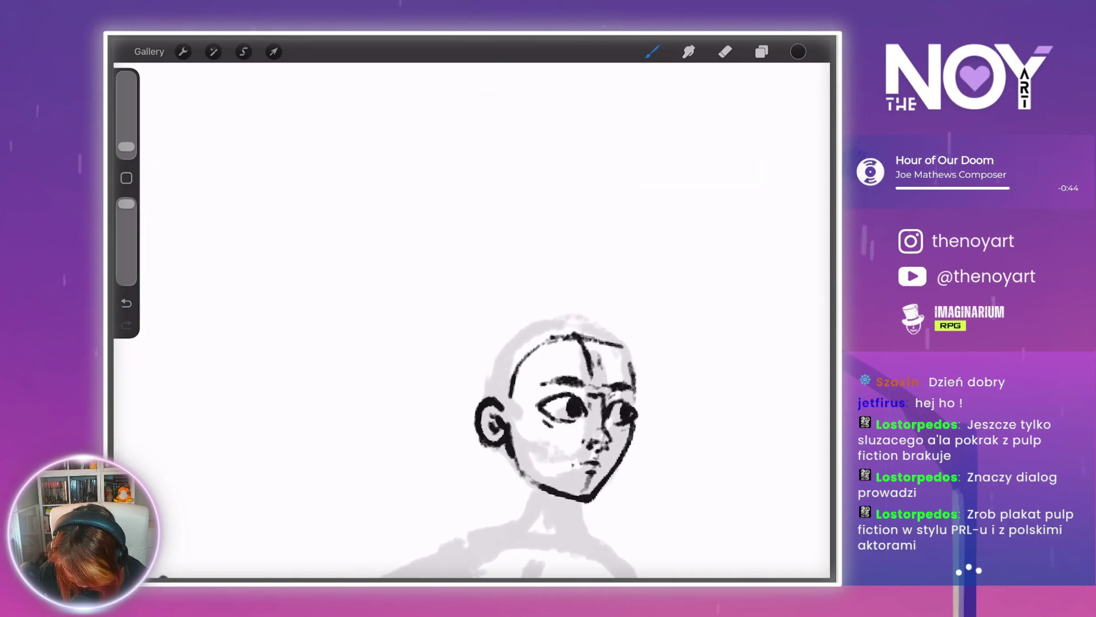
# - Ink a forehead line and a first hair stroke at the head's top-right
pyautogui.moveTo(607, 341); pyautogui.dragTo(615, 370)
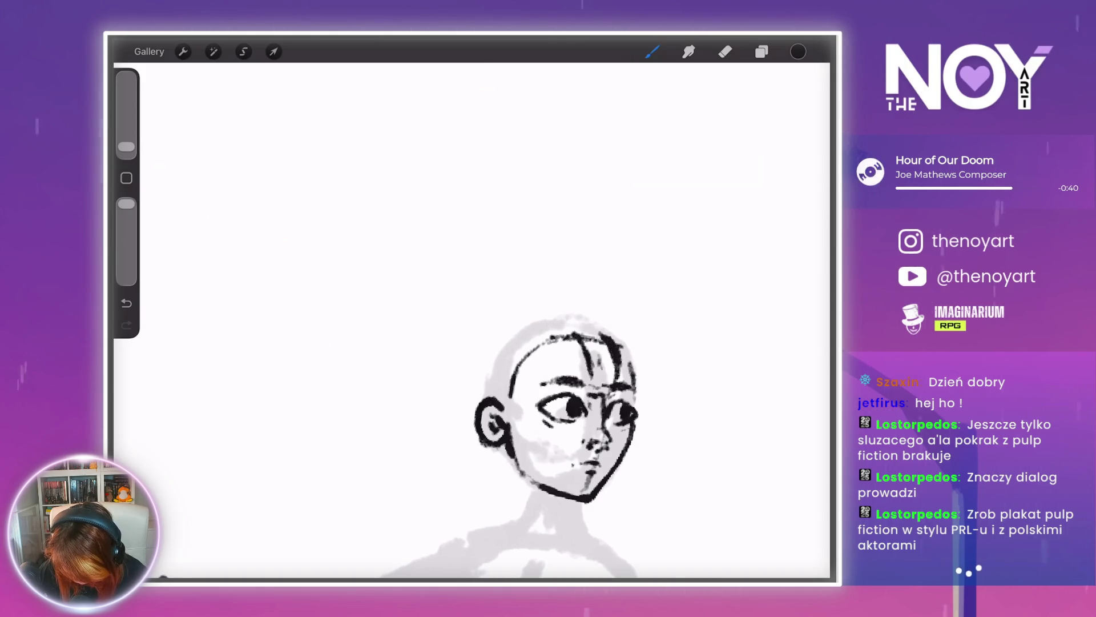
pyautogui.moveTo(557, 408)
pyautogui.mouseDown()
pyautogui.moveTo(656, 392)
pyautogui.moveTo(571, 440)
pyautogui.moveTo(594, 415)
pyautogui.moveTo(599, 342)
pyautogui.moveTo(607, 379)
pyautogui.moveTo(548, 440)
pyautogui.mouseUp()
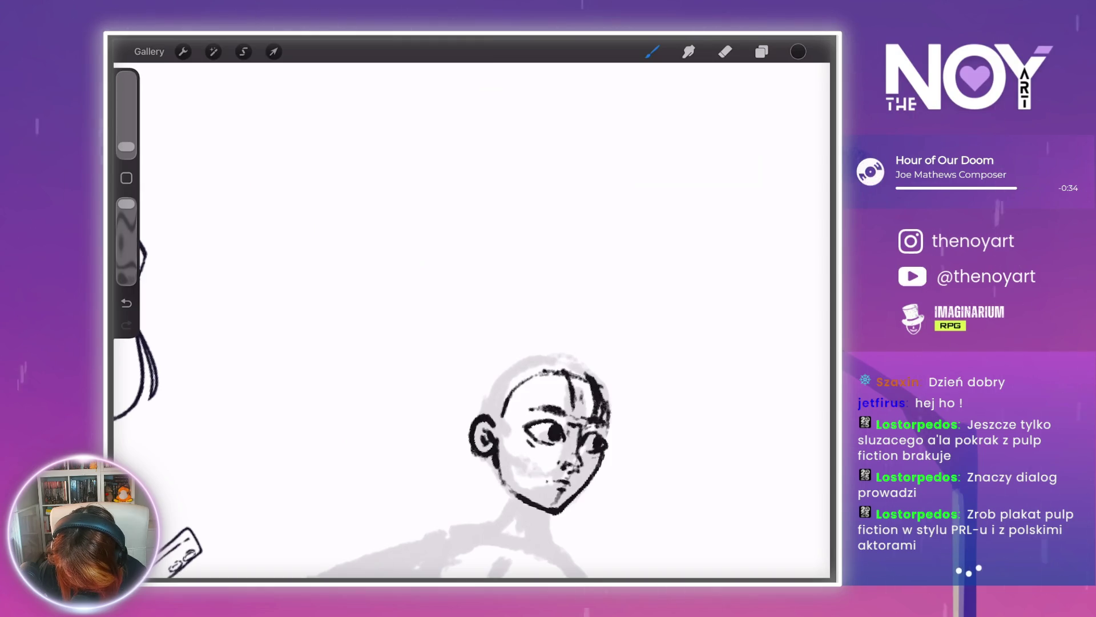
pyautogui.moveTo(540, 434)
pyautogui.mouseDown()
pyautogui.moveTo(636, 391)
pyautogui.moveTo(599, 391)
pyautogui.moveTo(565, 446)
pyautogui.mouseUp()
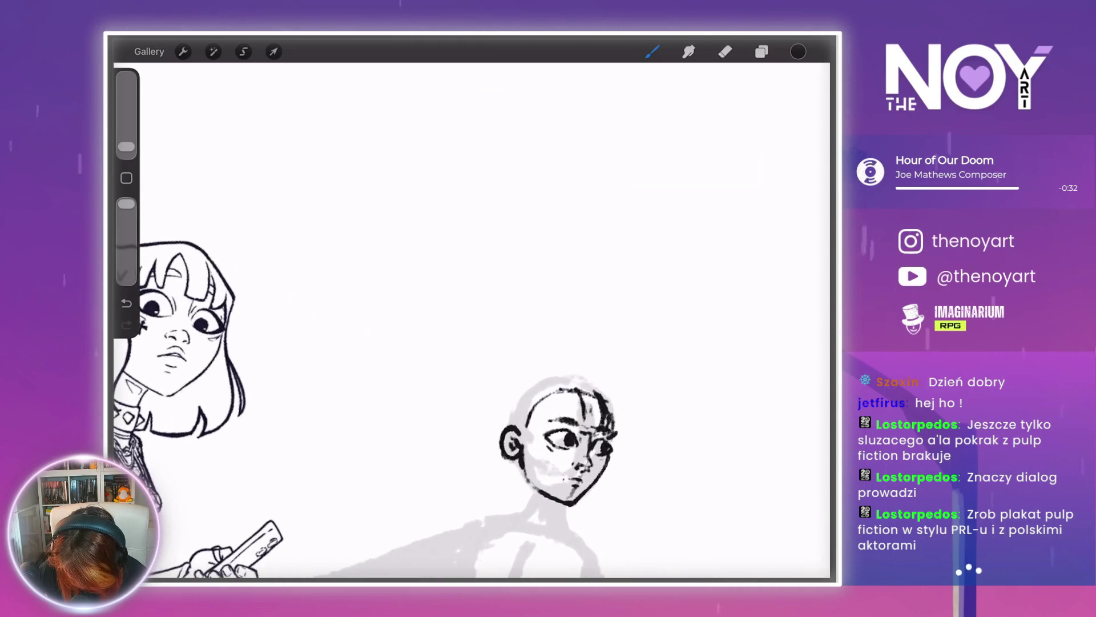
pyautogui.moveTo(618, 401); pyautogui.dragTo(611, 425)
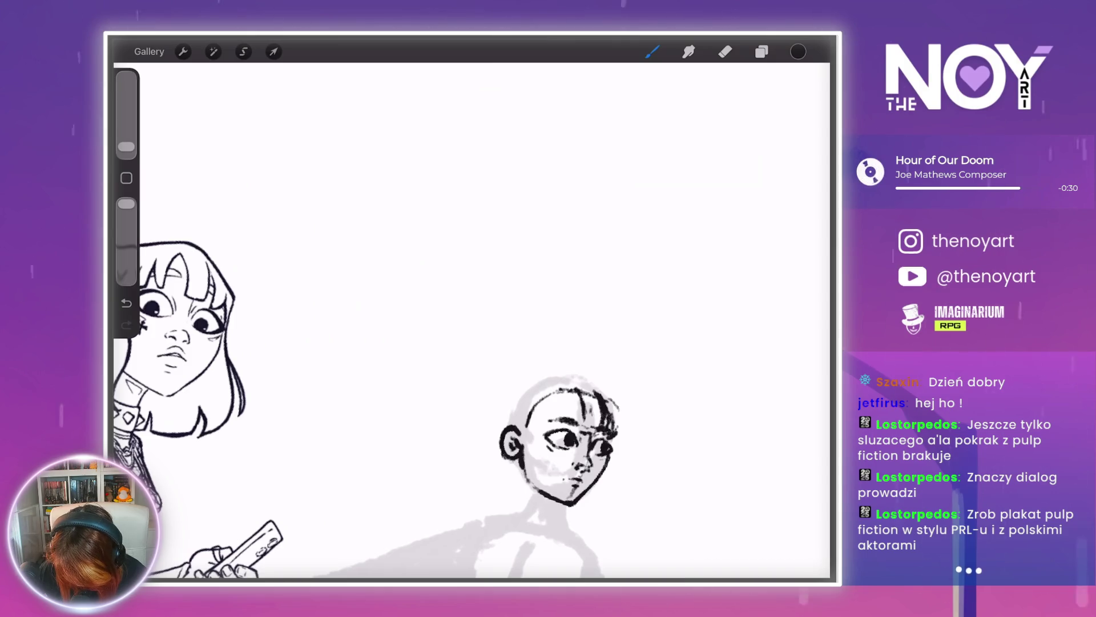
# - Add two hair strokes at the top and upper right of the head, then zoom out to the full sheet
pyautogui.scroll(3, 565, 445)
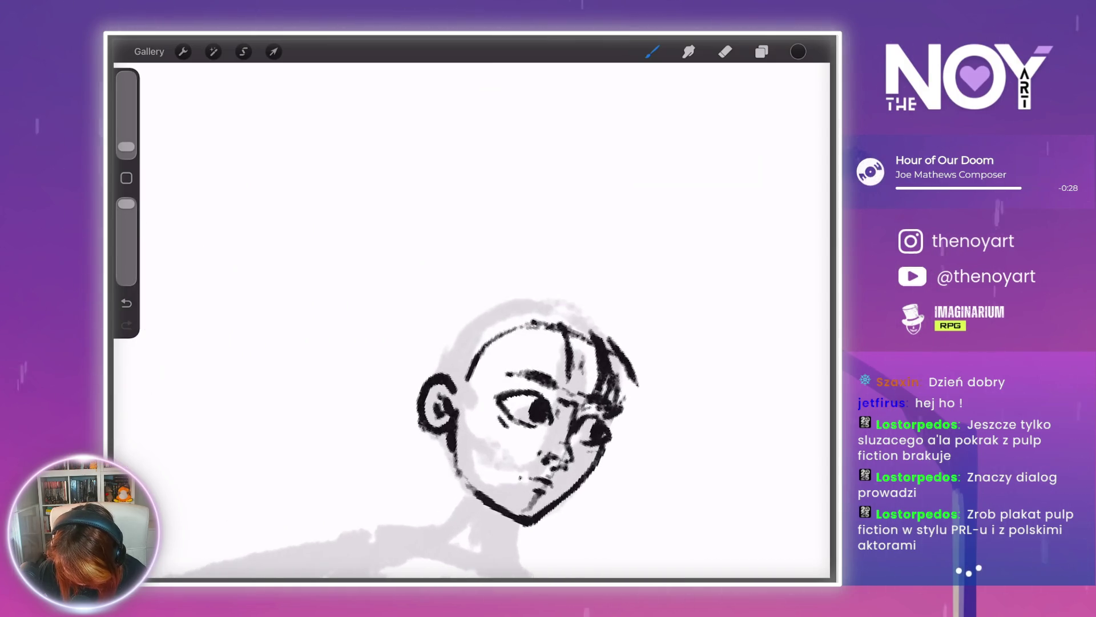
pyautogui.moveTo(632, 374); pyautogui.dragTo(627, 407)
pyautogui.moveTo(582, 313); pyautogui.dragTo(606, 336)
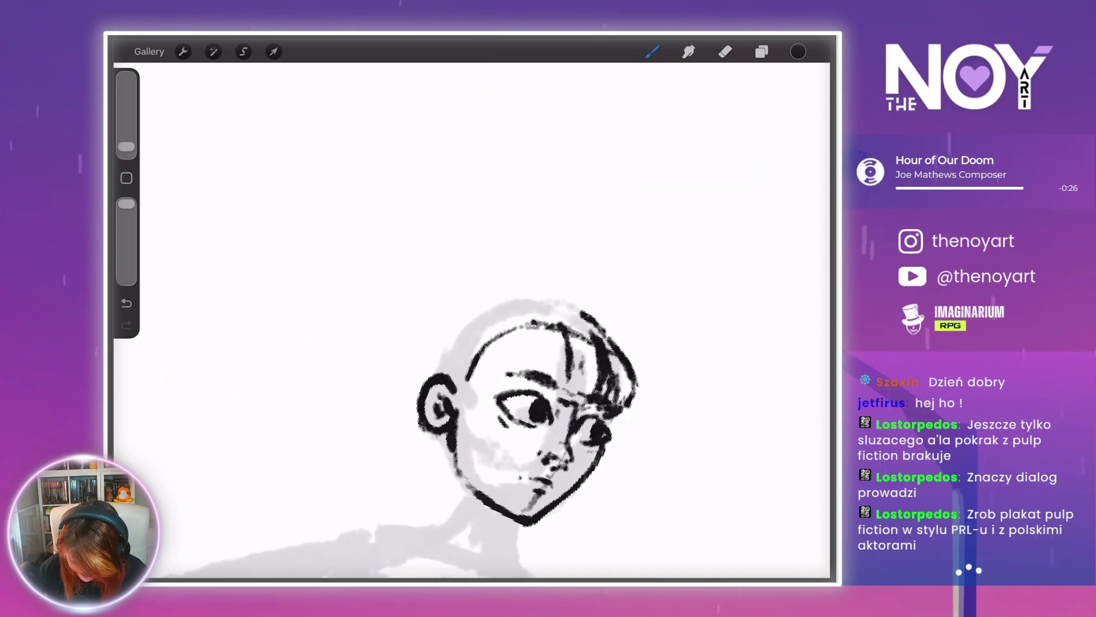
pyautogui.scroll(-5, 565, 400)
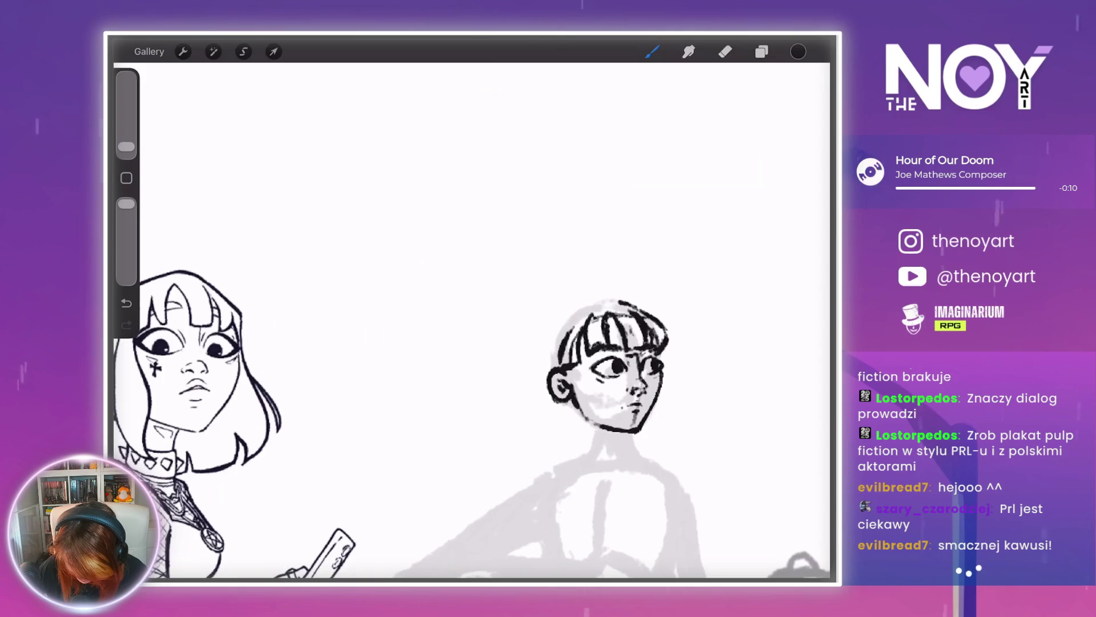
pyautogui.scroll(3, 393, 397)
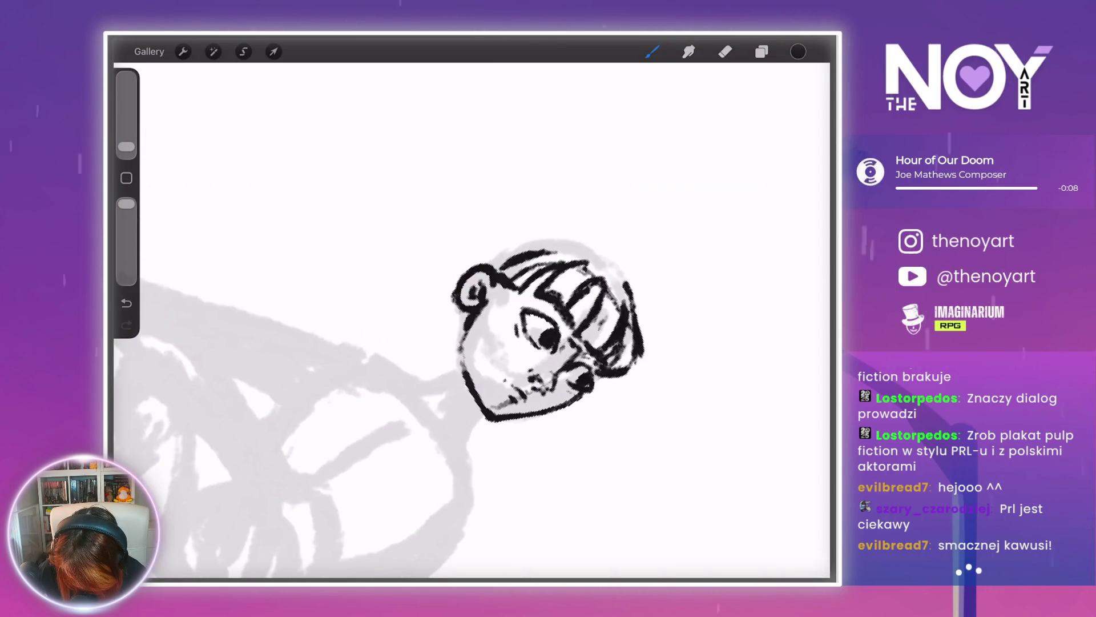
pyautogui.scroll(-3, 463, 372)
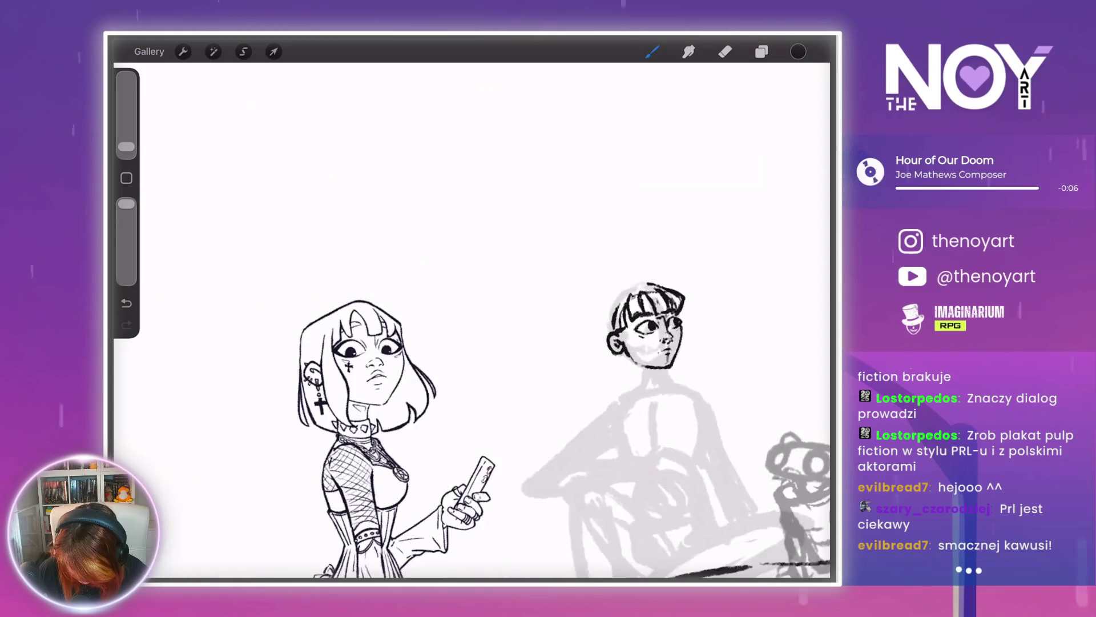
pyautogui.scroll(1, 605, 354)
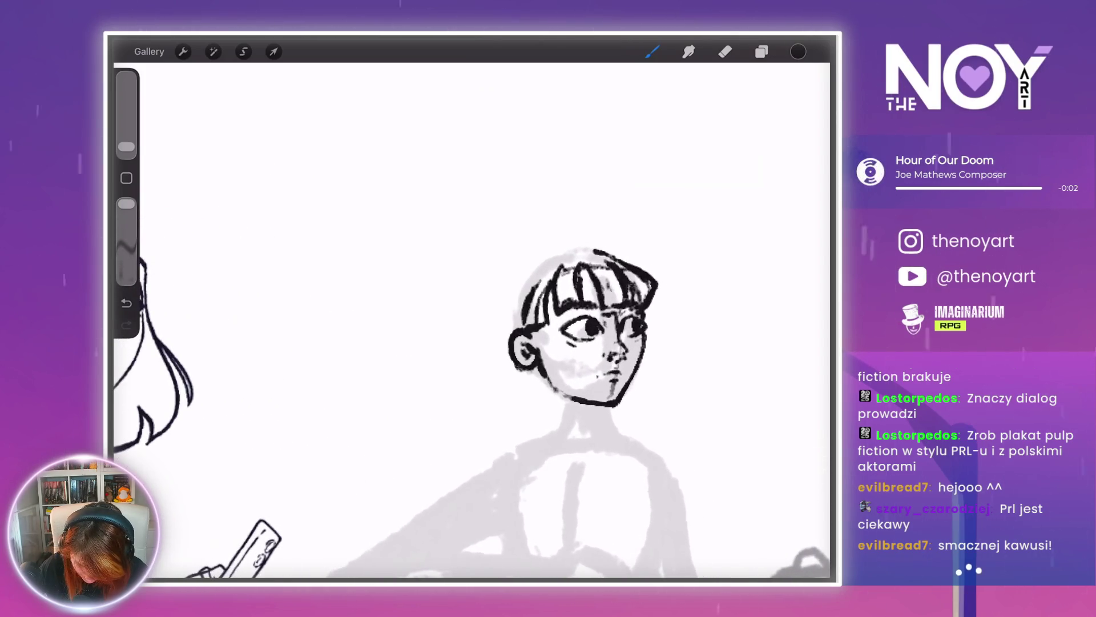
pyautogui.scroll(-2, 471, 320)
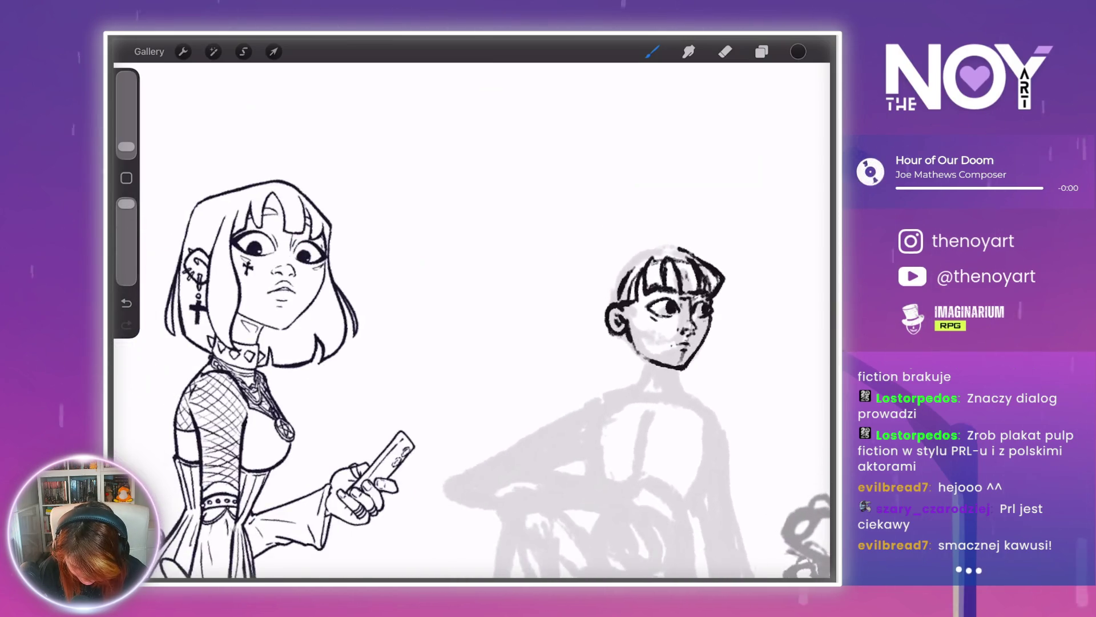
pyautogui.scroll(-2, 471, 320)
pyautogui.scroll(-5, 472, 319)
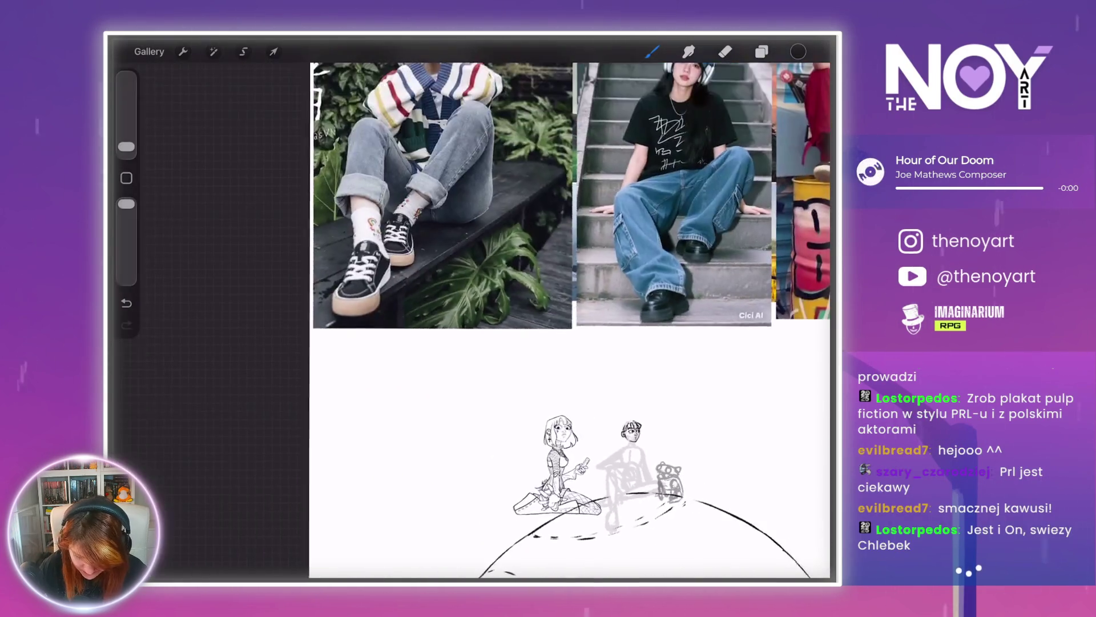
# - Zoom onto the blonde reference photo, then zoom back into the boy's head
pyautogui.scroll(-1, 472, 320)
pyautogui.scroll(10, 472, 320)
pyautogui.scroll(-6, 472, 319)
pyautogui.scroll(6, 472, 320)
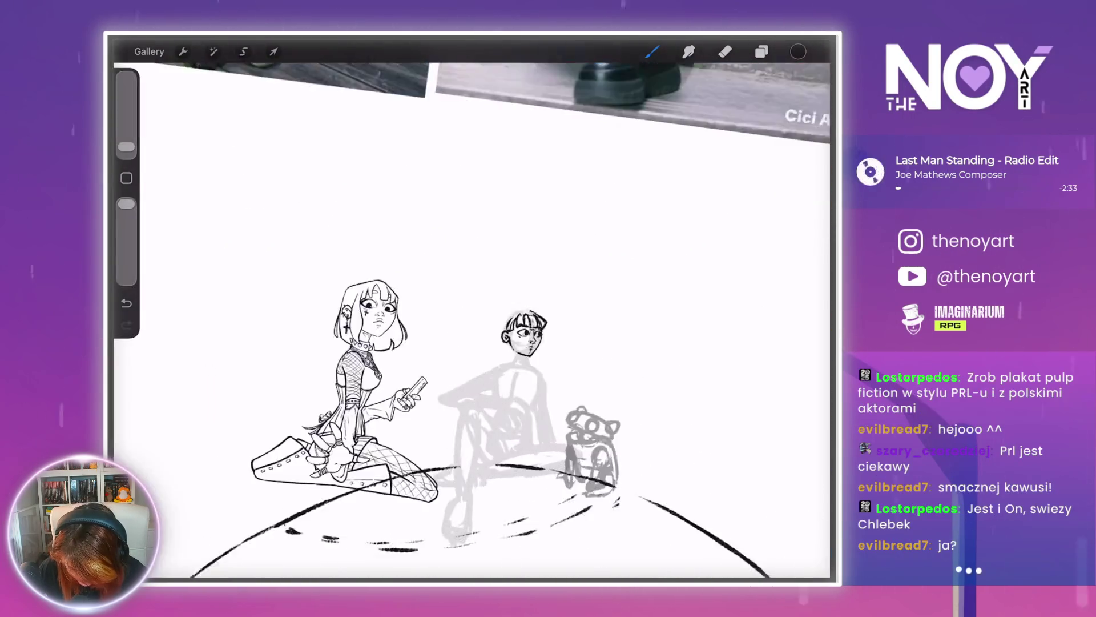
pyautogui.scroll(5, 524, 334)
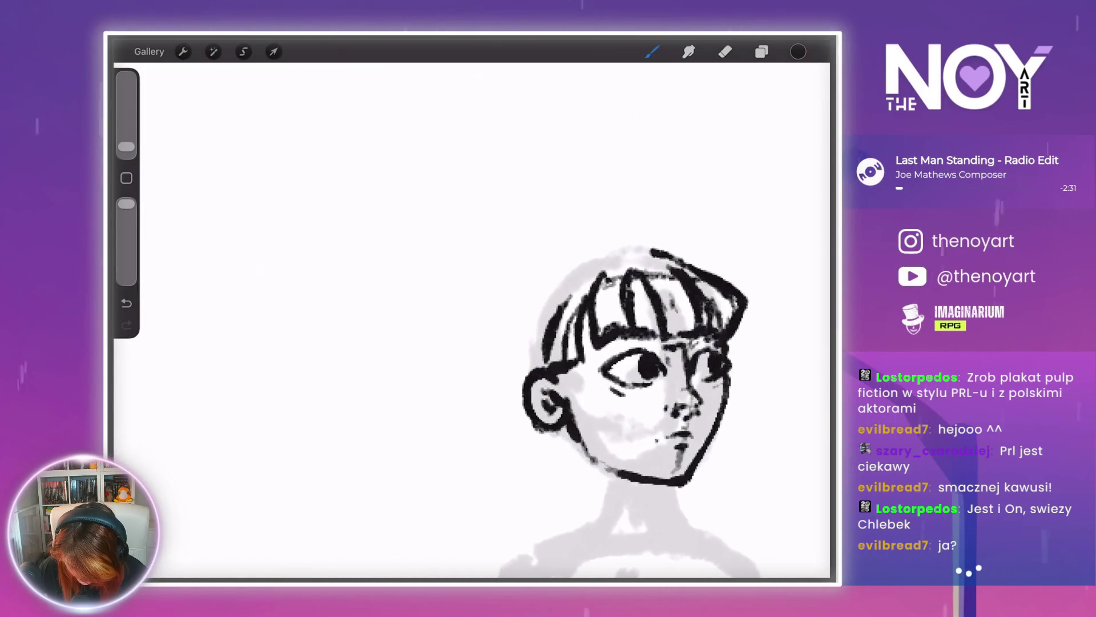
pyautogui.scroll(-5, 472, 320)
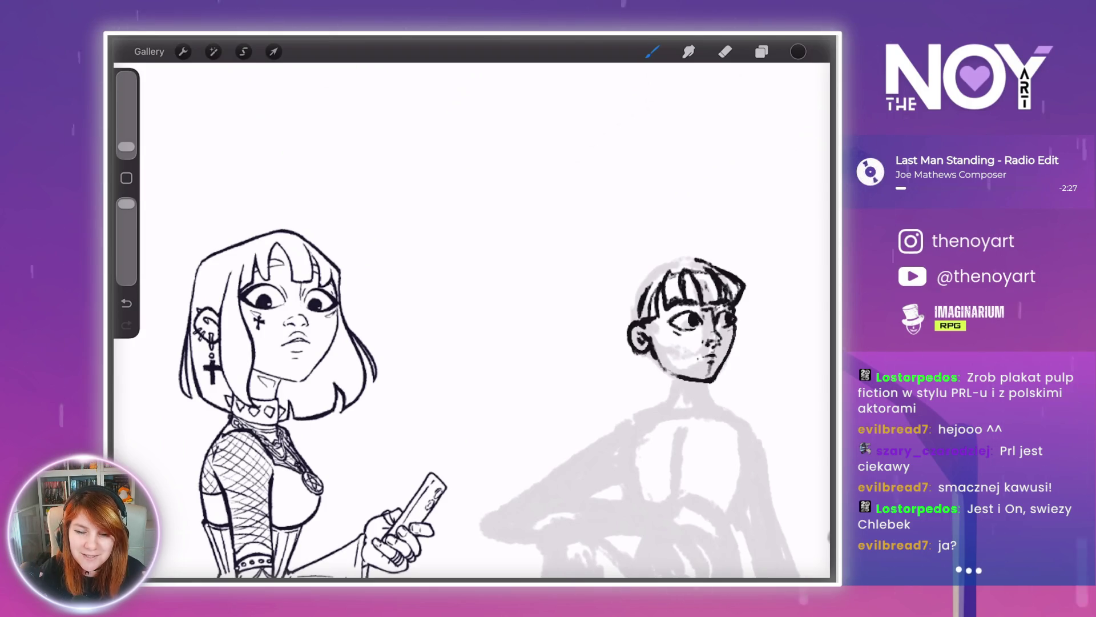
pyautogui.scroll(10, 471, 320)
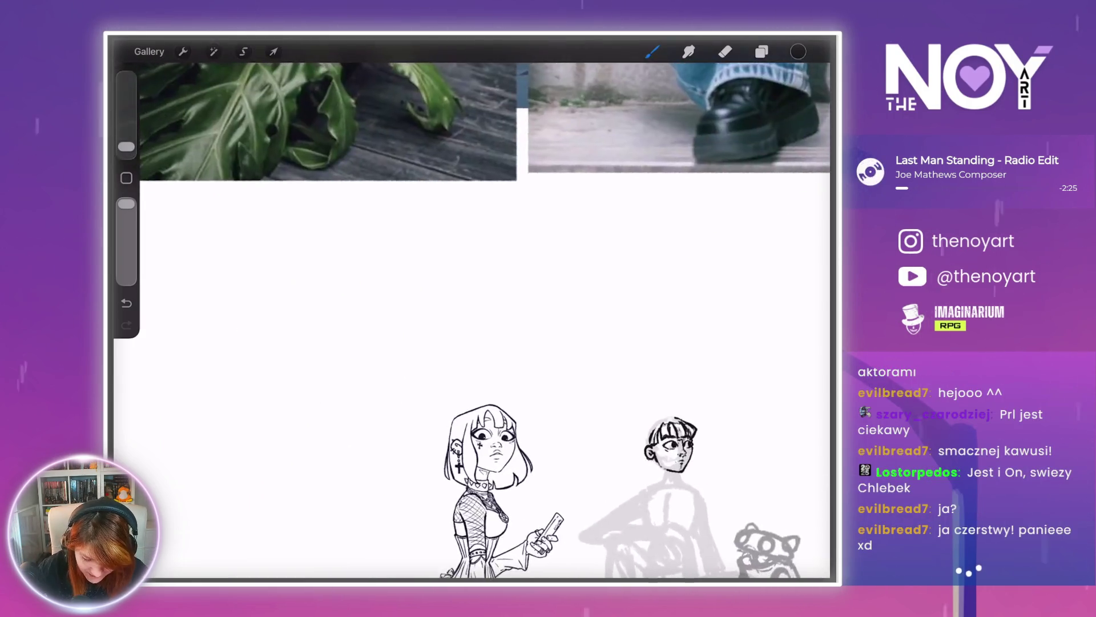
pyautogui.scroll(5, 472, 320)
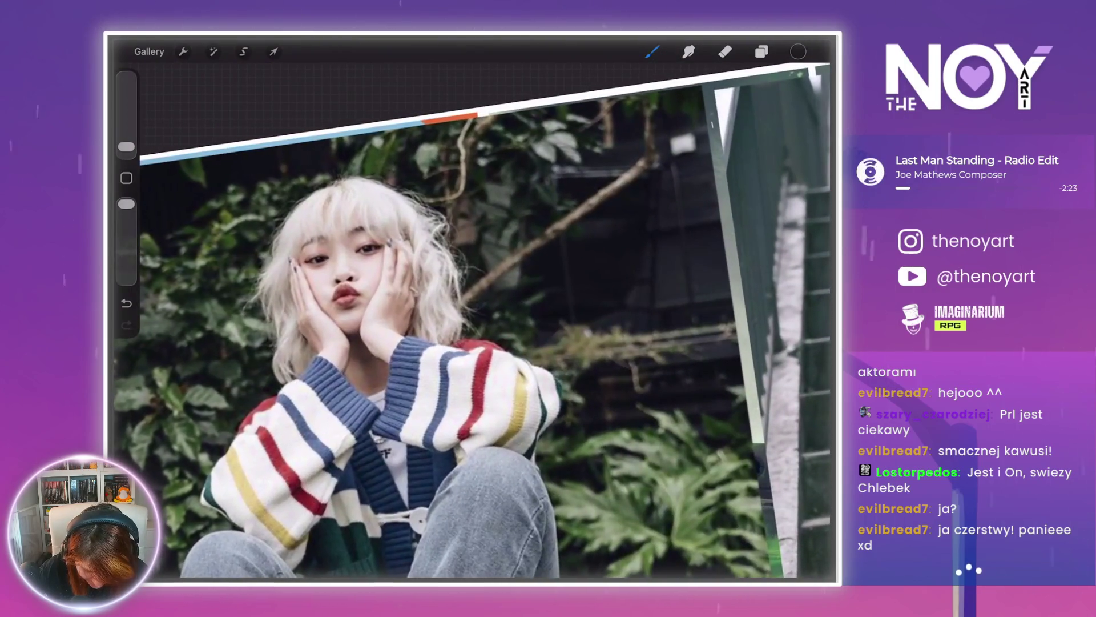
pyautogui.scroll(-5, 471, 320)
pyautogui.scroll(5, 471, 319)
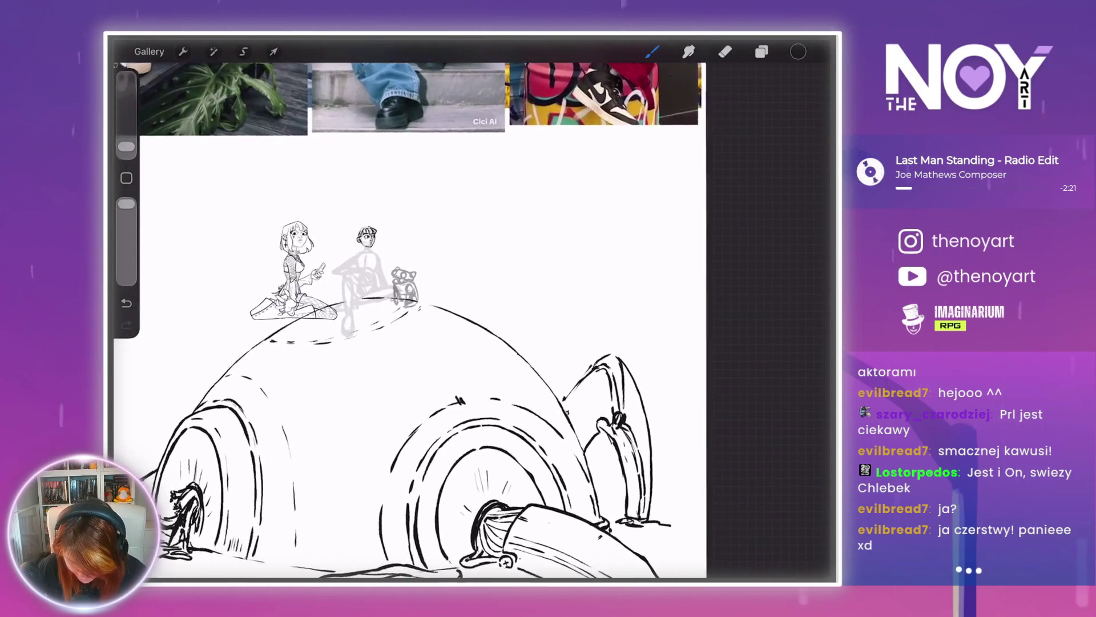
pyautogui.scroll(5, 468, 257)
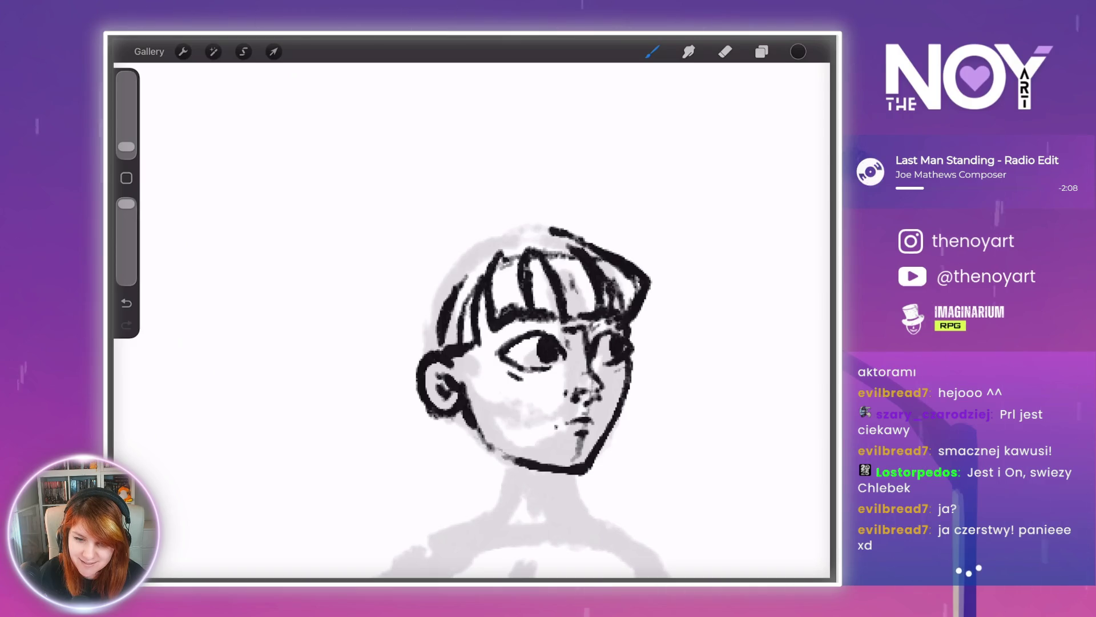
# - Undo a stroke, then ink and thicken the hair outline down the right side of the head
pyautogui.scroll(-3, 531, 342)
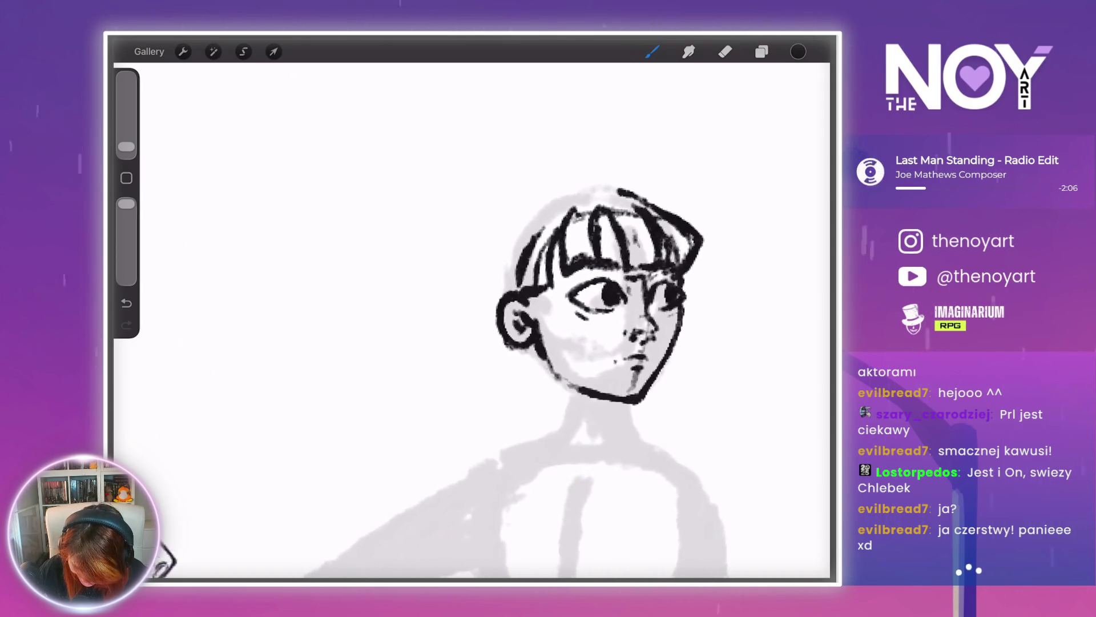
pyautogui.scroll(3, 474, 320)
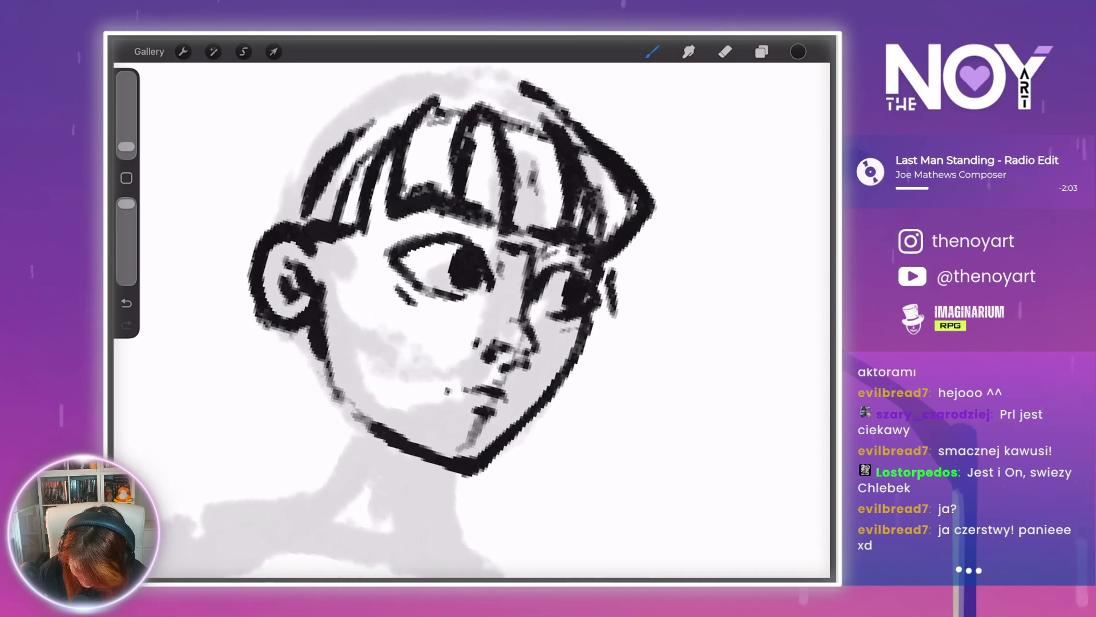
pyautogui.hotkey('ctrl', 'z')
pyautogui.moveTo(598, 261); pyautogui.dragTo(614, 323)
pyautogui.moveTo(597, 260)
pyautogui.mouseDown()
pyautogui.moveTo(616, 329)
pyautogui.moveTo(610, 411)
pyautogui.moveTo(557, 408)
pyautogui.mouseUp()
pyautogui.moveTo(619, 371); pyautogui.dragTo(617, 417)
pyautogui.moveTo(620, 291); pyautogui.dragTo(622, 351)
pyautogui.moveTo(554, 403); pyautogui.dragTo(599, 442)
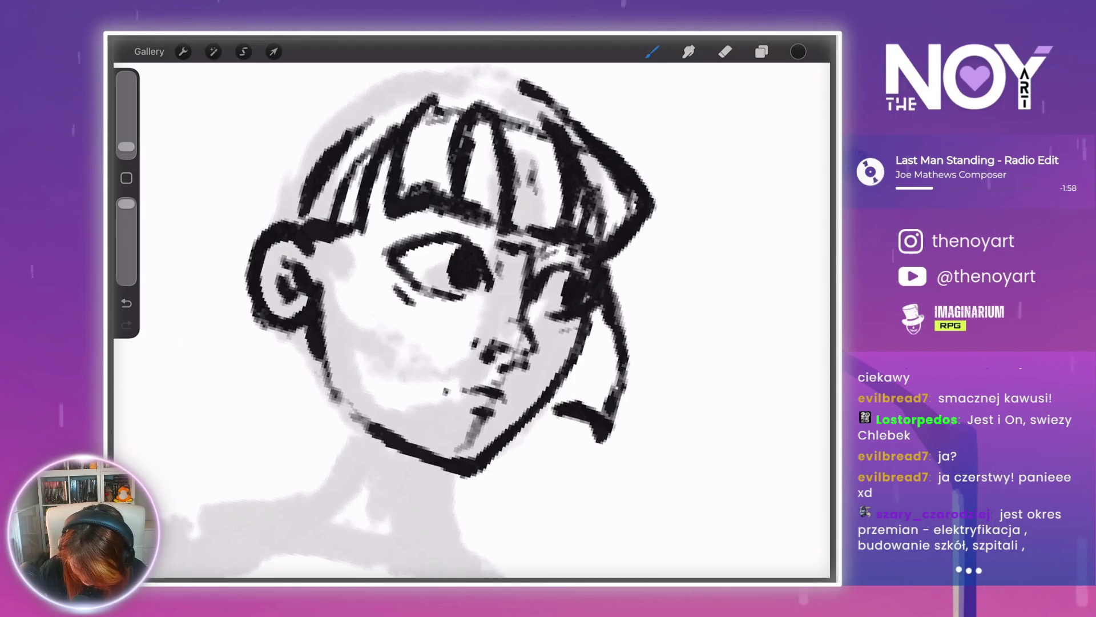
pyautogui.scroll(-5, 570, 342)
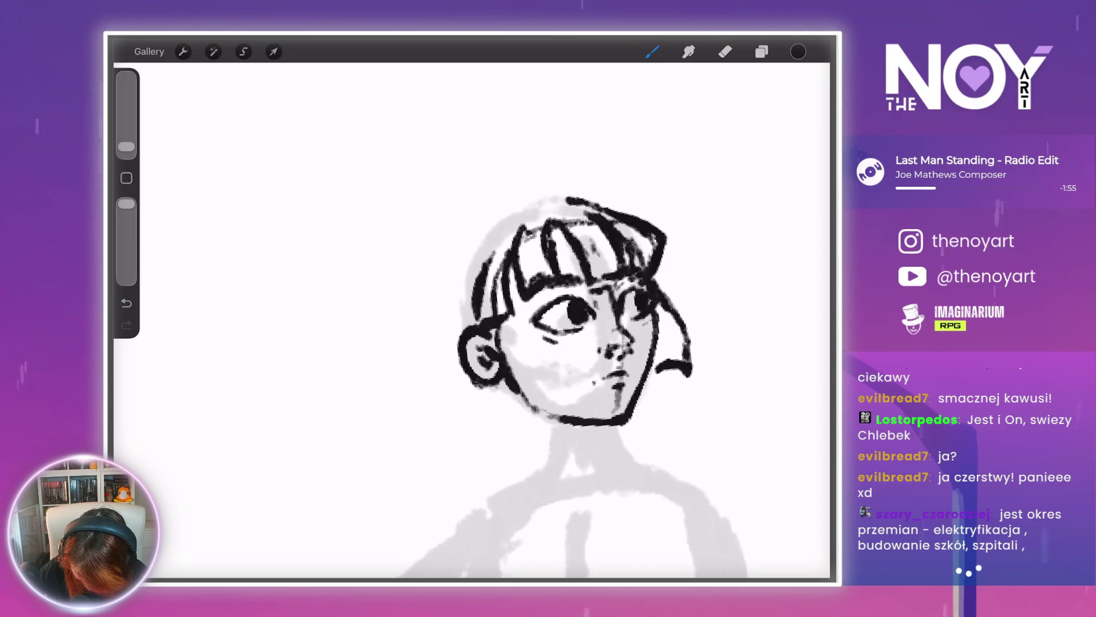
# - Ink the hair below the left ear, along the top, and the top-left outline
pyautogui.moveTo(483, 383); pyautogui.dragTo(505, 421)
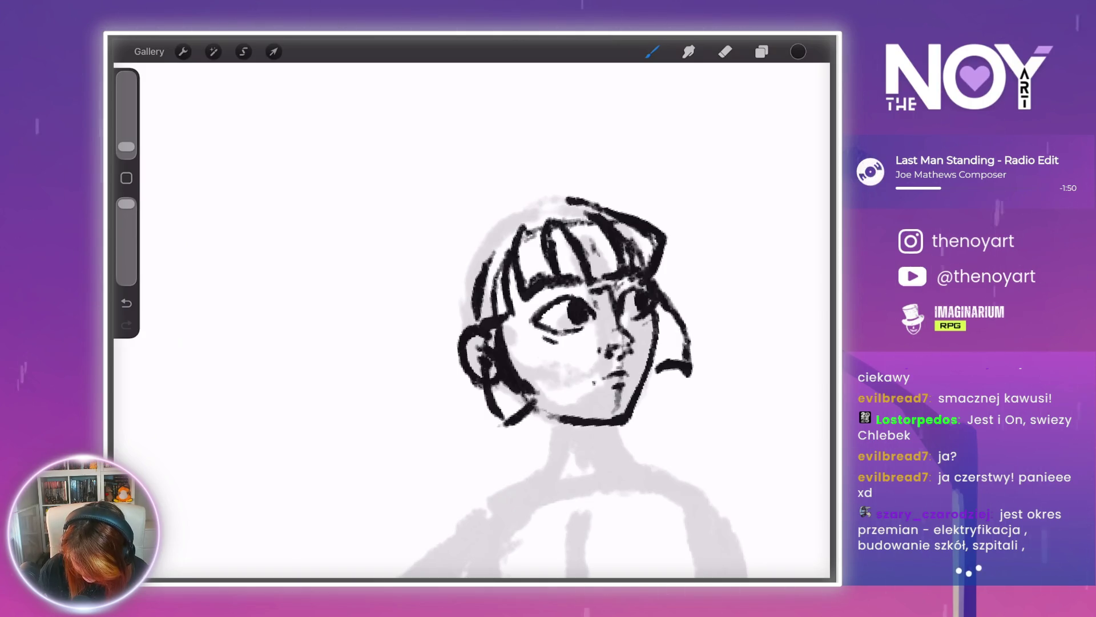
pyautogui.scroll(3, 548, 366)
pyautogui.moveTo(521, 247); pyautogui.dragTo(593, 263)
pyautogui.scroll(-2, 584, 408)
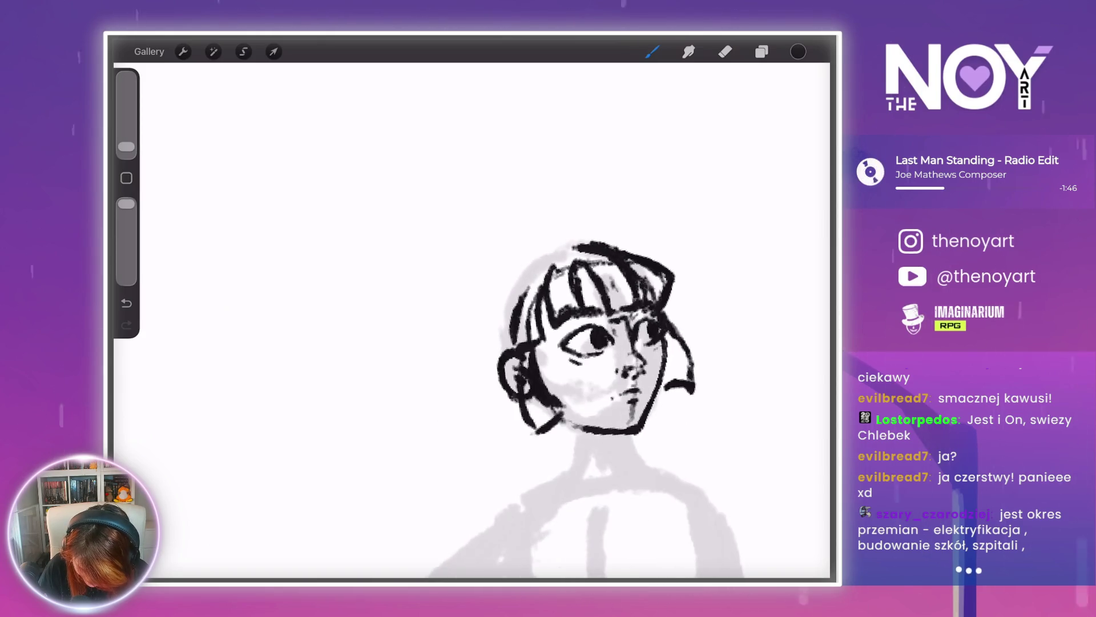
pyautogui.moveTo(564, 249); pyautogui.dragTo(514, 295)
pyautogui.scroll(-1, 571, 366)
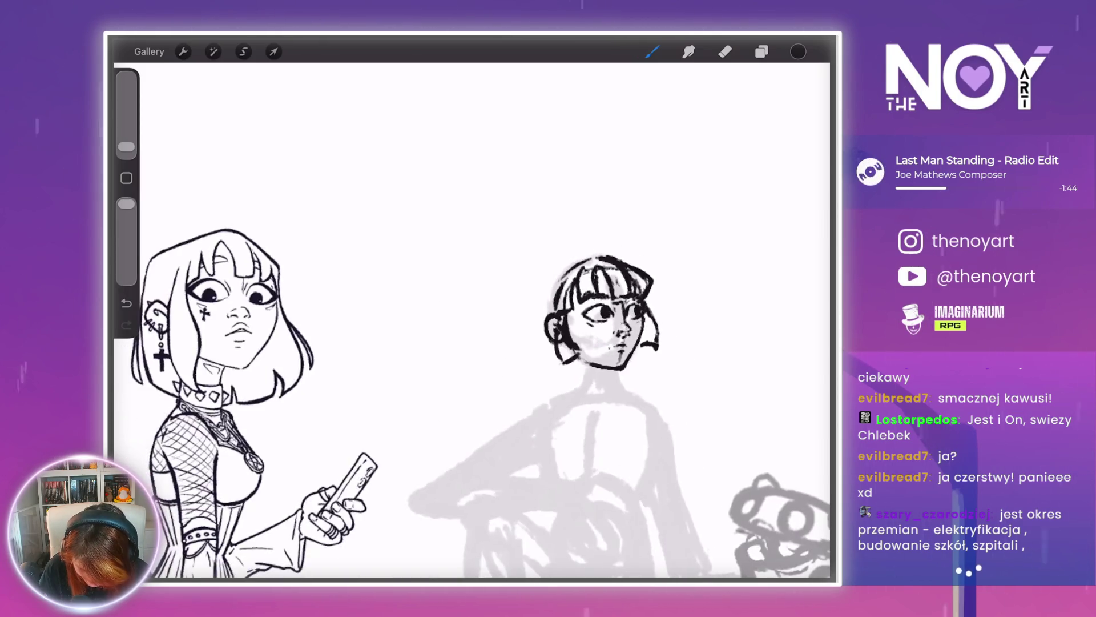
pyautogui.scroll(1, 566, 400)
pyautogui.moveTo(456, 351); pyautogui.dragTo(455, 386)
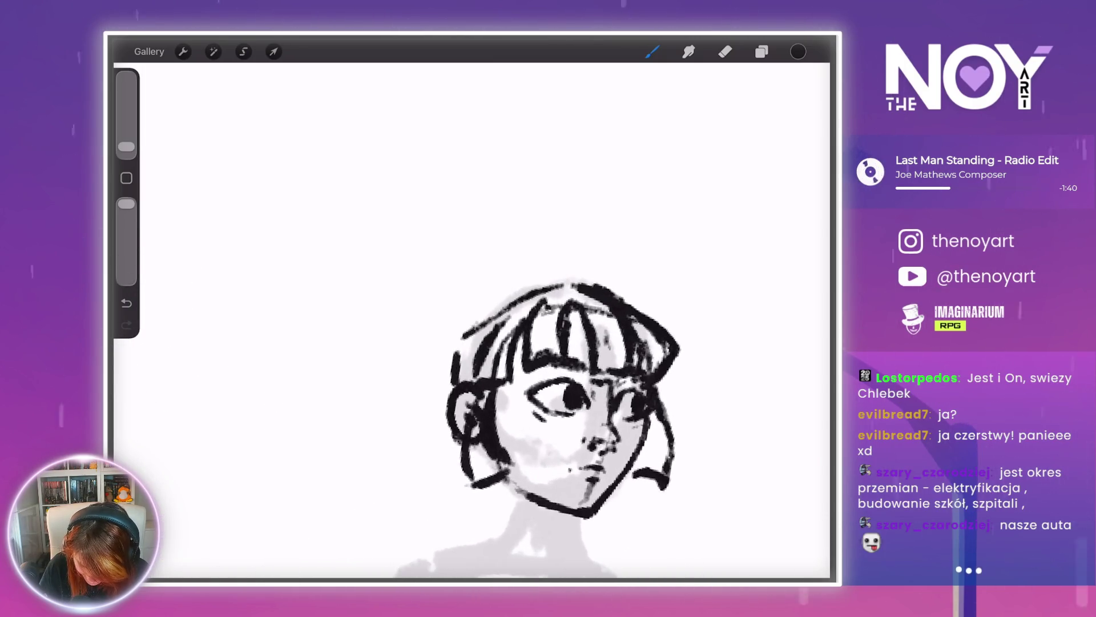
pyautogui.scroll(-2, 570, 371)
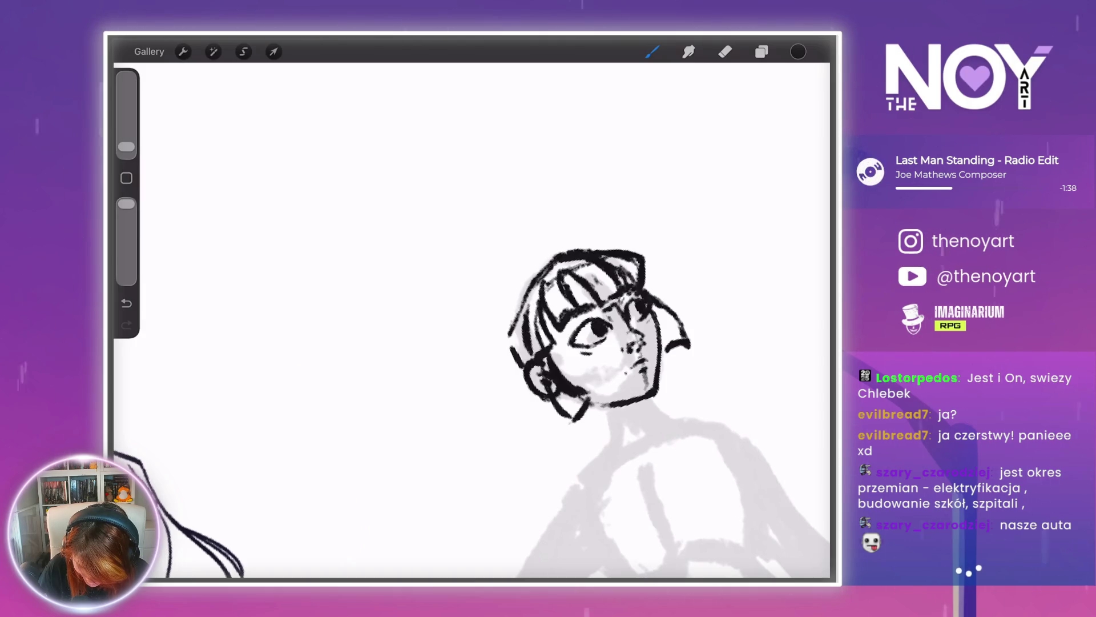
# - Ink the left hair strands with a hook below the jaw and finish the right strand's bottom
pyautogui.moveTo(599, 400); pyautogui.dragTo(714, 343)
pyautogui.scroll(2, 588, 366)
pyautogui.scroll(-3, 571, 371)
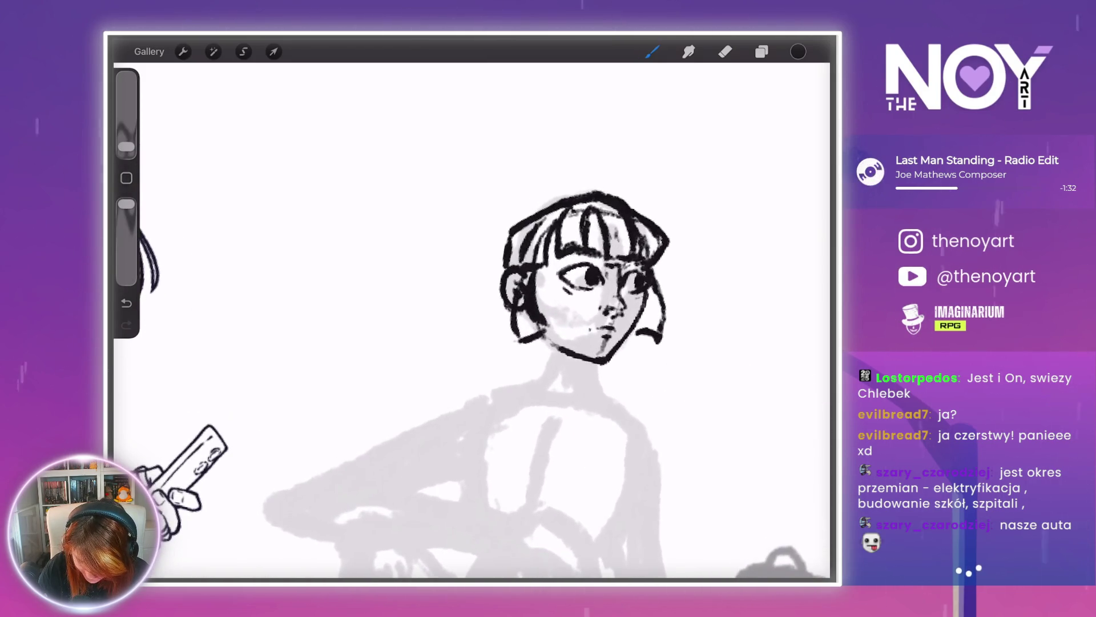
pyautogui.moveTo(501, 272); pyautogui.dragTo(489, 334)
pyautogui.moveTo(502, 292); pyautogui.dragTo(476, 365)
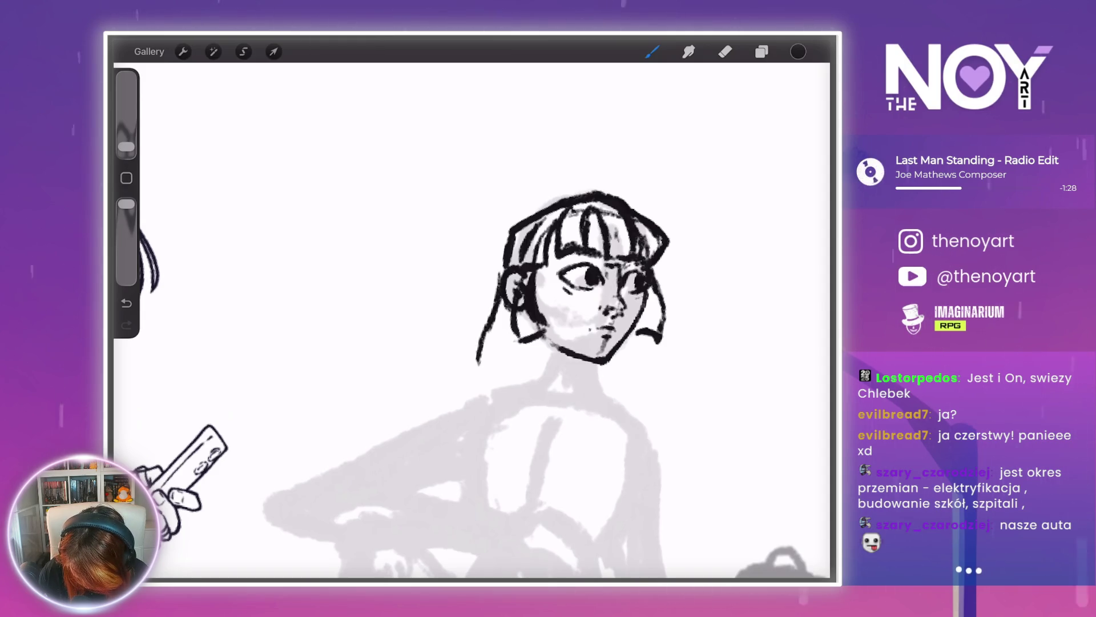
pyautogui.moveTo(489, 327)
pyautogui.mouseDown()
pyautogui.moveTo(493, 375)
pyautogui.moveTo(561, 394)
pyautogui.mouseUp()
pyautogui.moveTo(549, 349); pyautogui.dragTo(563, 396)
pyautogui.moveTo(539, 334); pyautogui.dragTo(550, 371)
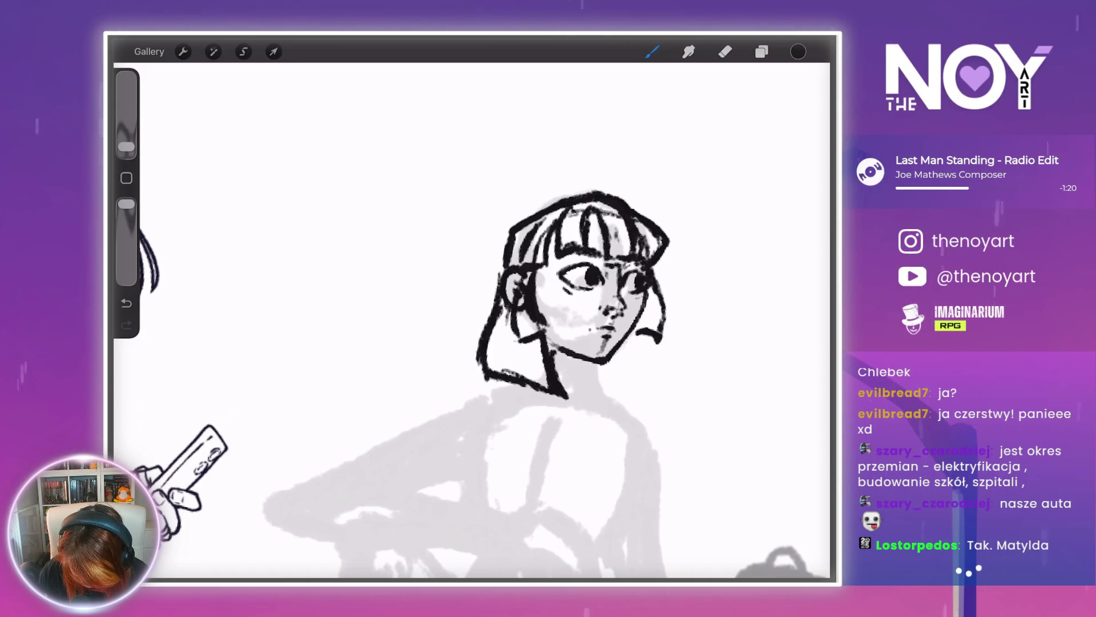
pyautogui.moveTo(502, 267); pyautogui.dragTo(483, 304)
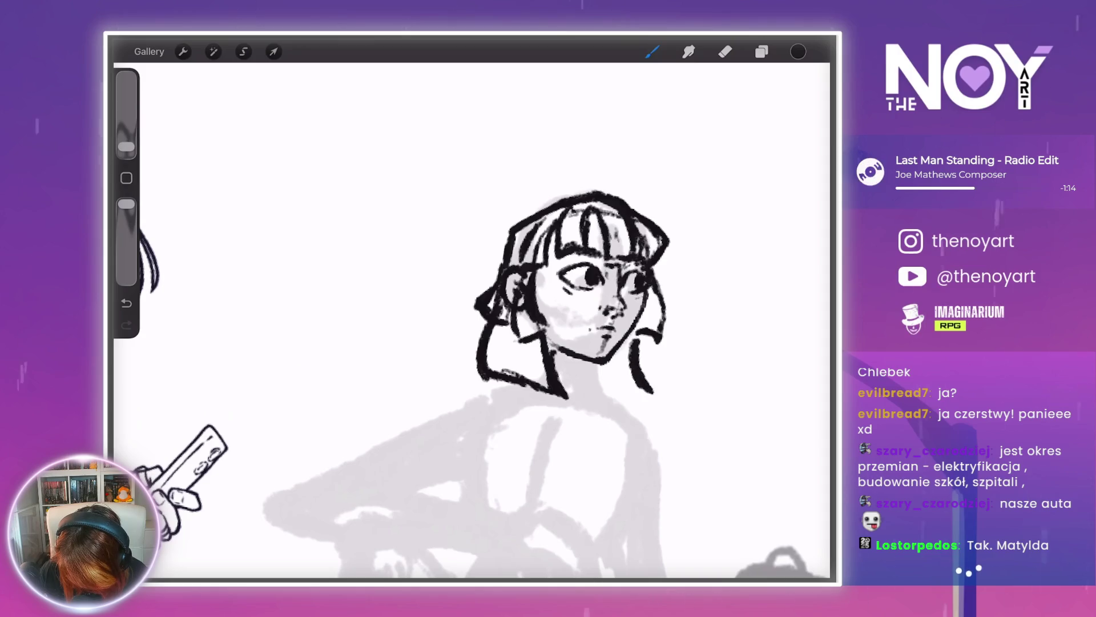
pyautogui.moveTo(653, 392); pyautogui.dragTo(619, 404)
pyautogui.moveTo(636, 338); pyautogui.dragTo(649, 383)
pyautogui.scroll(-5, 474, 320)
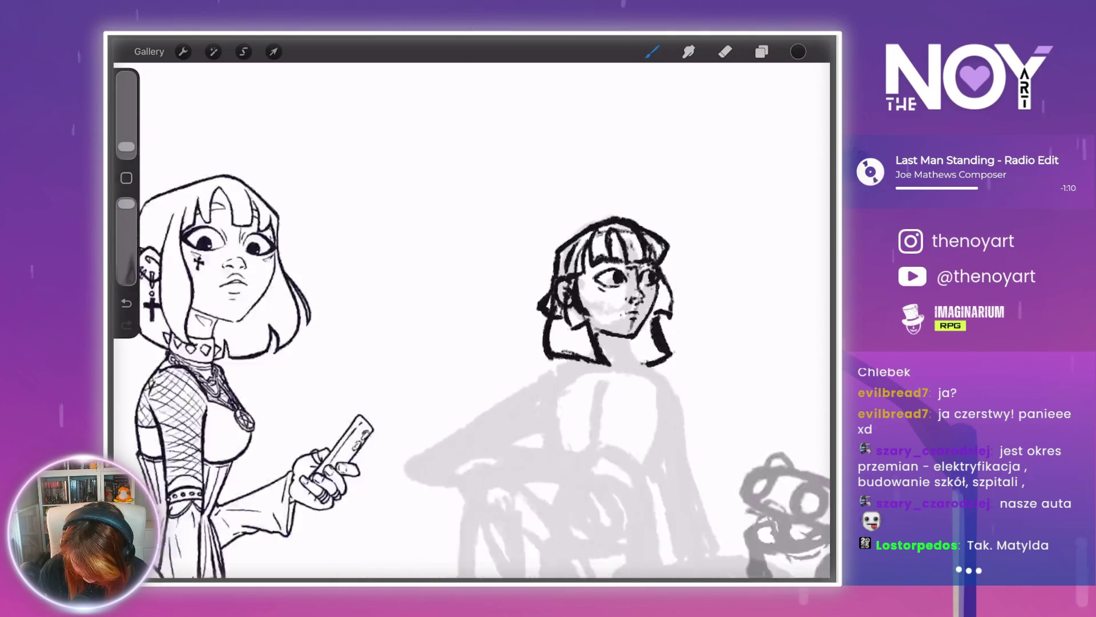
# - Erase part of the thick right hair stroke to lighten it
pyautogui.scroll(5, 474, 320)
pyautogui.scroll(2, 513, 297)
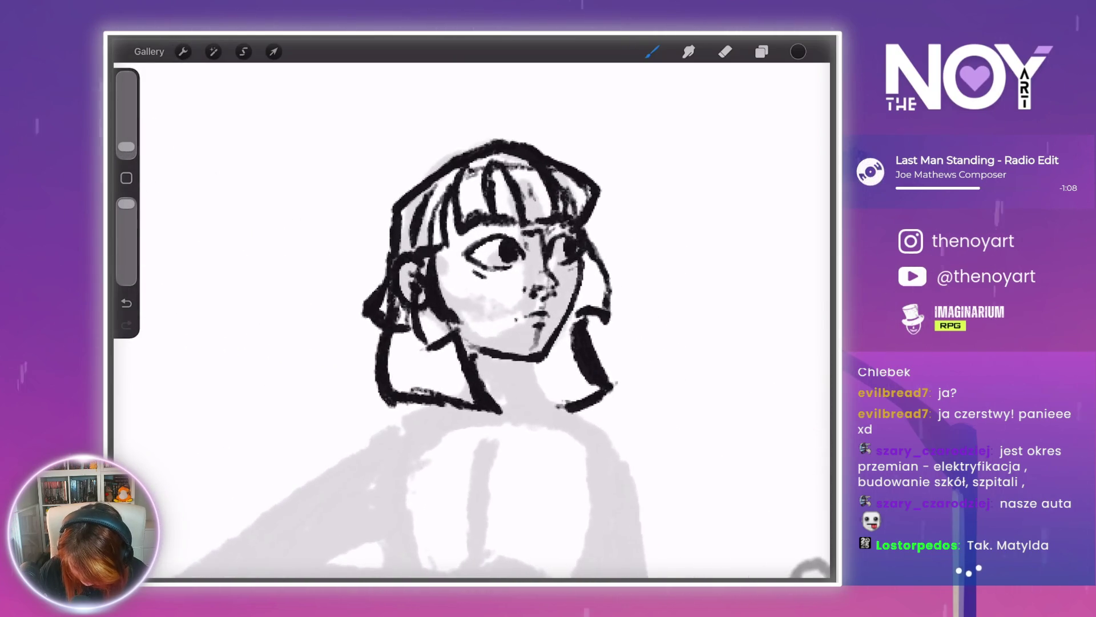
pyautogui.click(725, 51)
pyautogui.moveTo(572, 334); pyautogui.dragTo(568, 371)
pyautogui.moveTo(573, 308); pyautogui.dragTo(571, 350)
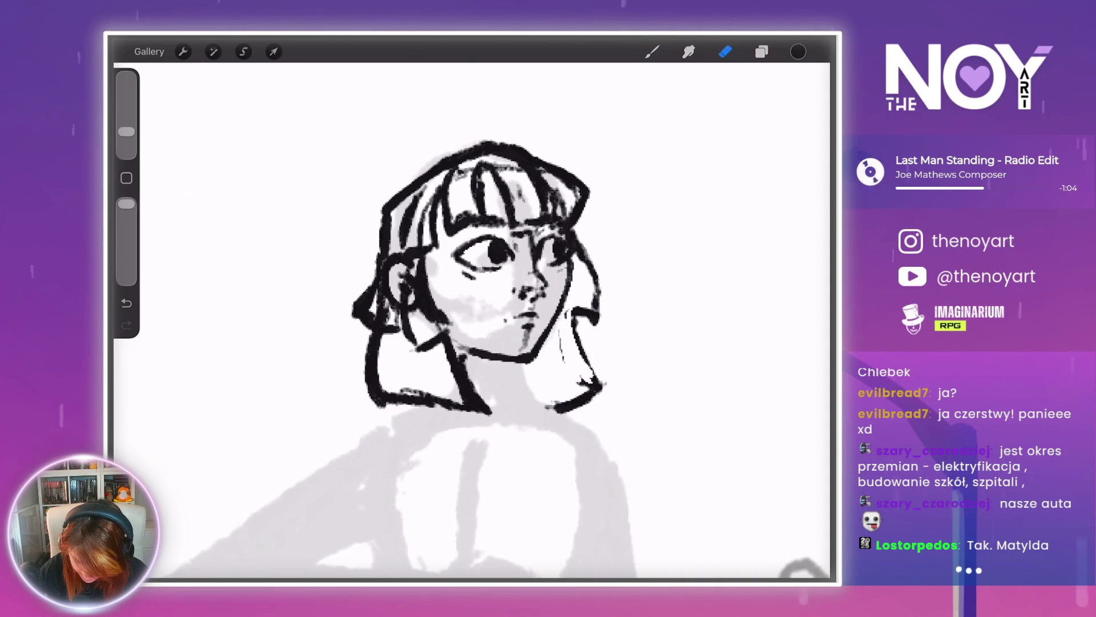
pyautogui.click(652, 52)
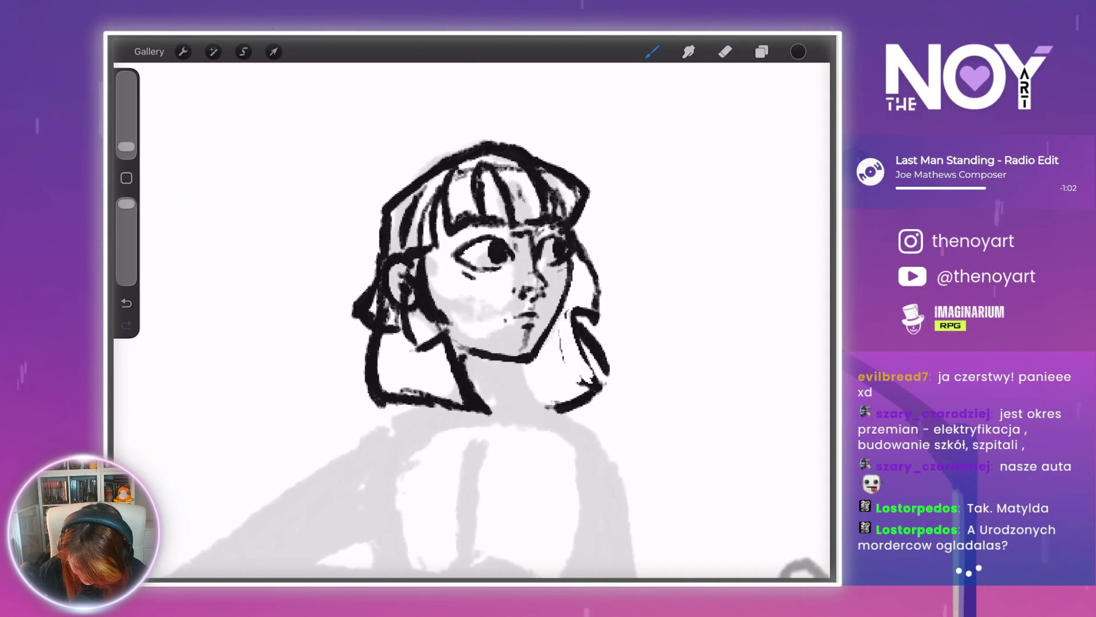
# - Ink the left and right sides of the collar
pyautogui.click(725, 51)
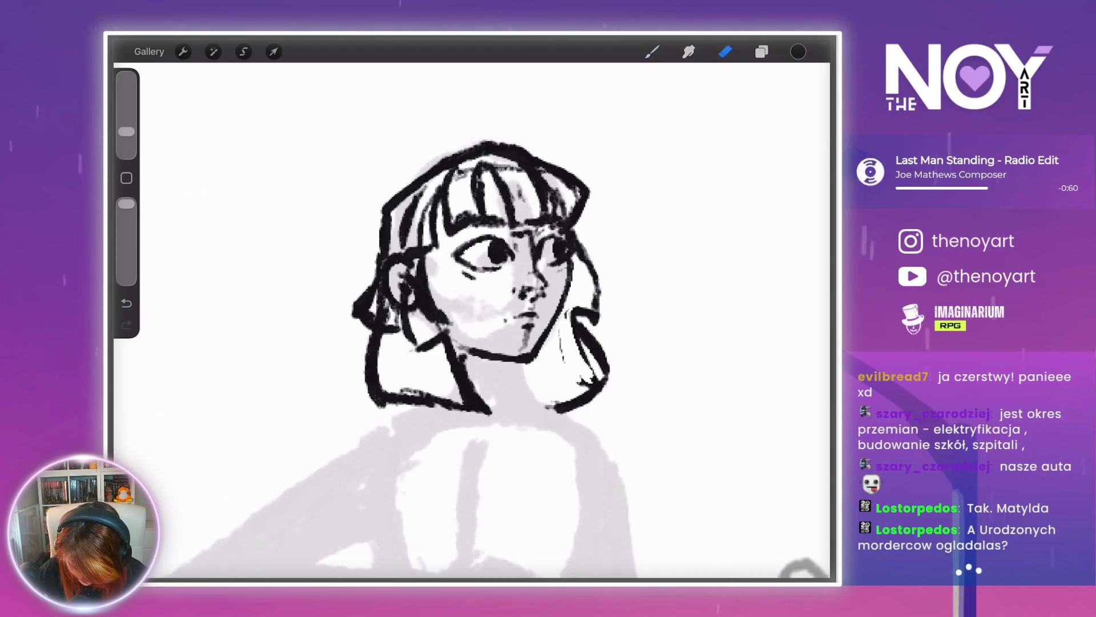
pyautogui.scroll(-5, 480, 343)
pyautogui.scroll(4, 554, 228)
pyautogui.scroll(3, 514, 286)
pyautogui.click(652, 51)
pyautogui.moveTo(402, 372)
pyautogui.mouseDown()
pyautogui.moveTo(477, 420)
pyautogui.moveTo(488, 376)
pyautogui.mouseUp()
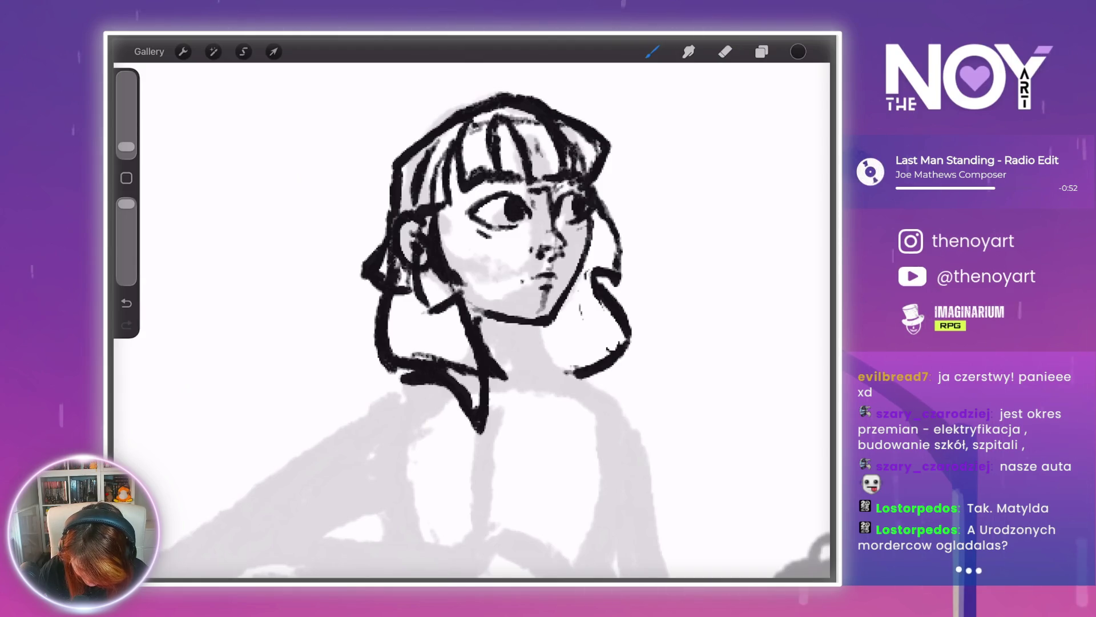
pyautogui.moveTo(558, 370)
pyautogui.mouseDown()
pyautogui.moveTo(611, 388)
pyautogui.moveTo(621, 409)
pyautogui.moveTo(630, 356)
pyautogui.moveTo(631, 404)
pyautogui.moveTo(603, 403)
pyautogui.mouseUp()
# - Erase the dark ink blob on the right hair tip
pyautogui.click(761, 51)
pyautogui.click(725, 52)
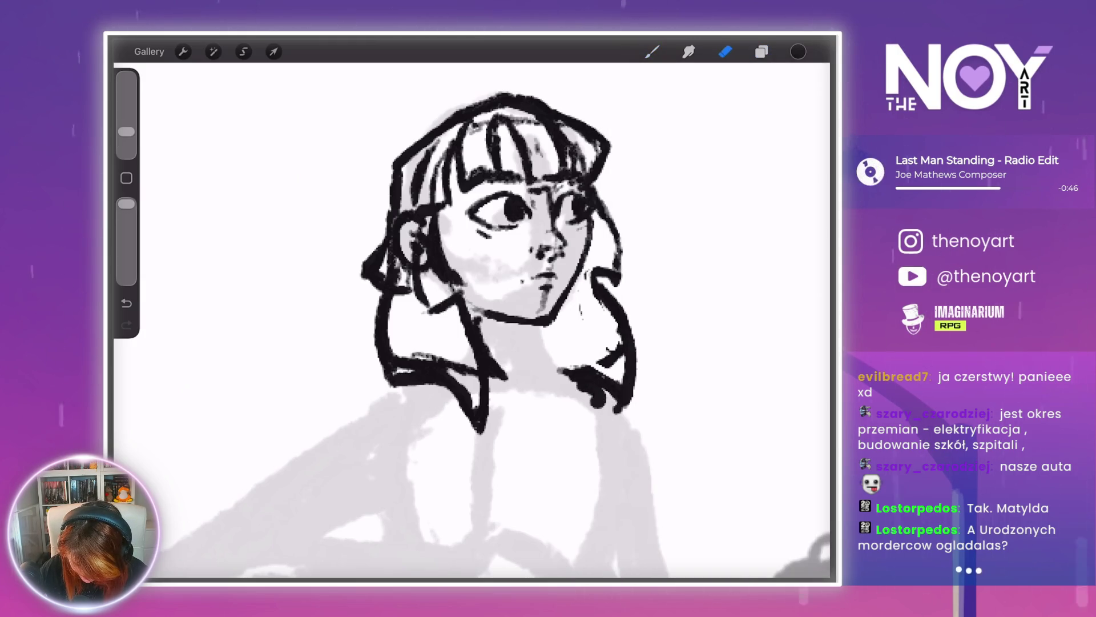
pyautogui.moveTo(580, 386); pyautogui.dragTo(602, 404)
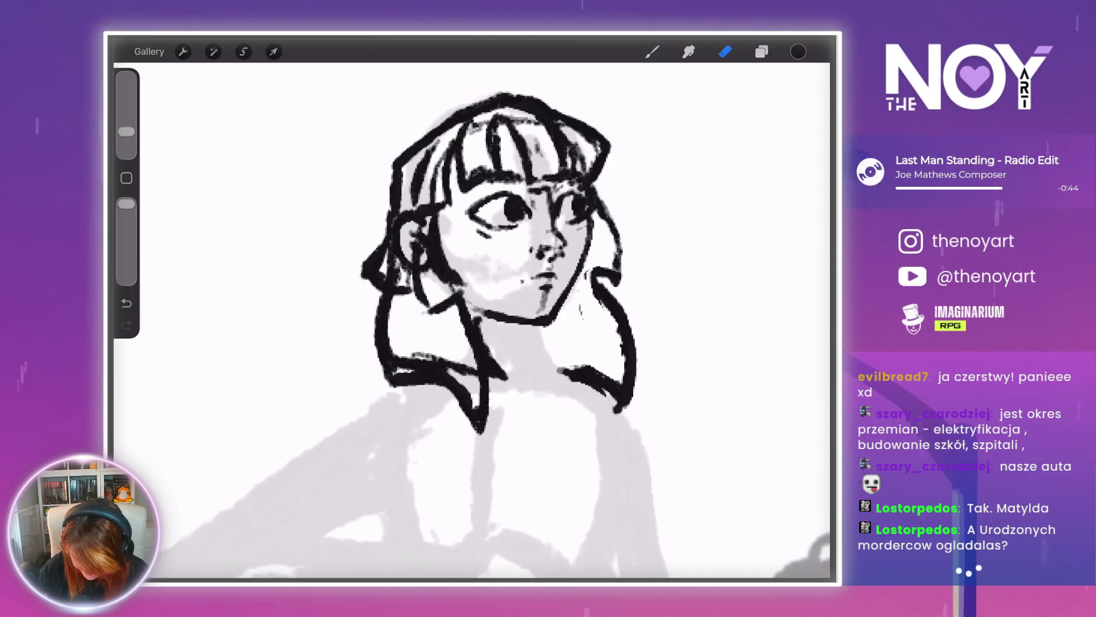
pyautogui.scroll(5, 514, 342)
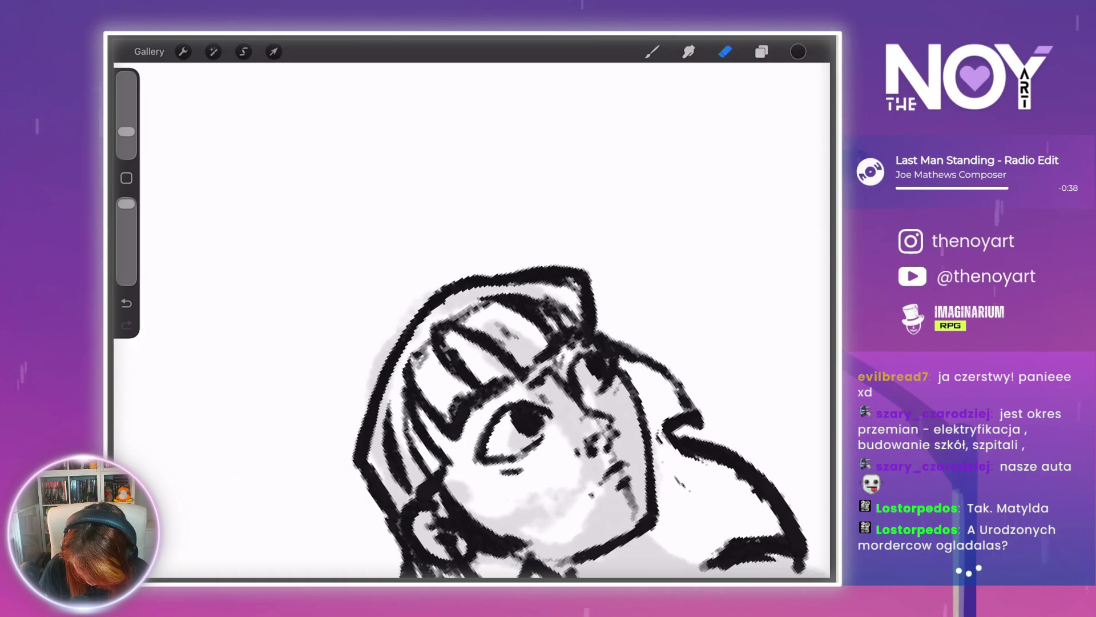
pyautogui.scroll(-5, 471, 319)
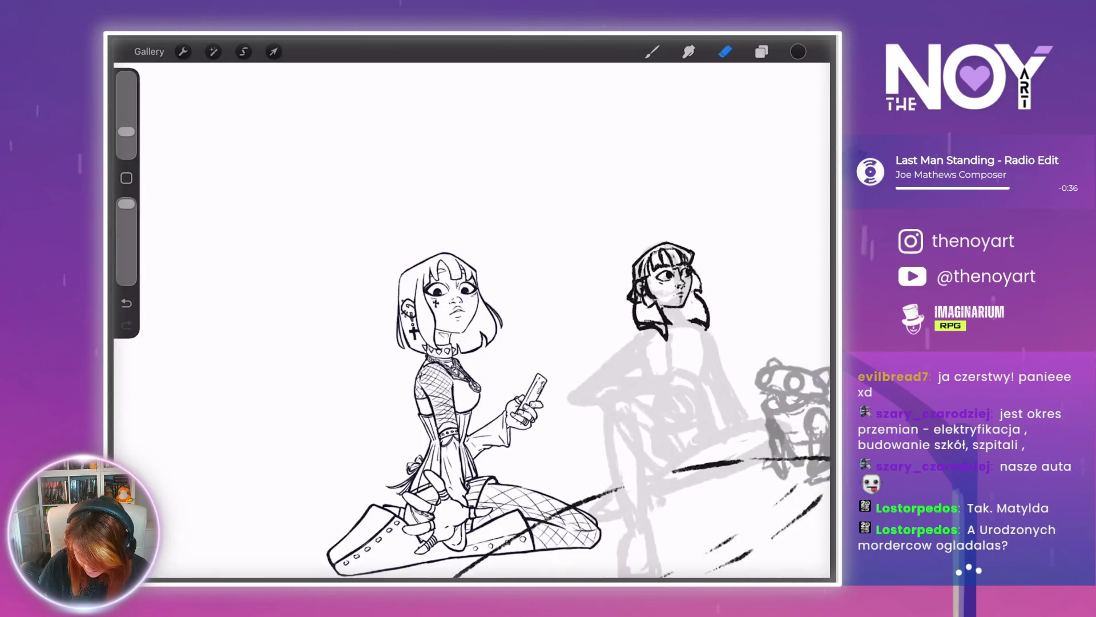
pyautogui.scroll(5, 668, 292)
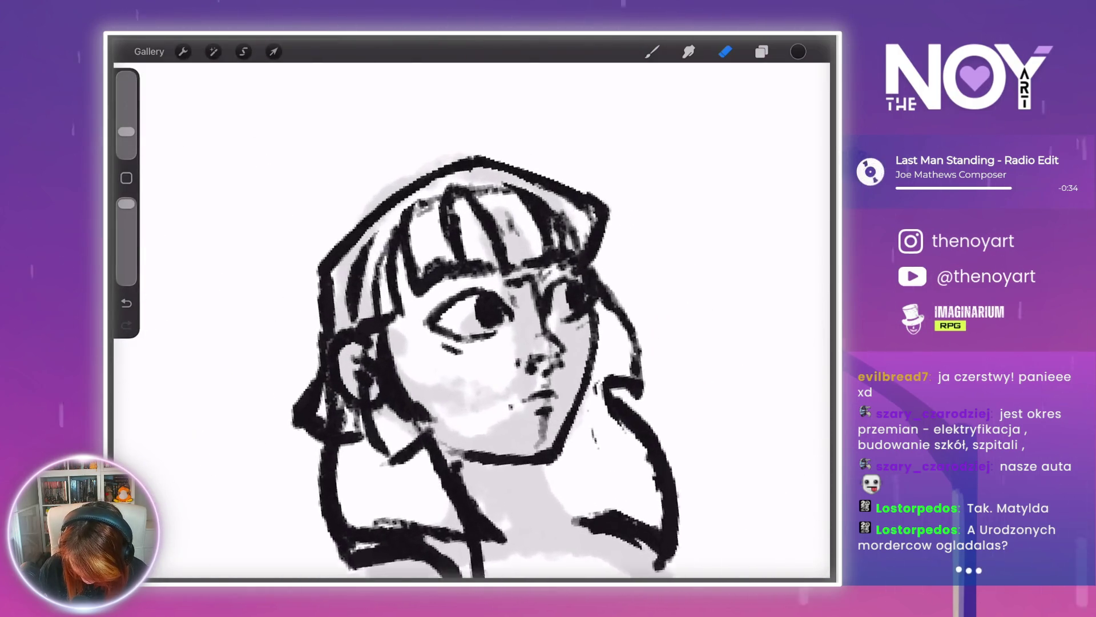
pyautogui.scroll(2, 503, 365)
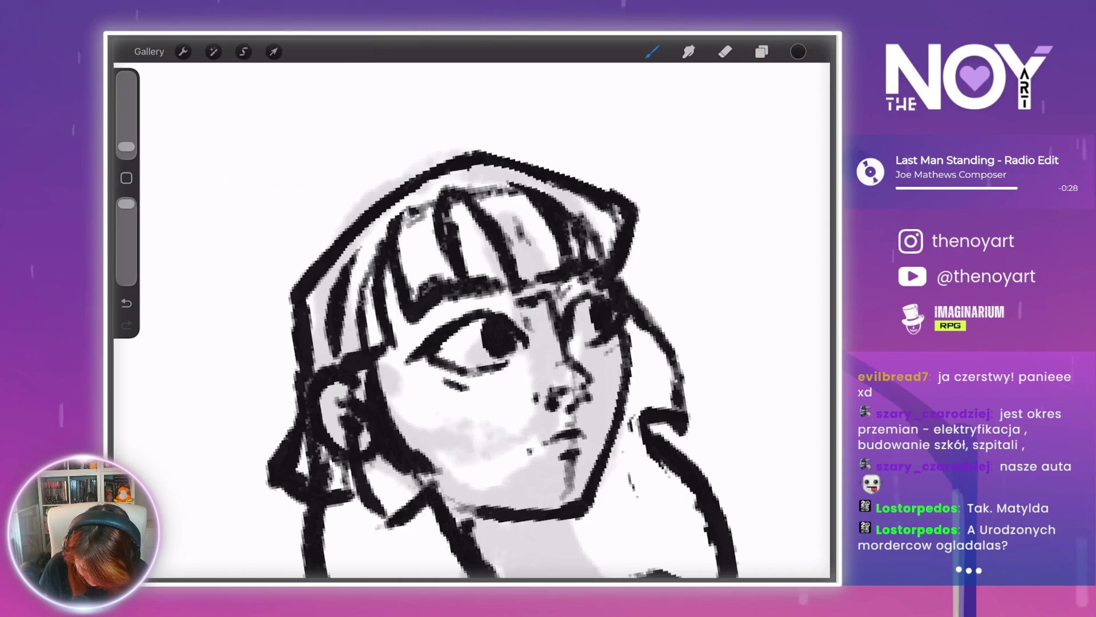
pyautogui.scroll(-2, 536, 331)
pyautogui.scroll(3, 536, 331)
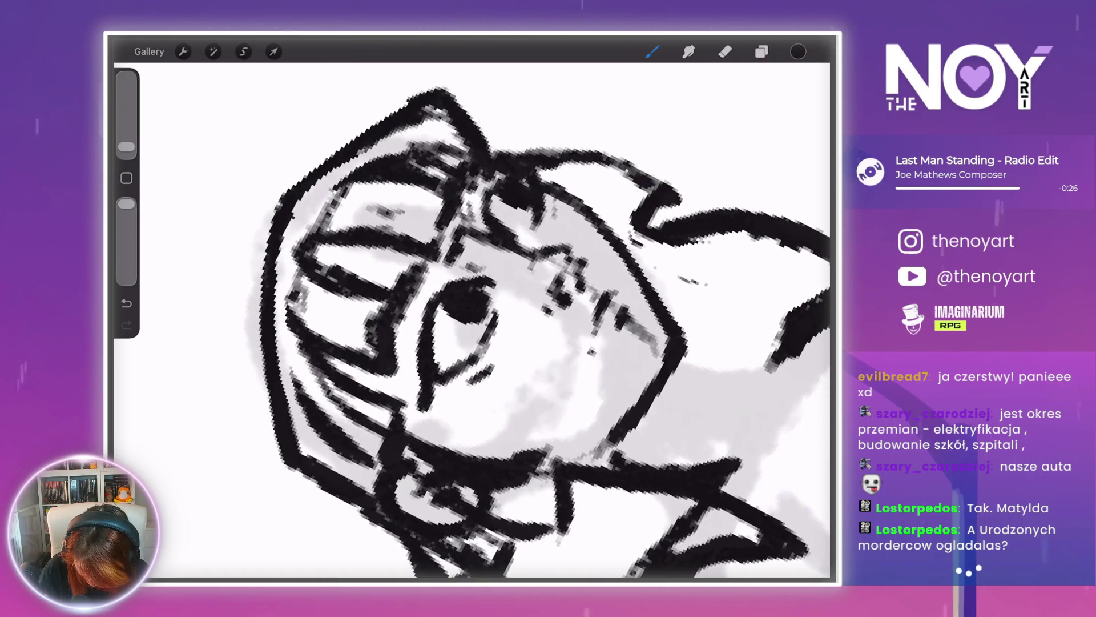
# - Undo the last stroke and add a short ink stroke on the head
pyautogui.hotkey('ctrl', 'z')
pyautogui.moveTo(419, 300); pyautogui.dragTo(423, 408)
pyautogui.scroll(3, 536, 331)
pyautogui.scroll(2, 663, 285)
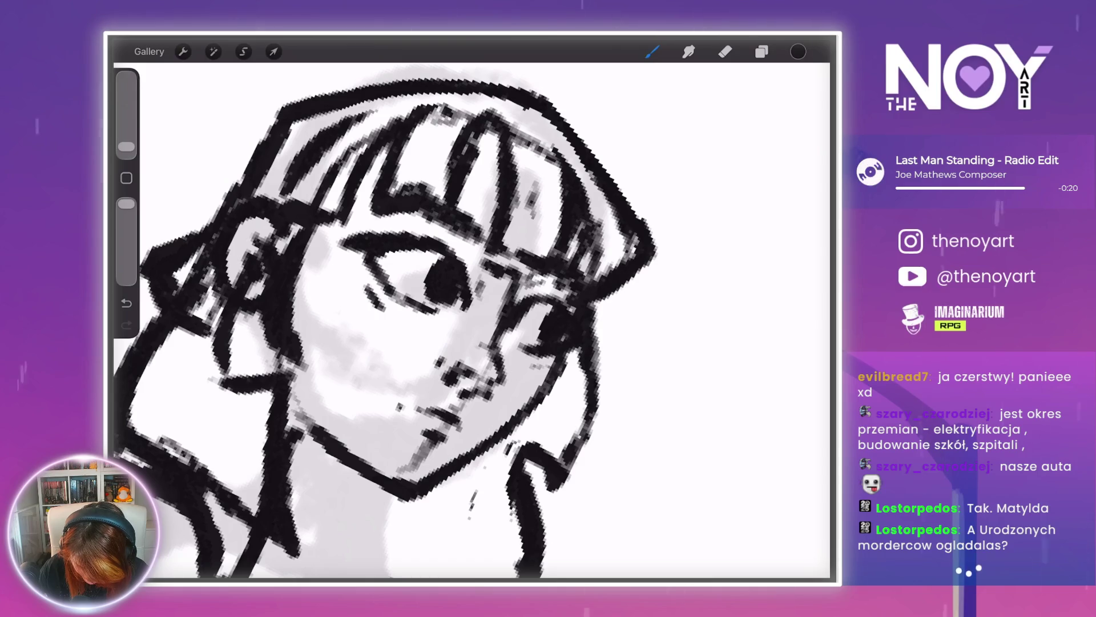
pyautogui.scroll(-3, 400, 319)
pyautogui.scroll(3, 457, 353)
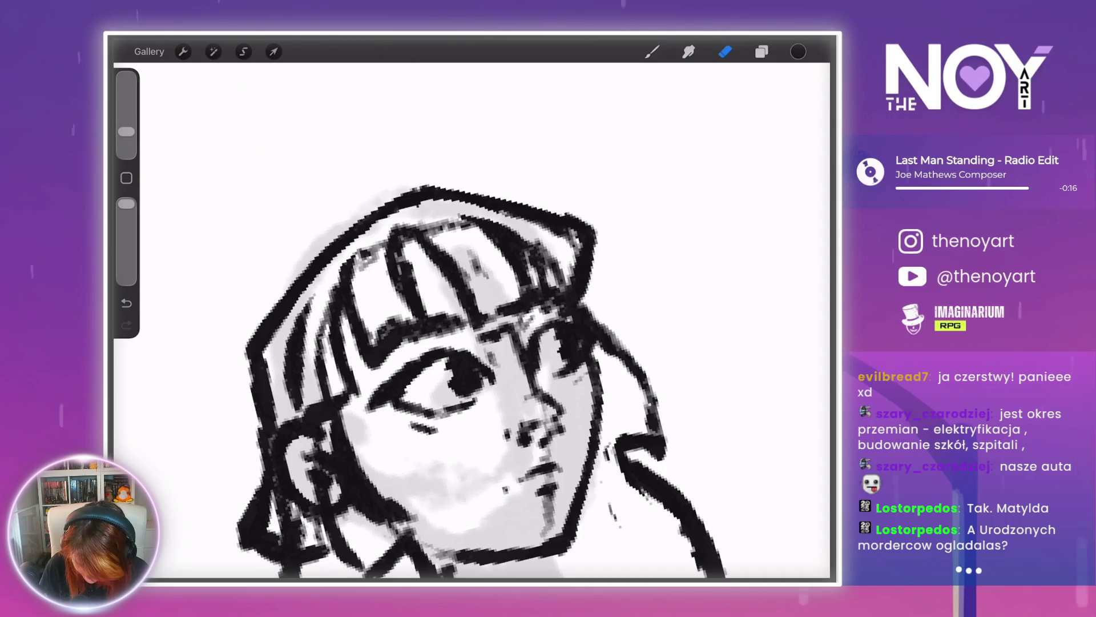
pyautogui.scroll(-5, 474, 320)
pyautogui.scroll(5, 608, 285)
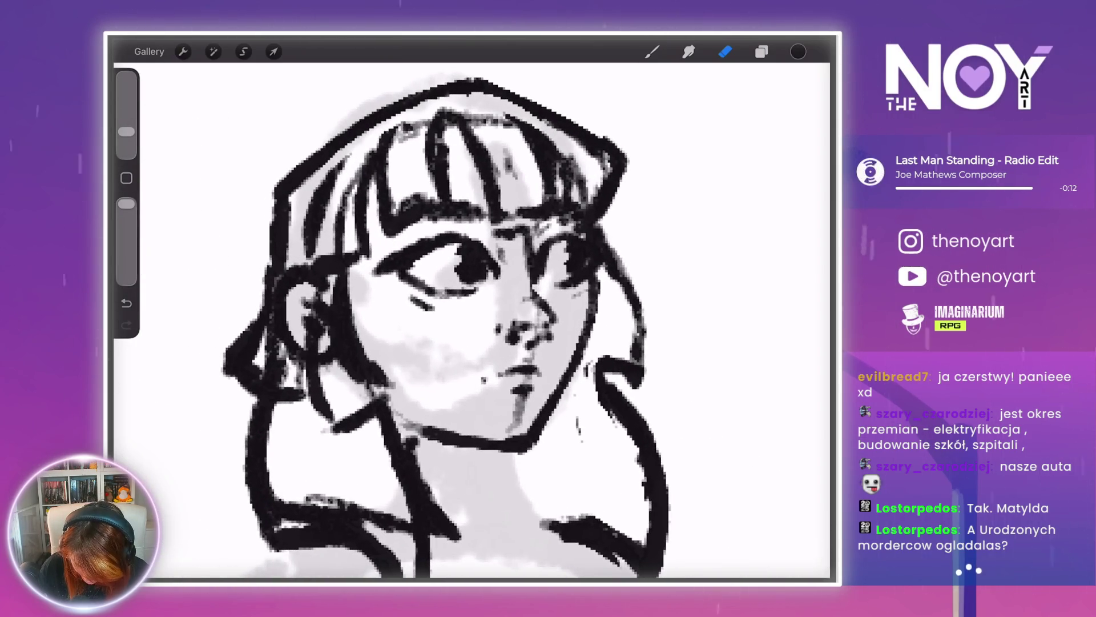
# - Try a small ink mark on the cheek beside the mouth, then undo it
pyautogui.click(652, 51)
pyautogui.scroll(3, 457, 285)
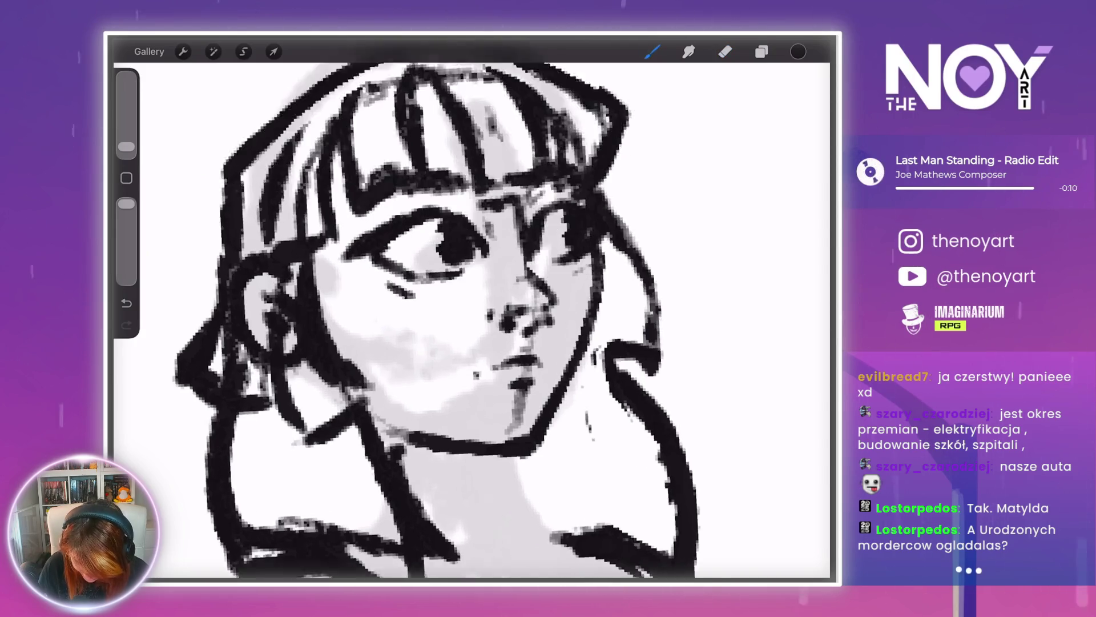
pyautogui.click(463, 355)
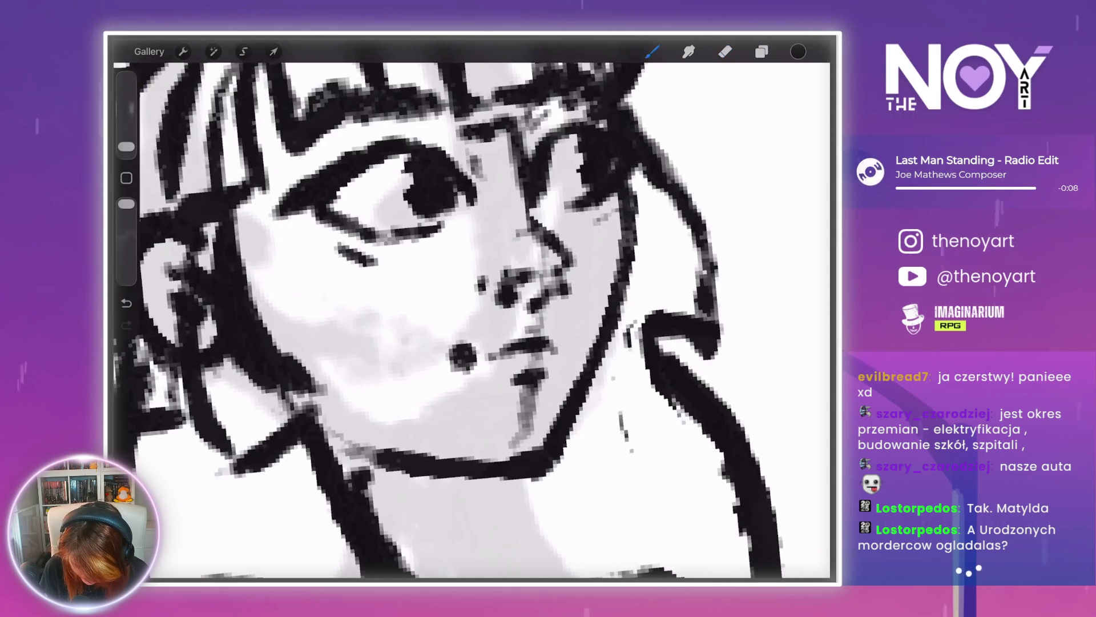
pyautogui.moveTo(457, 351); pyautogui.dragTo(467, 365)
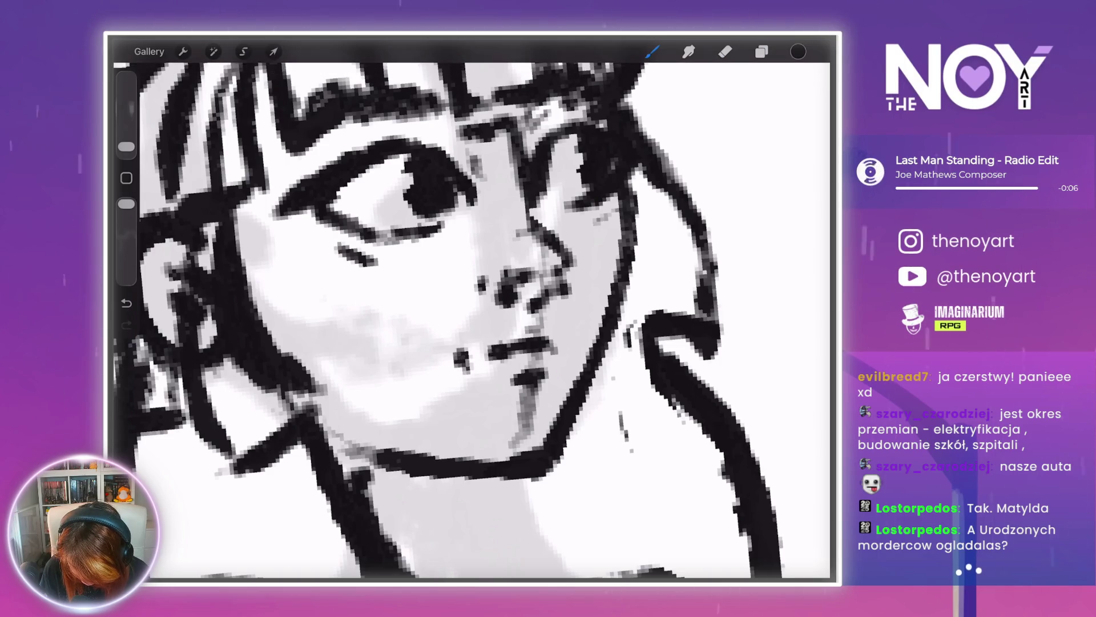
pyautogui.hotkey('ctrl', 'z')
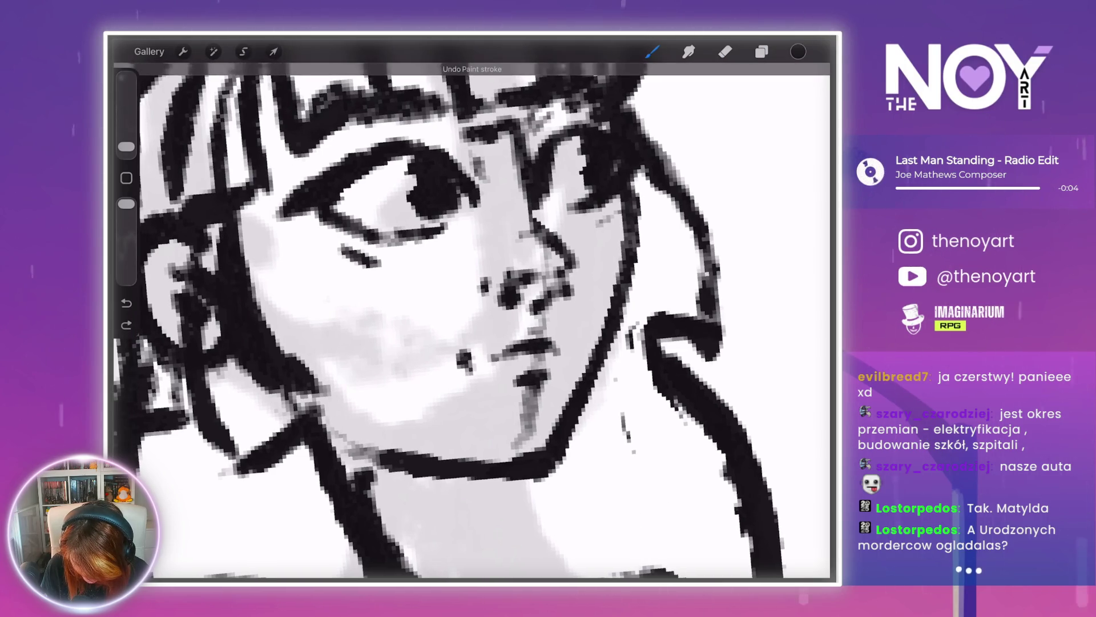
pyautogui.scroll(-3, 472, 320)
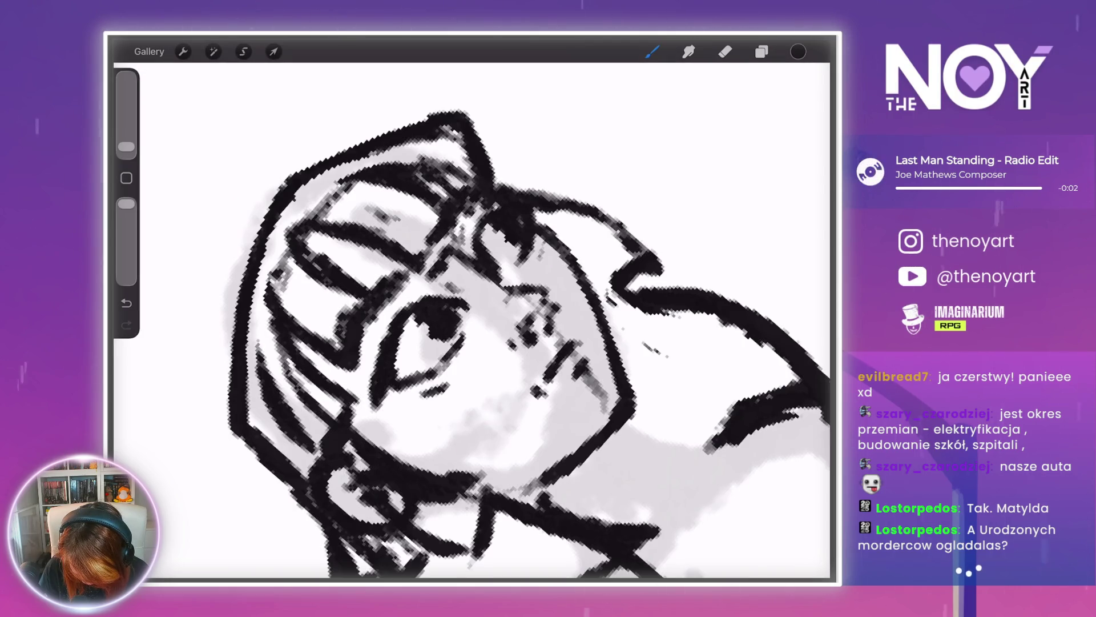
pyautogui.scroll(-5, 471, 320)
pyautogui.scroll(5, 472, 320)
pyautogui.scroll(-5, 472, 319)
pyautogui.scroll(5, 471, 320)
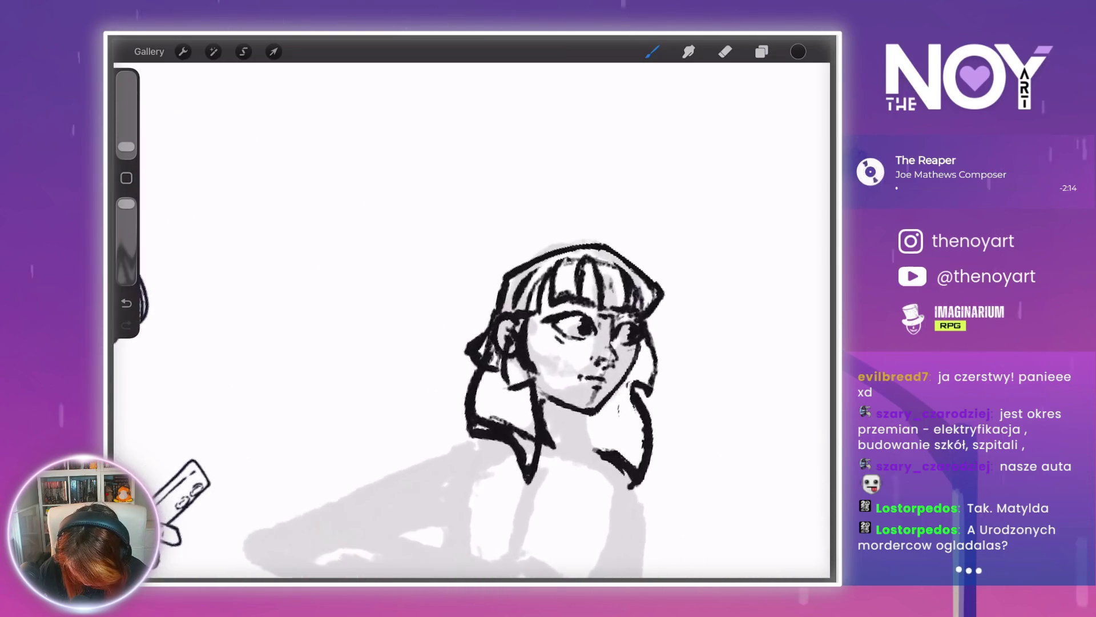
# - Undo the previous stroke and redraw the neck line under the chin
pyautogui.scroll(1, 472, 320)
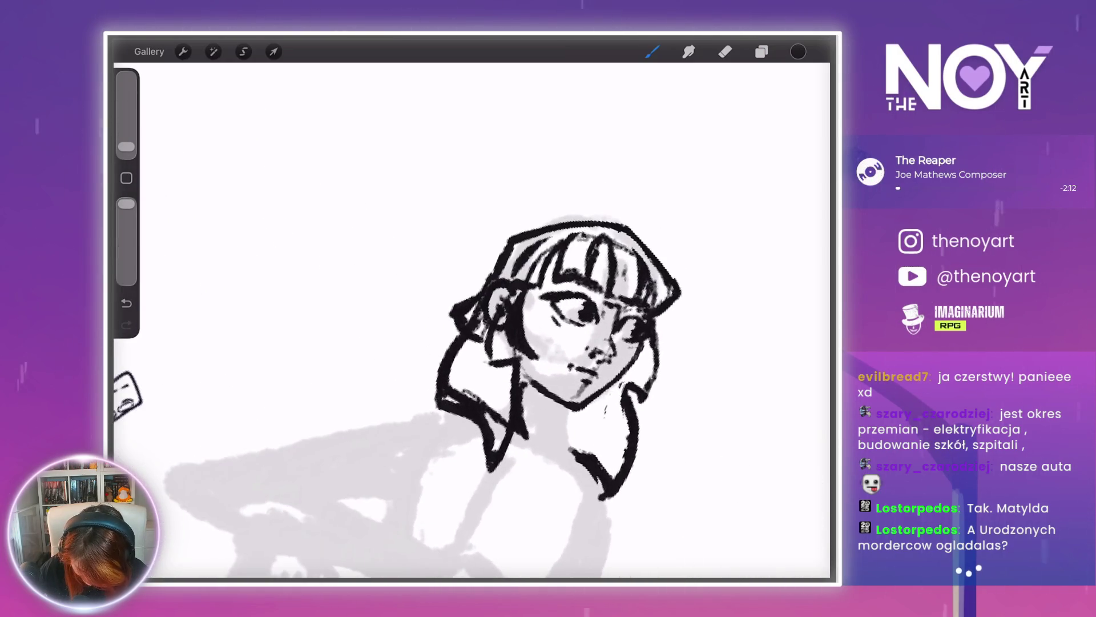
pyautogui.scroll(2, 471, 319)
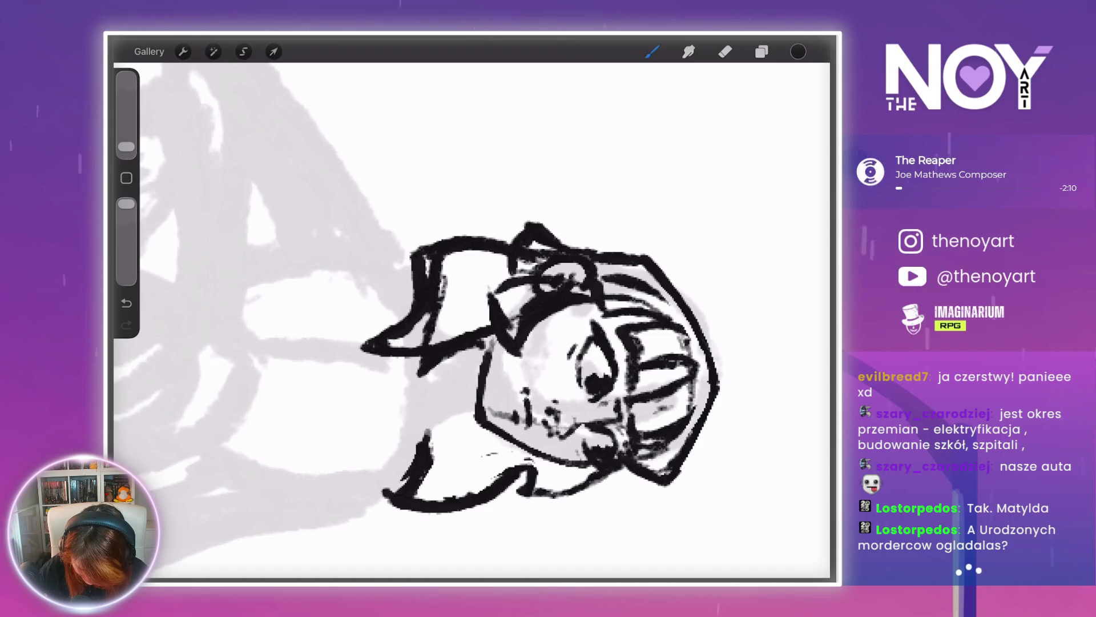
pyautogui.scroll(-3, 471, 320)
pyautogui.scroll(2, 472, 319)
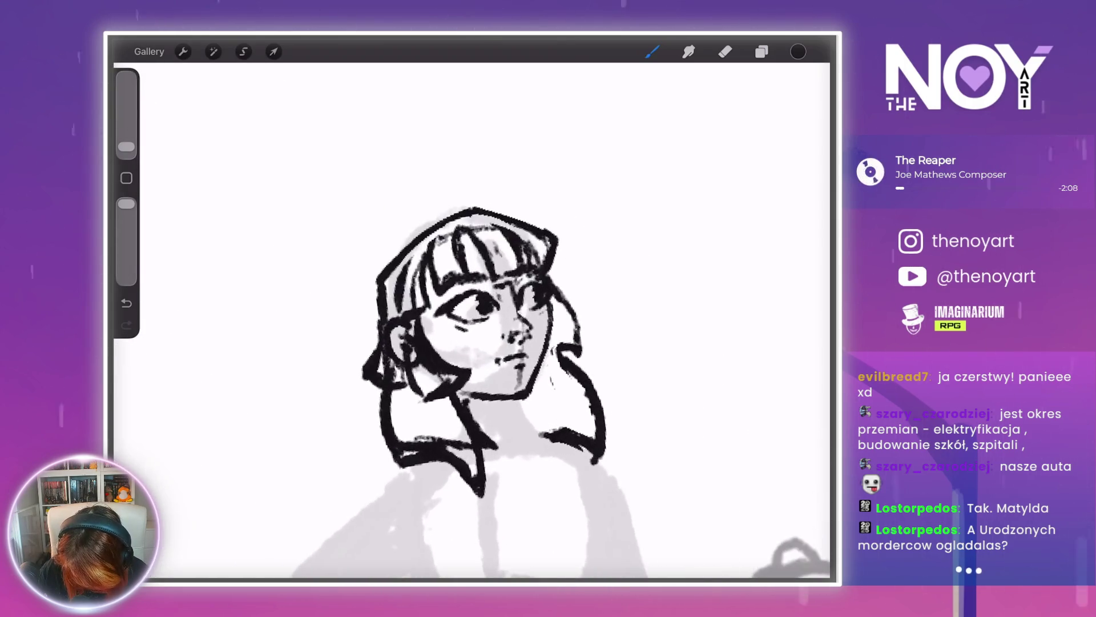
pyautogui.scroll(-2, 472, 320)
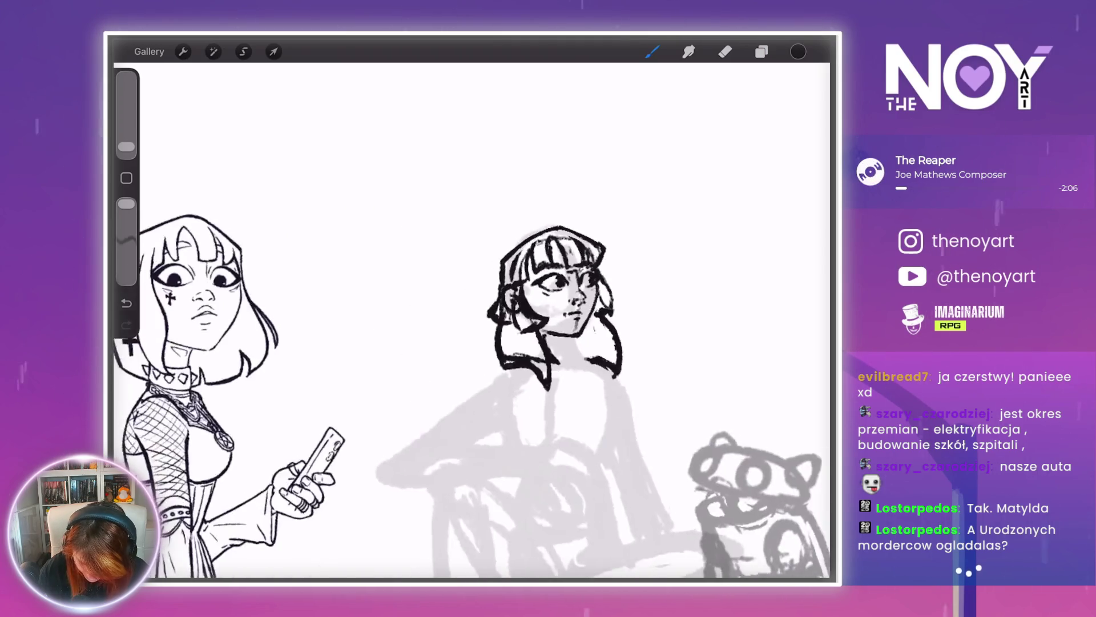
pyautogui.scroll(2, 472, 319)
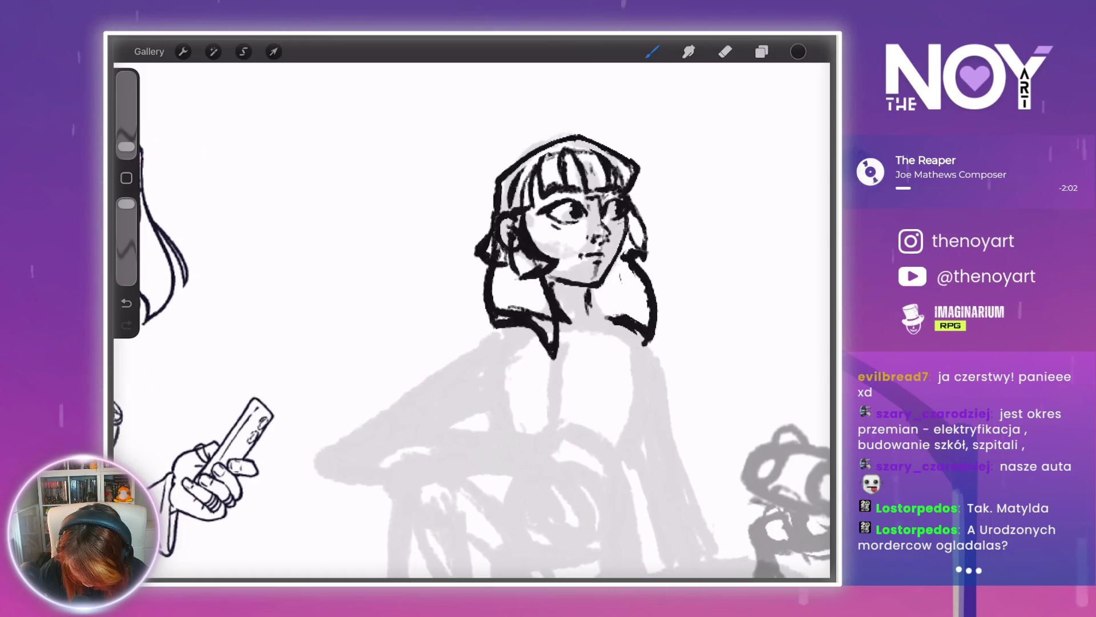
pyautogui.scroll(3, 565, 246)
pyautogui.hotkey('ctrl', 'z')
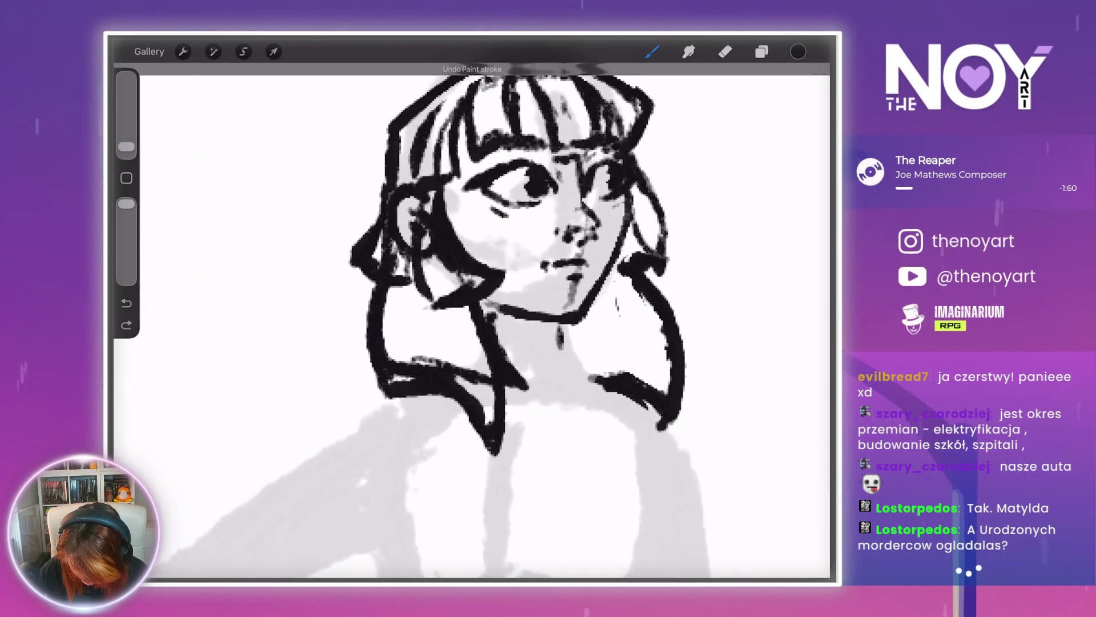
pyautogui.moveTo(559, 324); pyautogui.dragTo(558, 365)
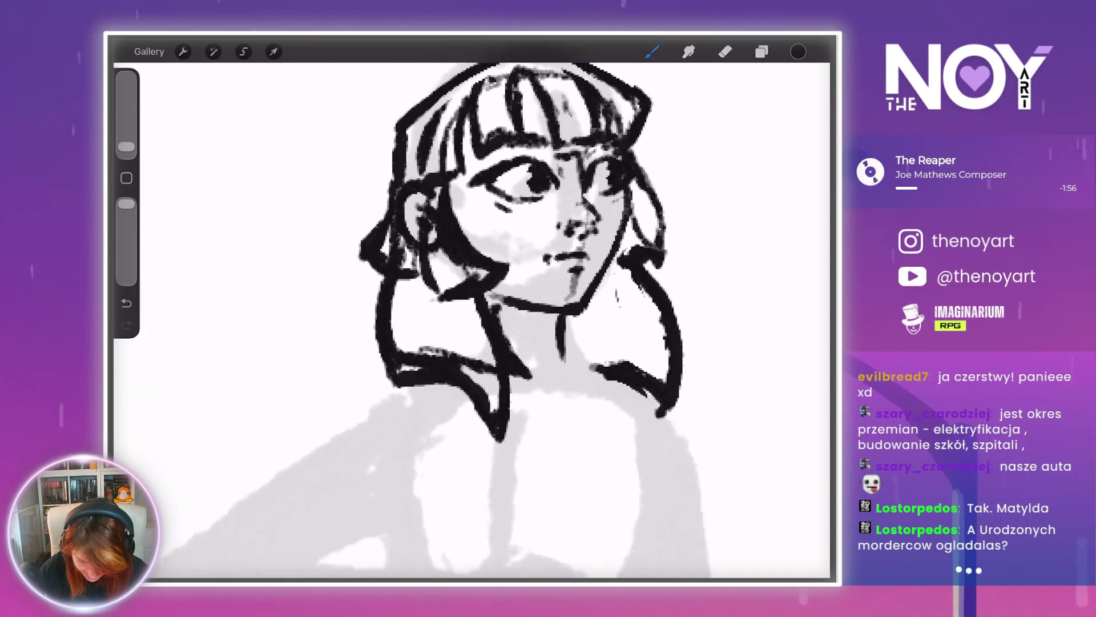
# - Add a short extra line to the neck
pyautogui.scroll(3, 399, 399)
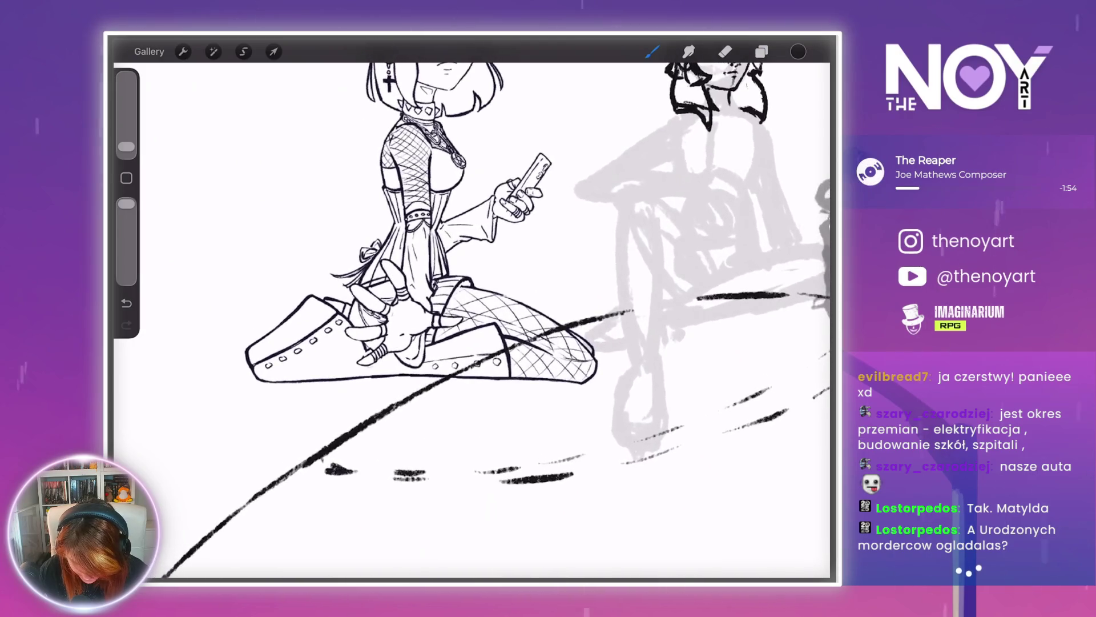
pyautogui.scroll(-3, 468, 320)
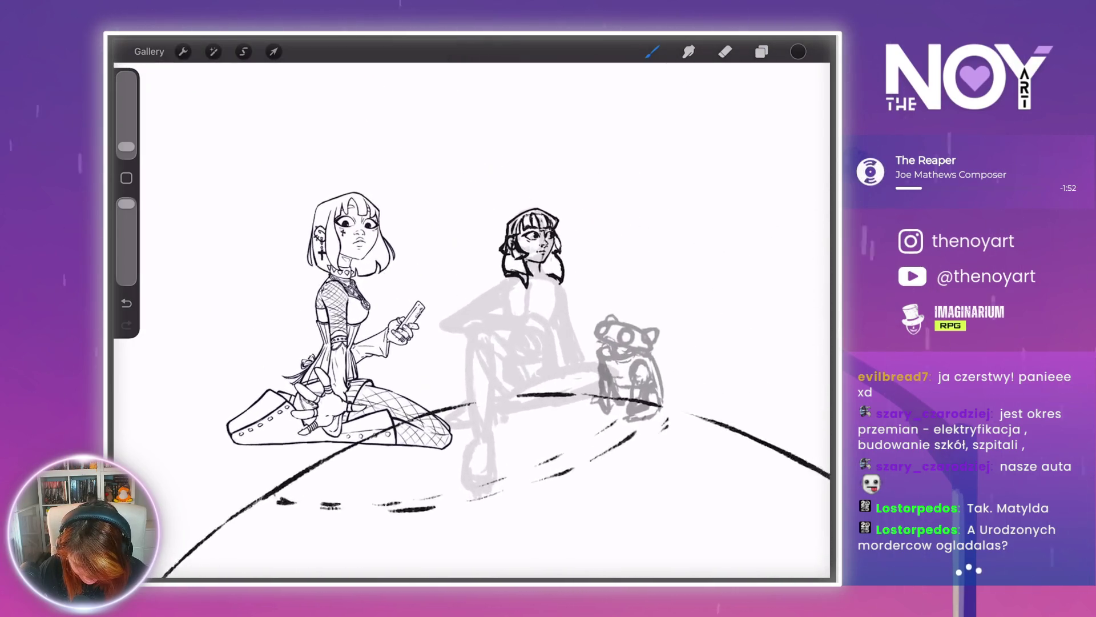
pyautogui.scroll(3, 536, 257)
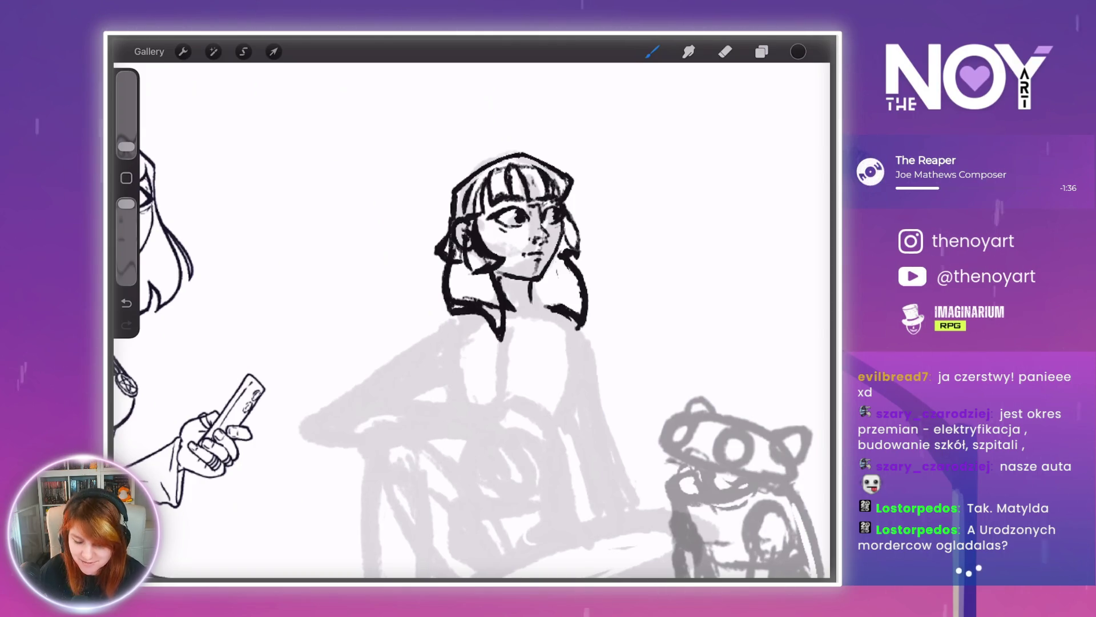
pyautogui.scroll(3, 513, 320)
pyautogui.scroll(2, 514, 319)
pyautogui.moveTo(524, 355)
pyautogui.mouseDown()
pyautogui.moveTo(546, 366)
pyautogui.moveTo(559, 399)
pyautogui.mouseUp()
pyautogui.click(725, 51)
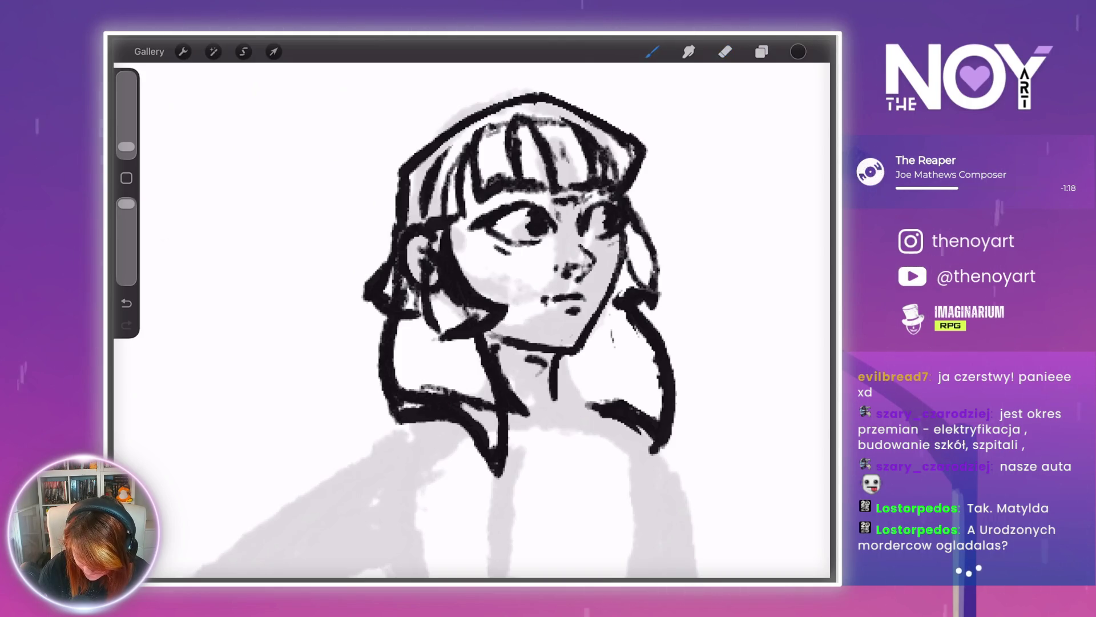
# - Zoom out to show the reference drawing beside the inked head and bring up the Layers panel
pyautogui.press('e')
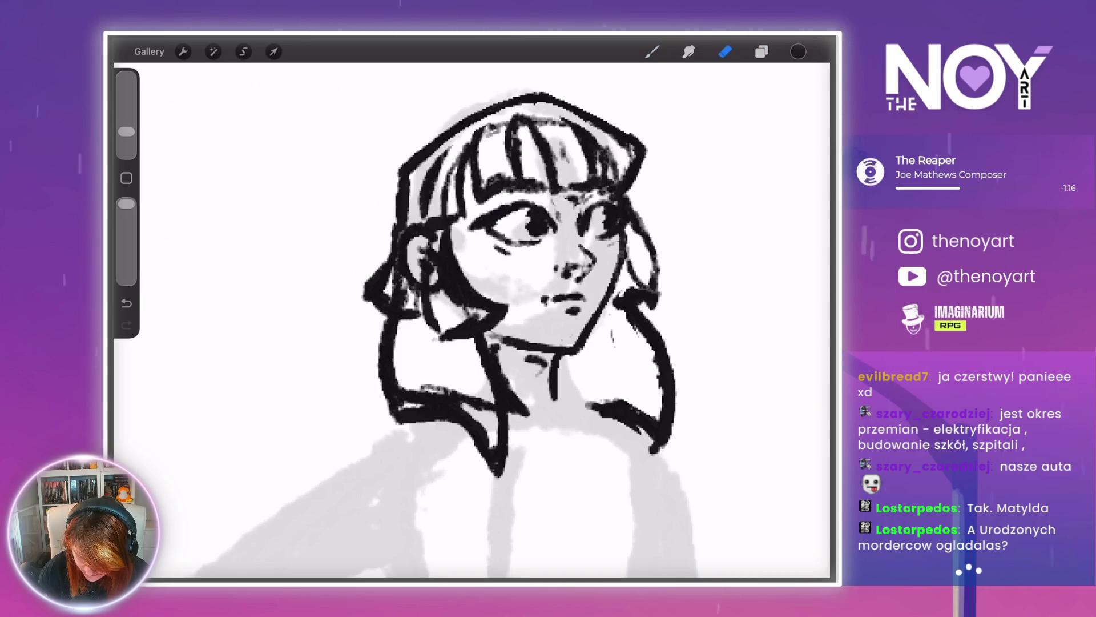
pyautogui.scroll(-3, 502, 331)
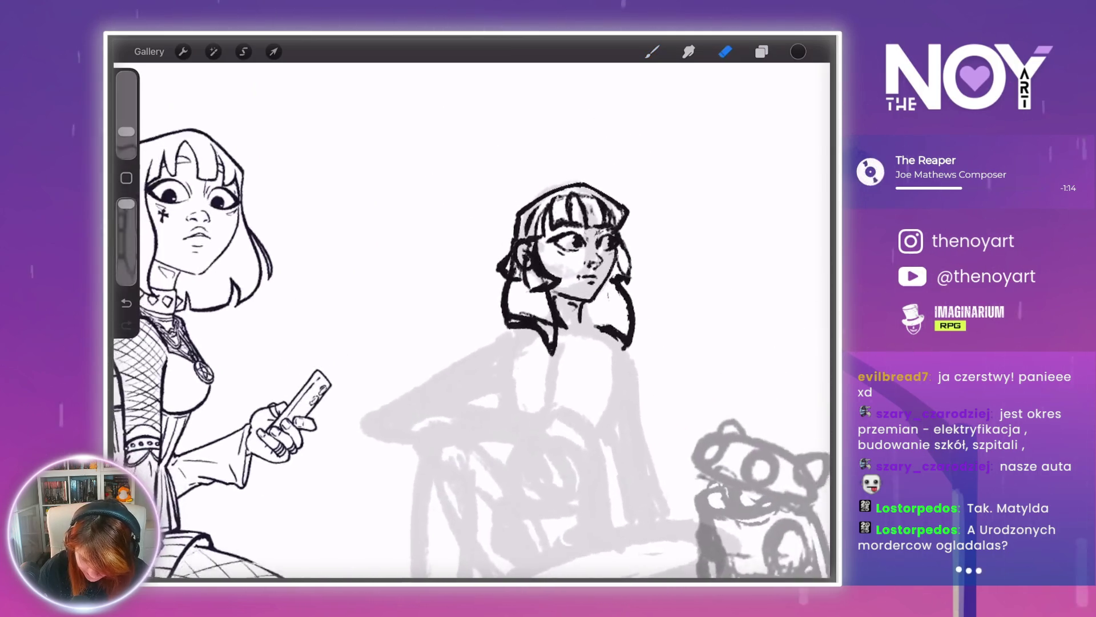
pyautogui.scroll(-2, 502, 331)
pyautogui.scroll(4, 536, 319)
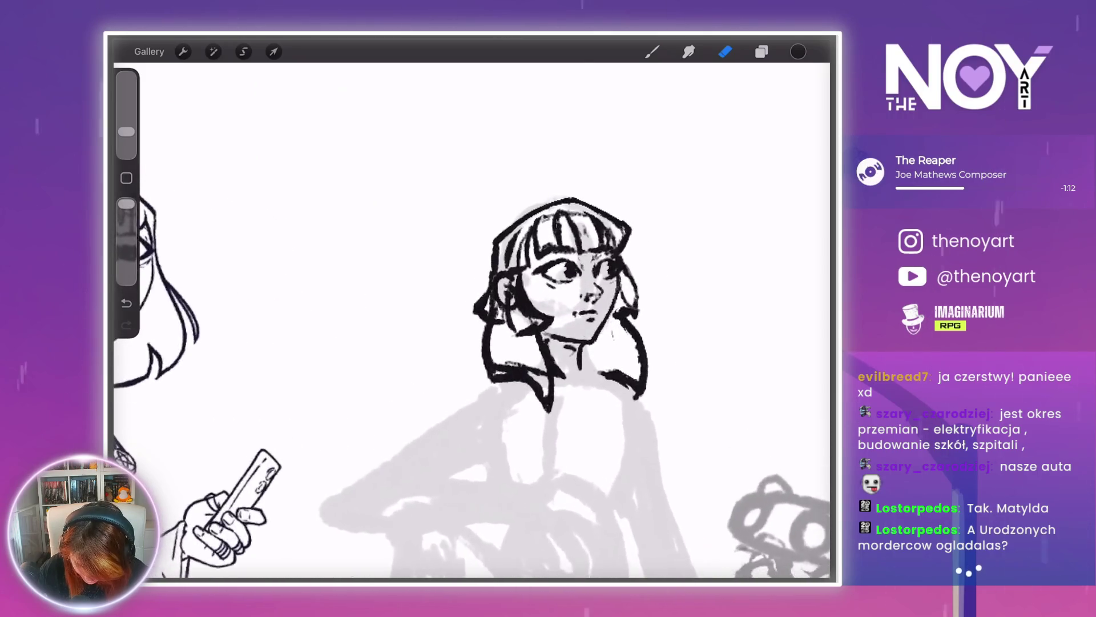
pyautogui.press('b')
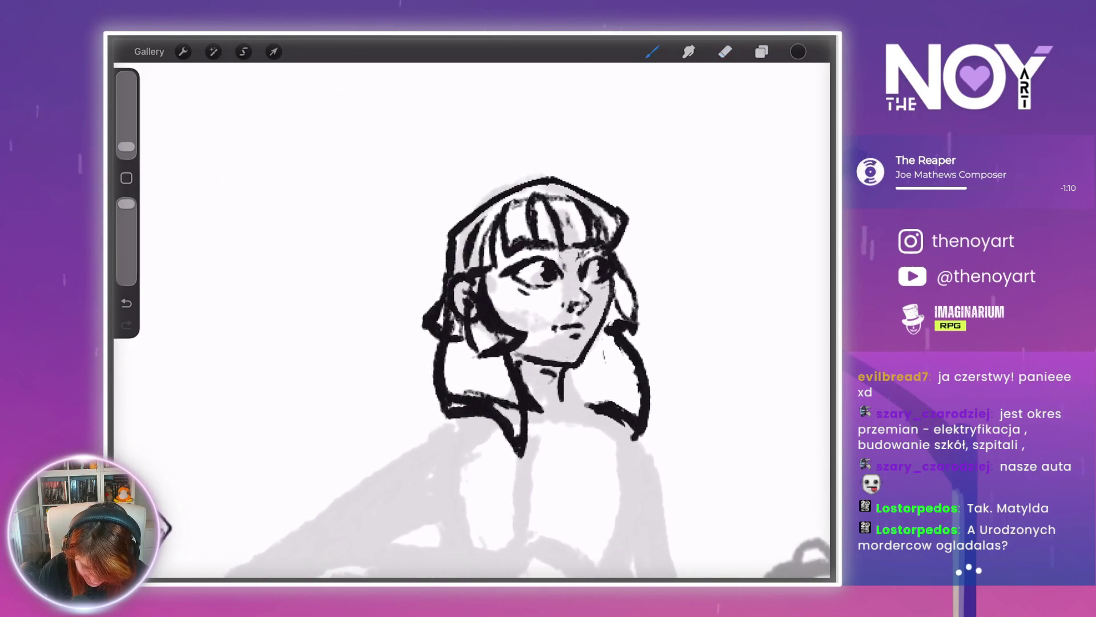
pyautogui.scroll(-3, 503, 332)
pyautogui.scroll(3, 502, 286)
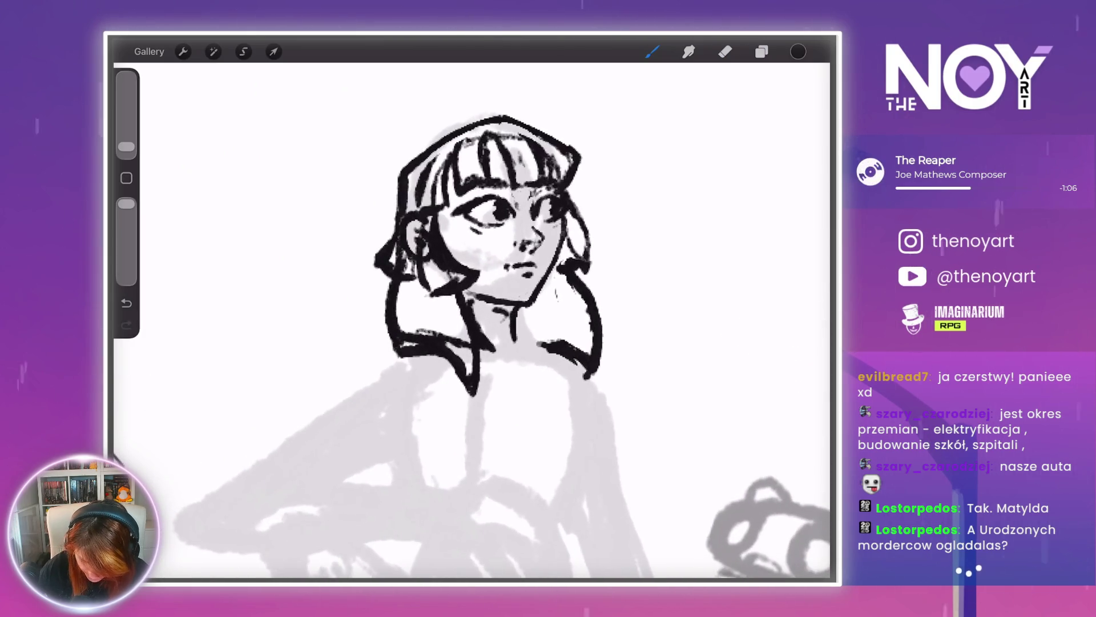
pyautogui.scroll(-3, 502, 331)
pyautogui.scroll(2, 502, 285)
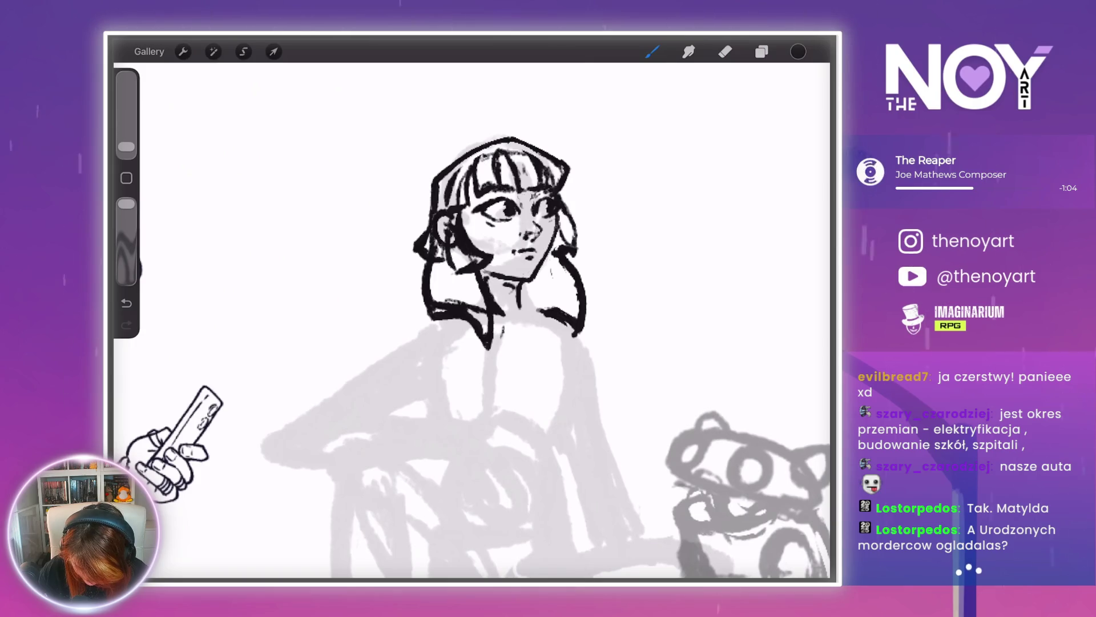
pyautogui.scroll(-3, 474, 320)
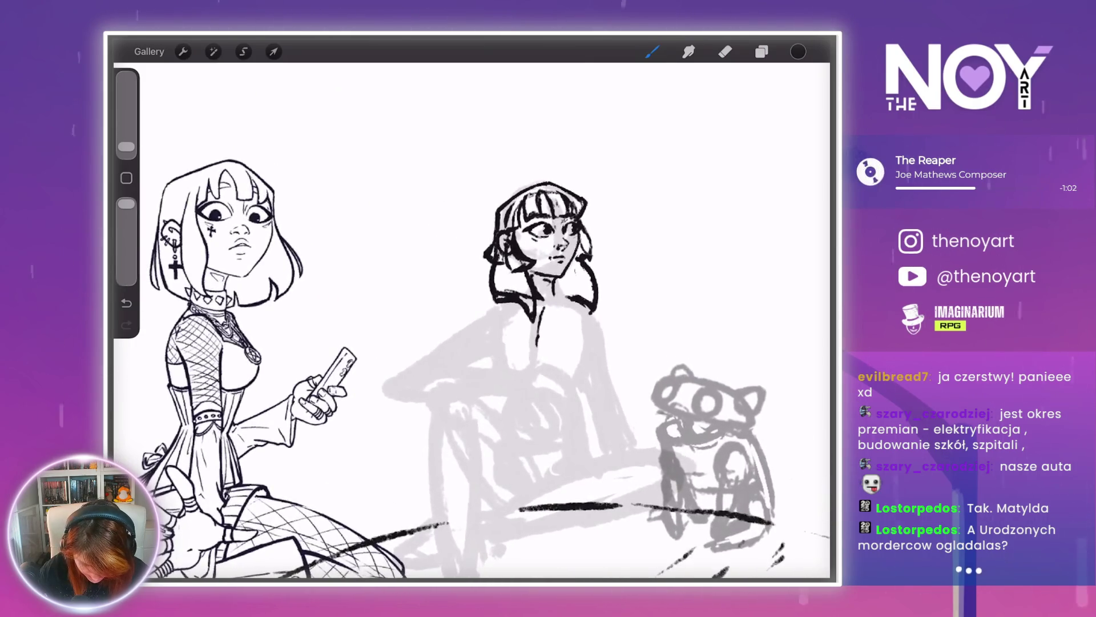
pyautogui.scroll(2, 457, 320)
pyautogui.click(762, 51)
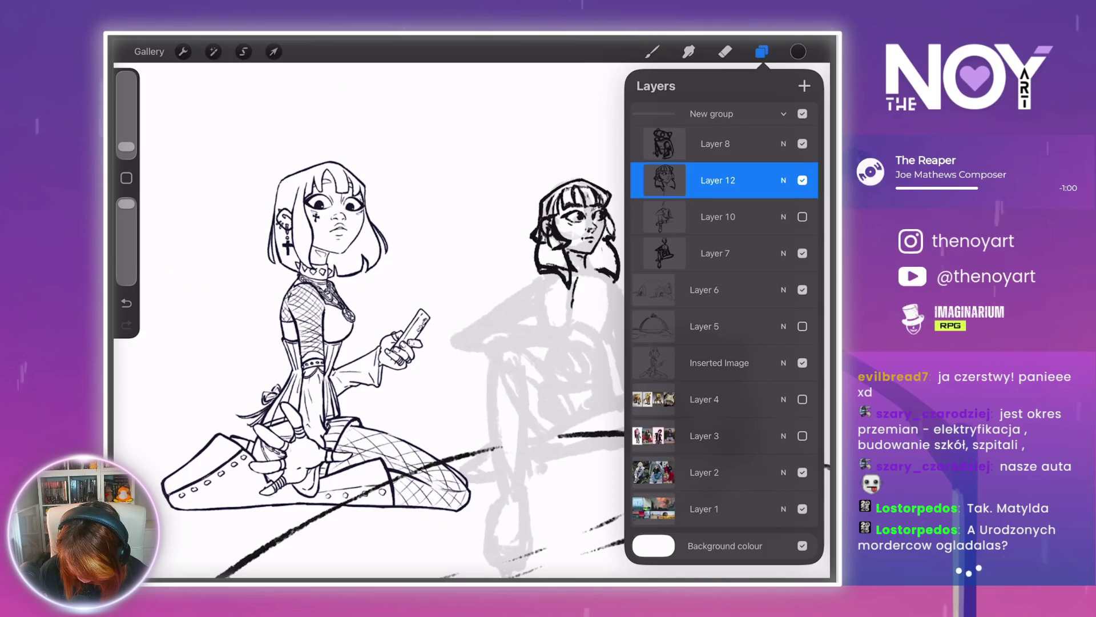
# - Hide the Inserted Image reference layer and return to the inking brush
pyautogui.click(802, 143)
pyautogui.click(652, 51)
pyautogui.scroll(3, 543, 228)
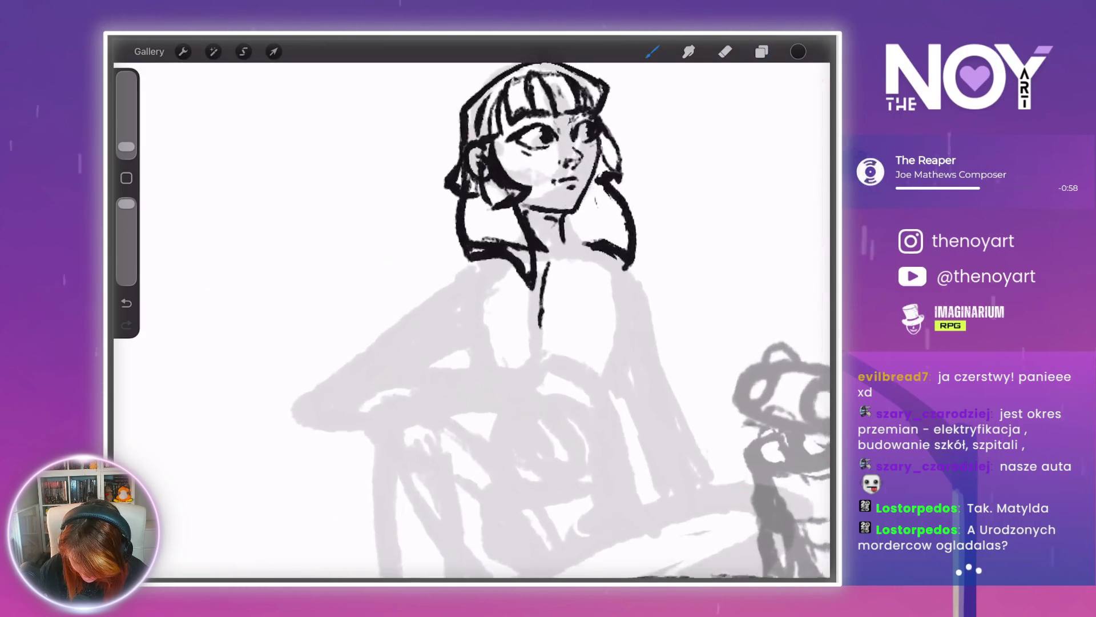
pyautogui.scroll(-2, 543, 285)
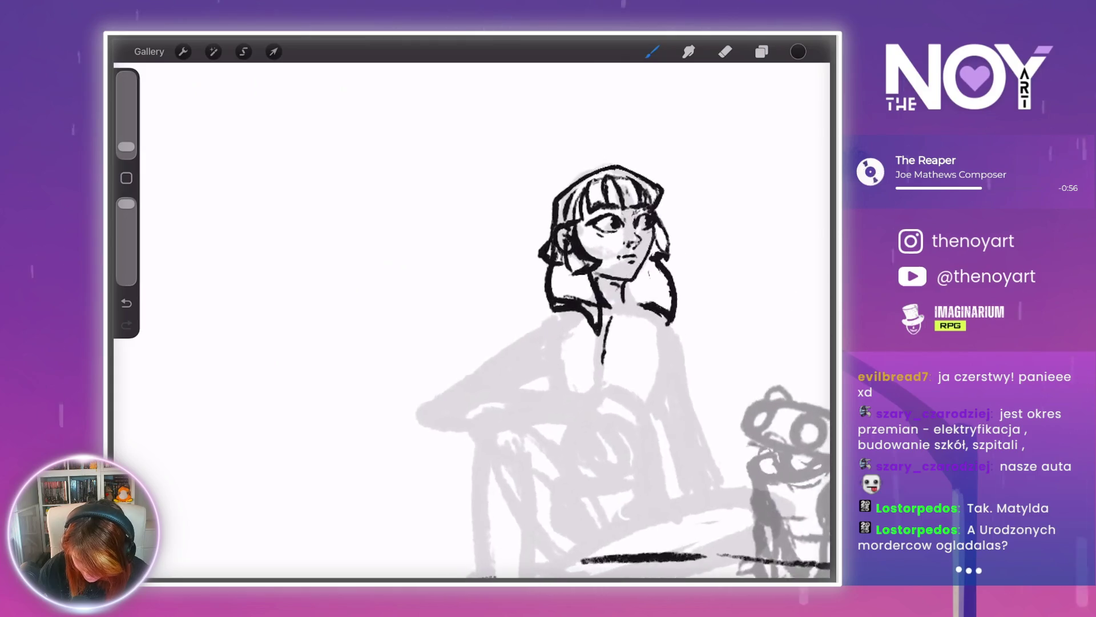
pyautogui.scroll(3, 571, 257)
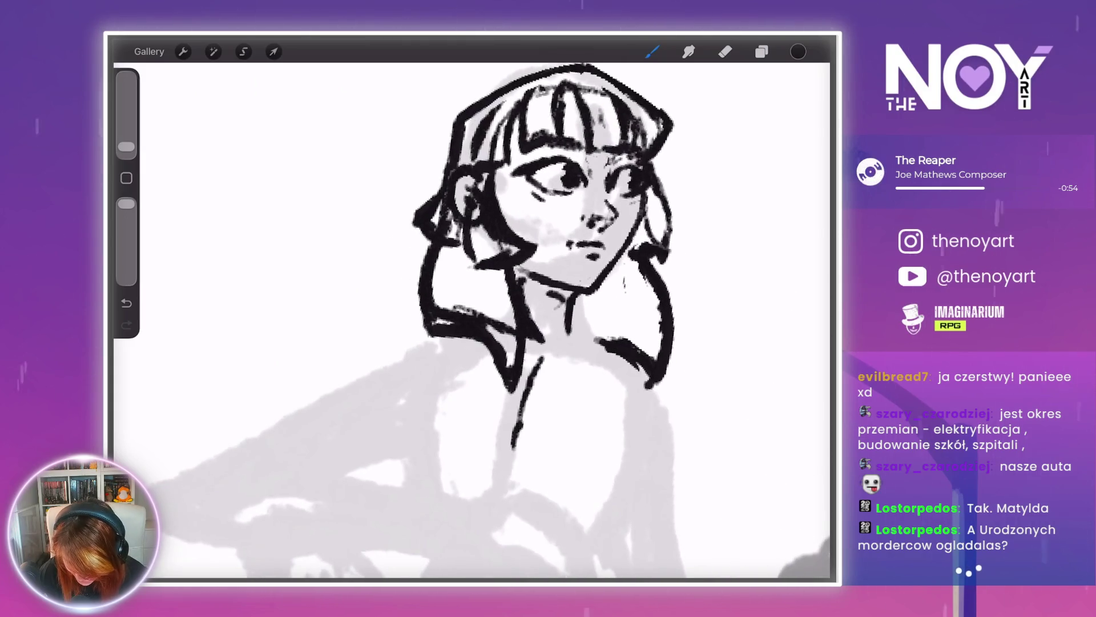
pyautogui.scroll(-1, 559, 257)
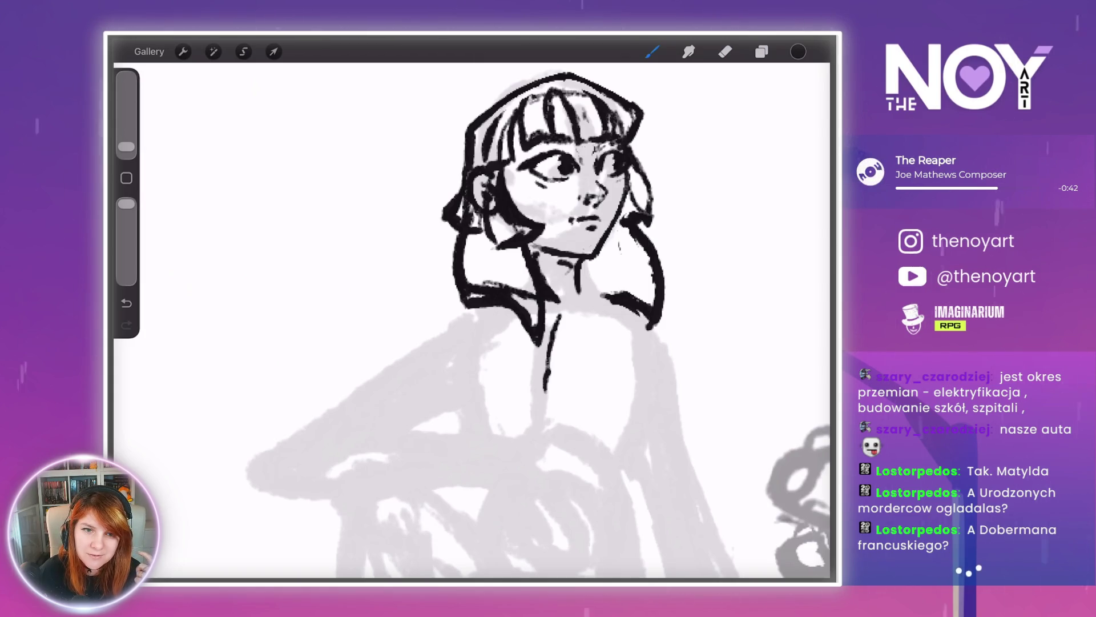
pyautogui.scroll(2, 537, 221)
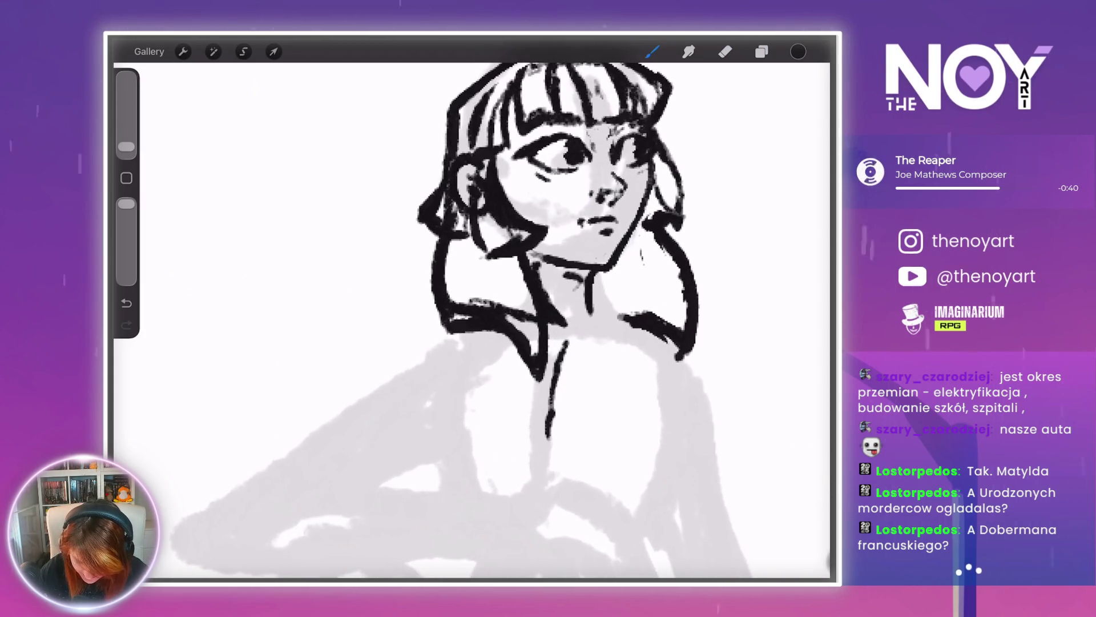
# - Ink the neck lines and the V-shaped collar beneath the chin
pyautogui.moveTo(499, 263); pyautogui.dragTo(582, 377)
pyautogui.moveTo(634, 243)
pyautogui.mouseDown()
pyautogui.moveTo(612, 350)
pyautogui.moveTo(583, 394)
pyautogui.mouseUp()
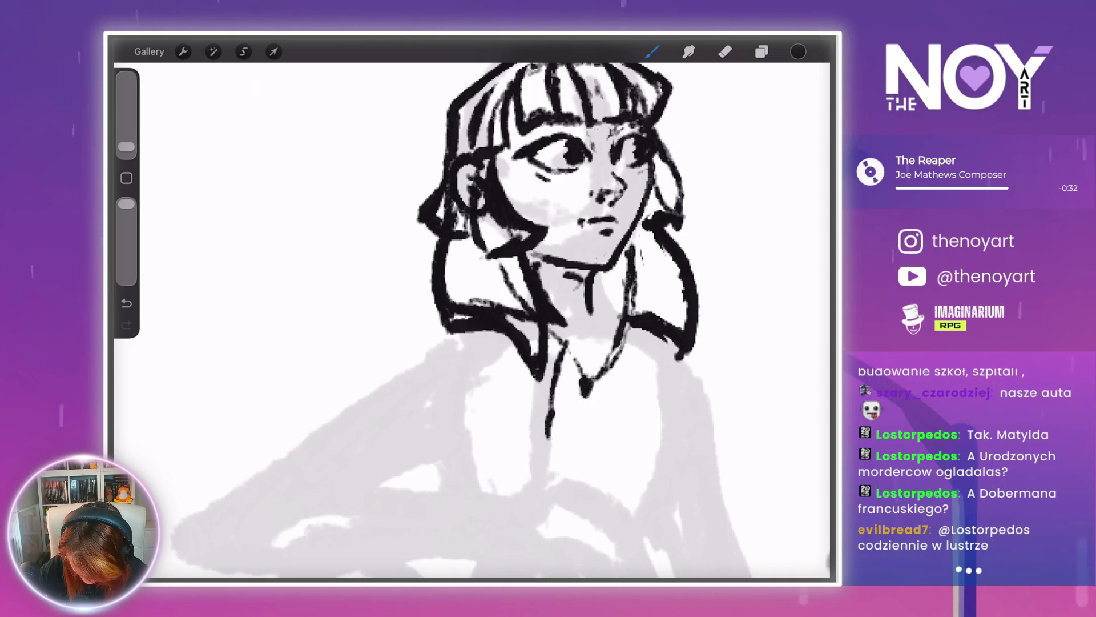
pyautogui.scroll(-5, 472, 320)
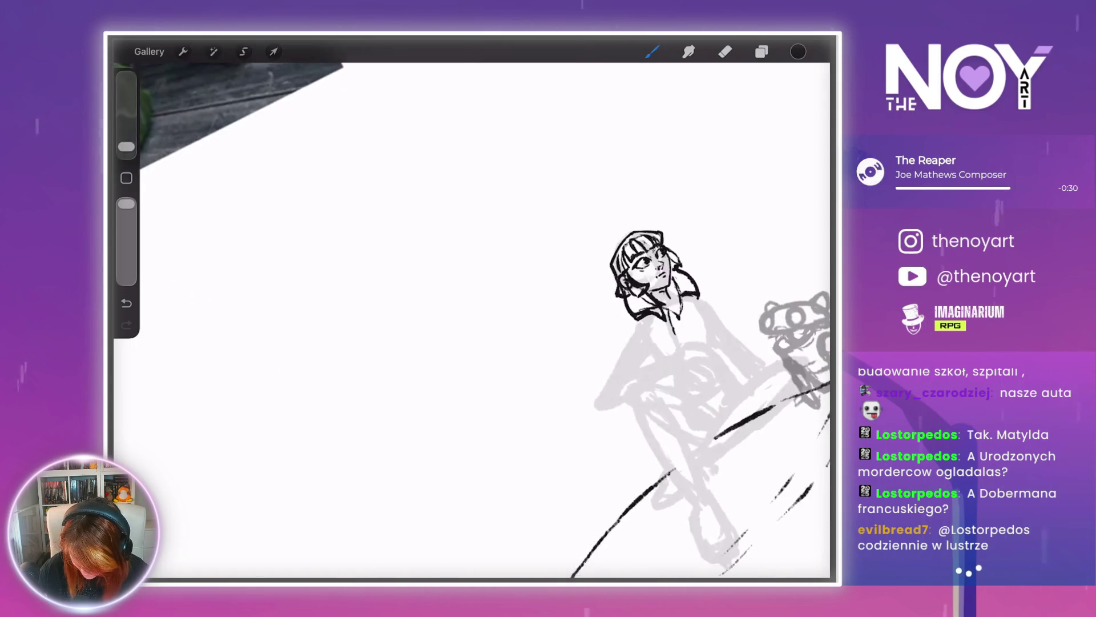
pyautogui.scroll(5, 691, 265)
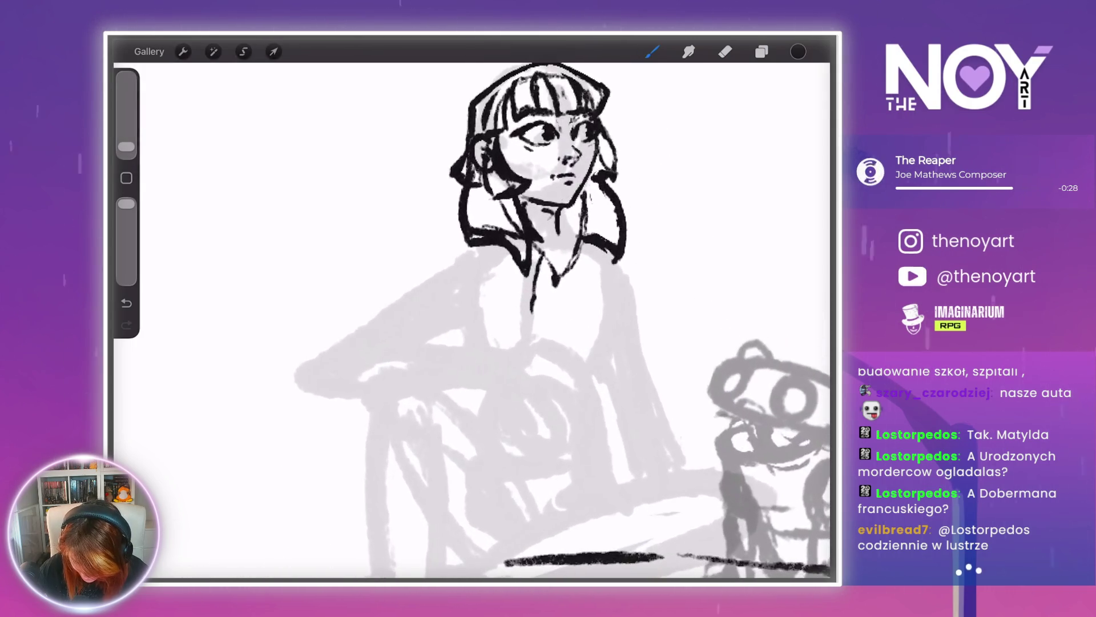
pyautogui.scroll(-3, 541, 320)
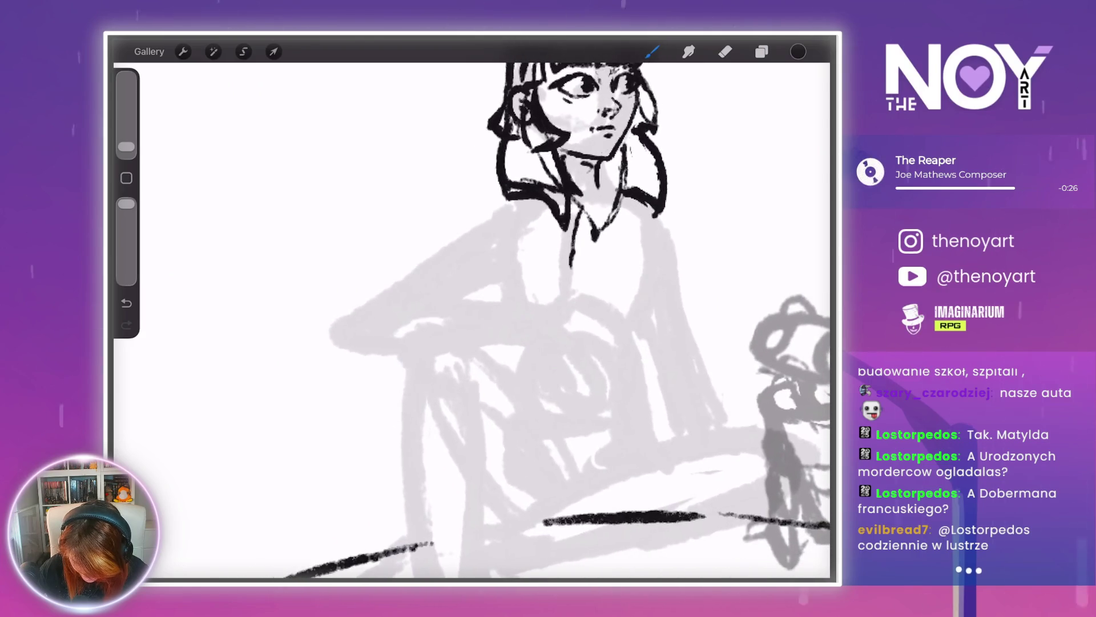
pyautogui.click(762, 51)
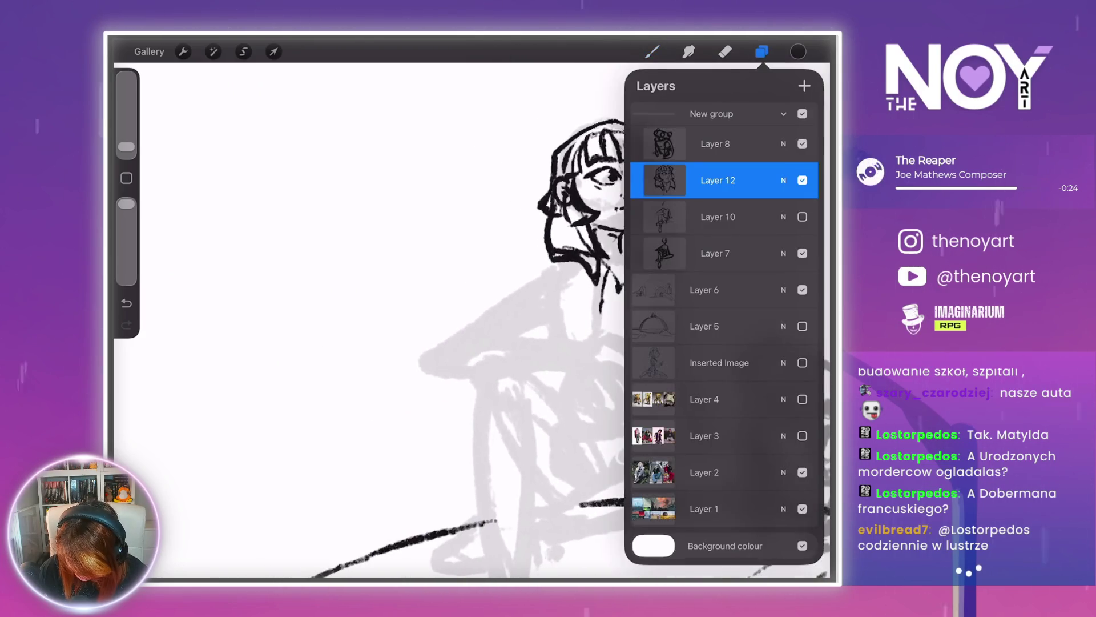
# - Turn on Layer 10 to show the bold black body lines, then view the body
pyautogui.scroll(-3, 571, 342)
pyautogui.click(652, 51)
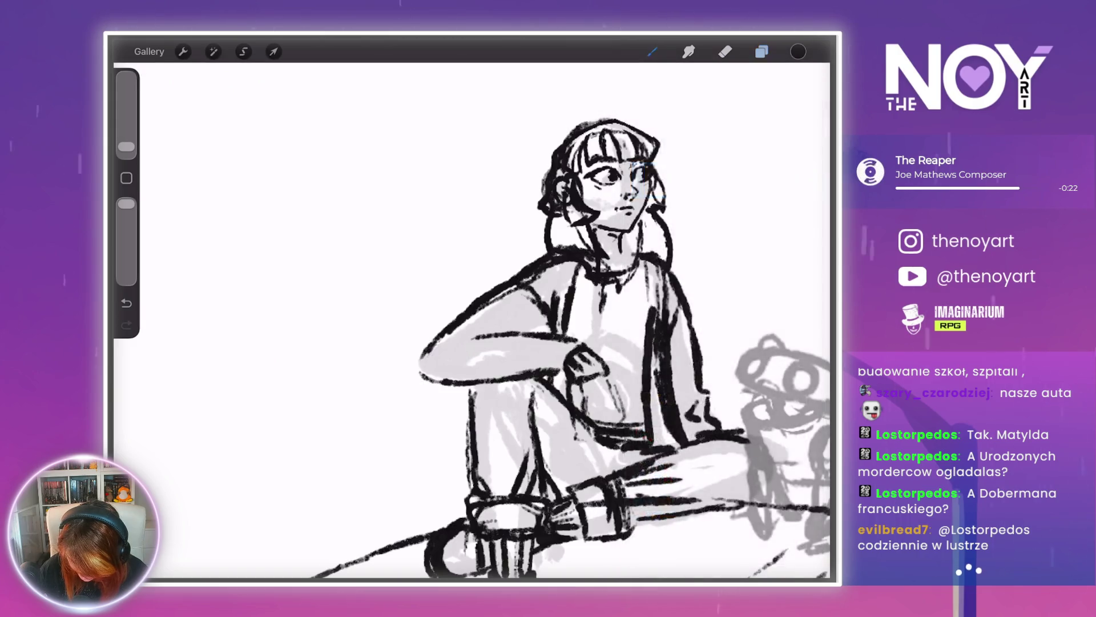
pyautogui.scroll(3, 456, 319)
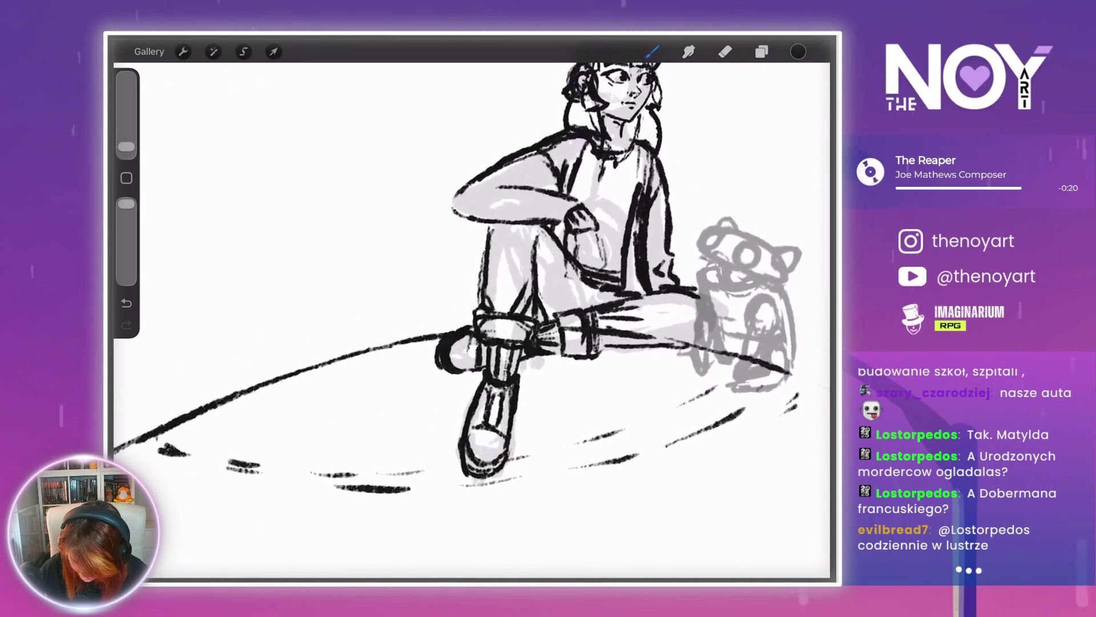
pyautogui.scroll(3, 471, 319)
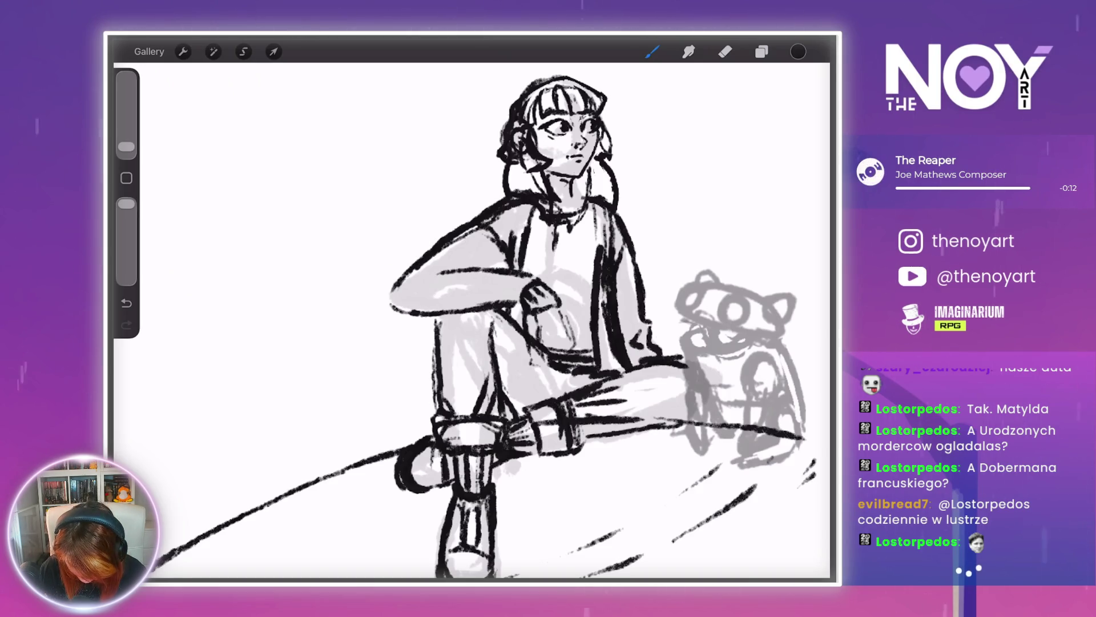
pyautogui.scroll(-2, 474, 320)
pyautogui.scroll(-3, 474, 319)
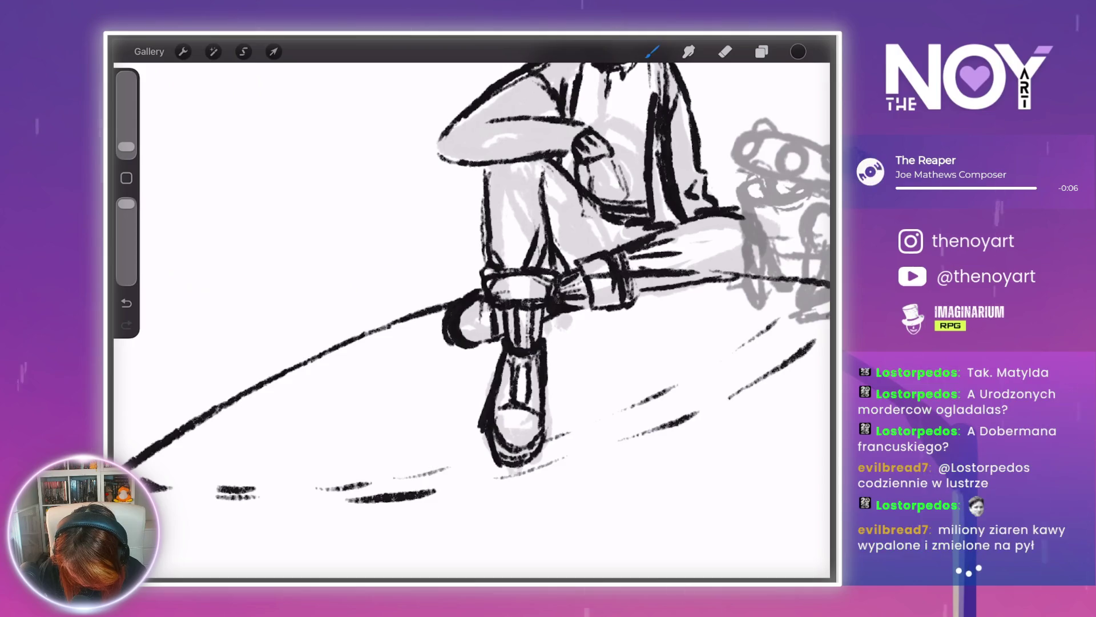
# - Draw a short ink stroke at the edge of the girl's shoe
pyautogui.moveTo(558, 426); pyautogui.dragTo(548, 441)
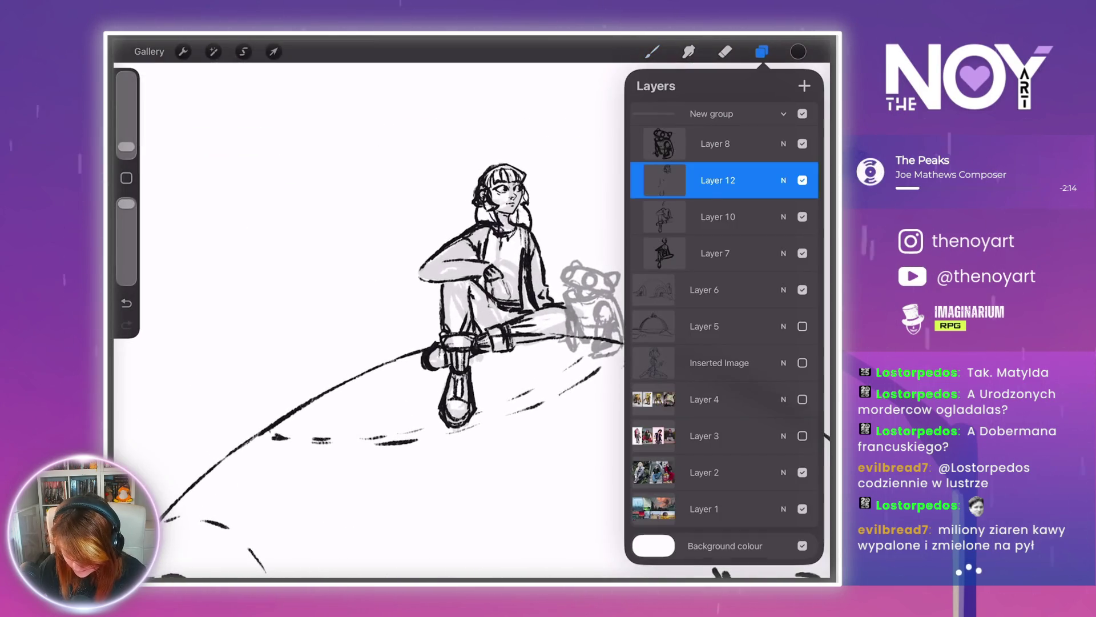
# - Select the New group and add empty Layer 13 at its top
pyautogui.click(711, 114)
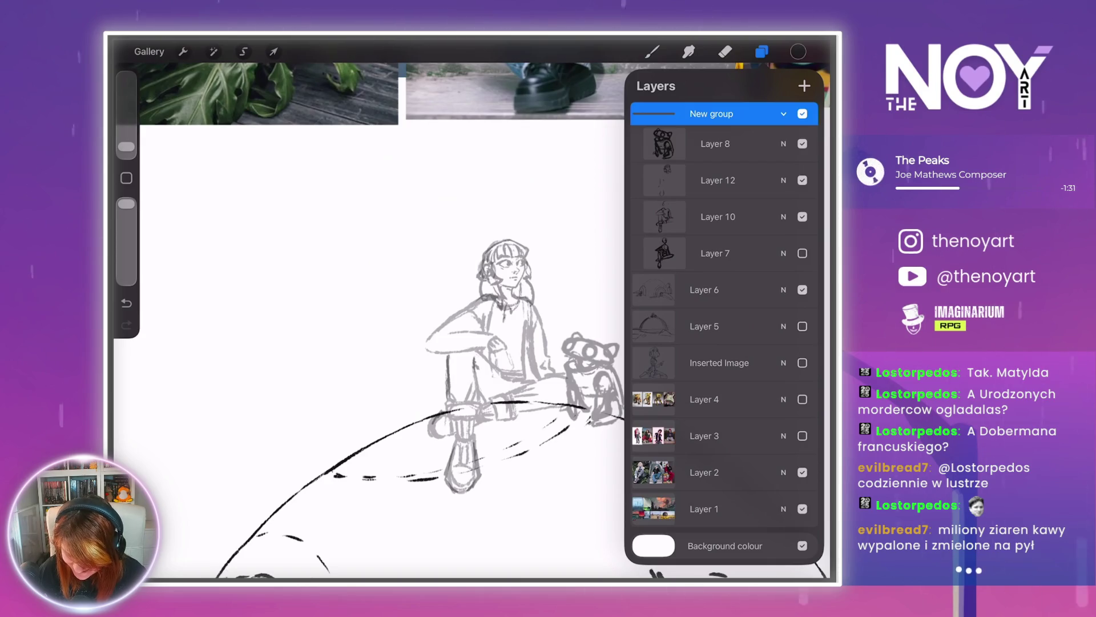
pyautogui.click(804, 85)
pyautogui.scroll(10, 502, 268)
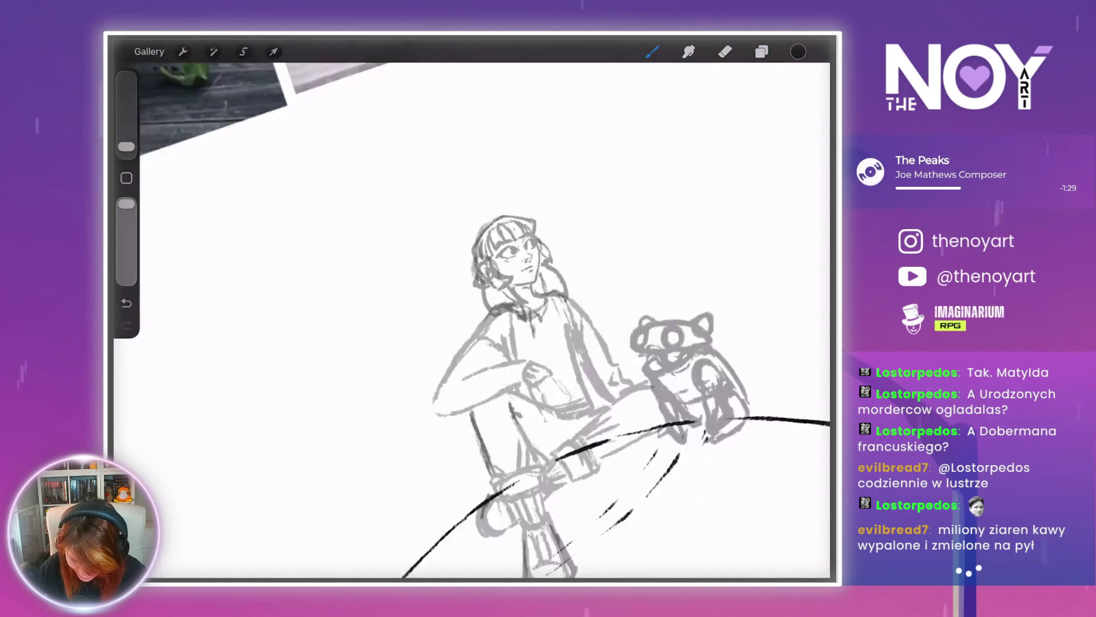
# - Shrink the brush slightly and ink the arched upper outline of the right-hand eye
pyautogui.scroll(3, 434, 342)
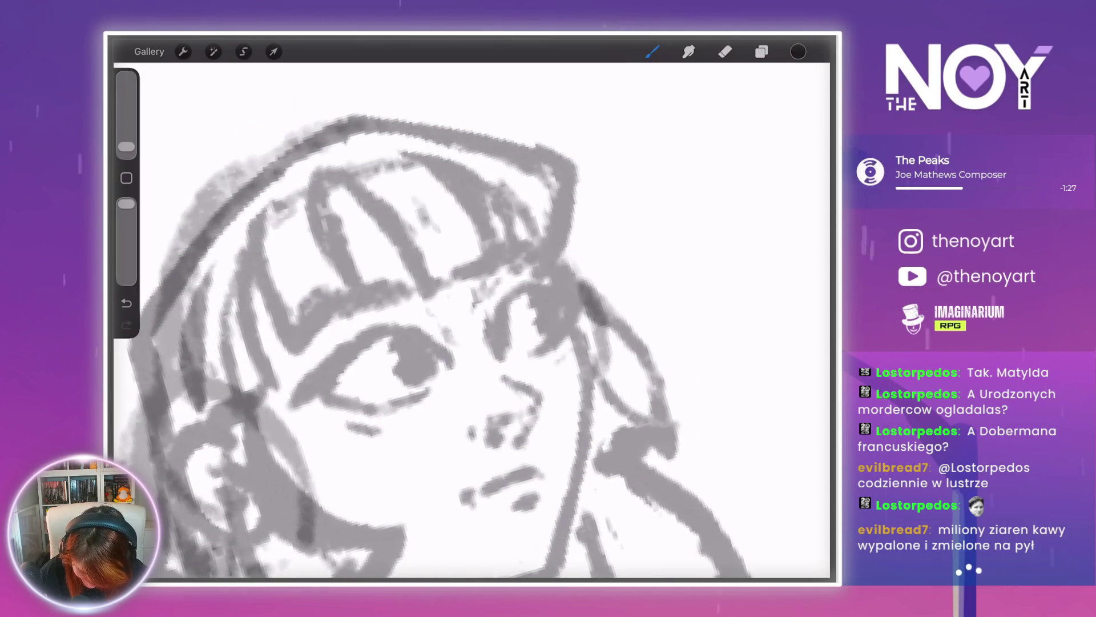
pyautogui.scroll(3, 434, 342)
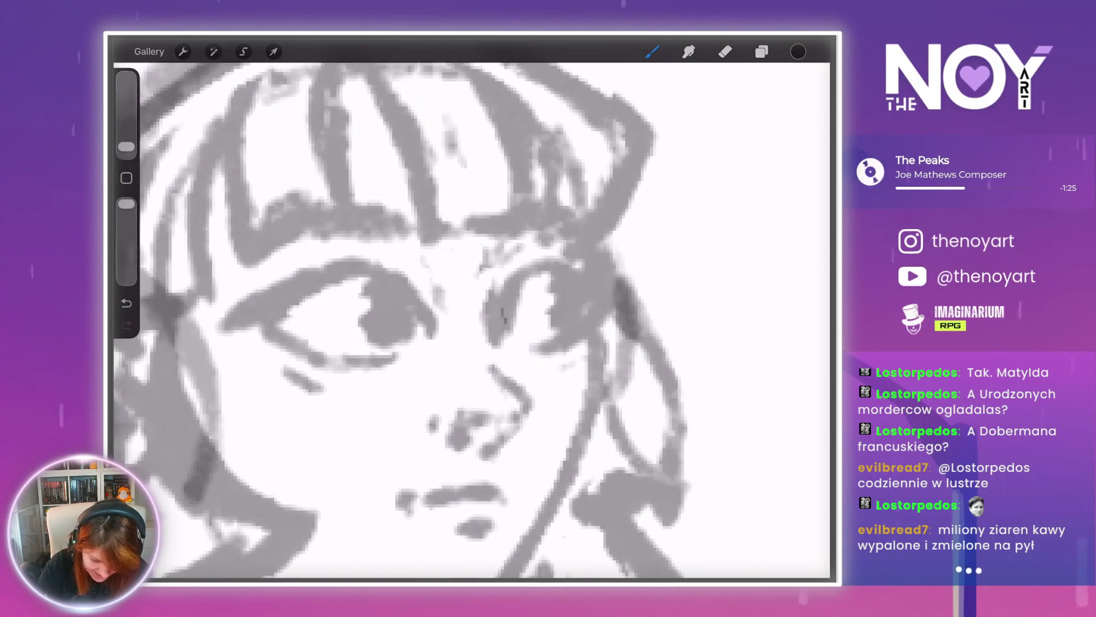
pyautogui.moveTo(127, 147); pyautogui.dragTo(127, 149)
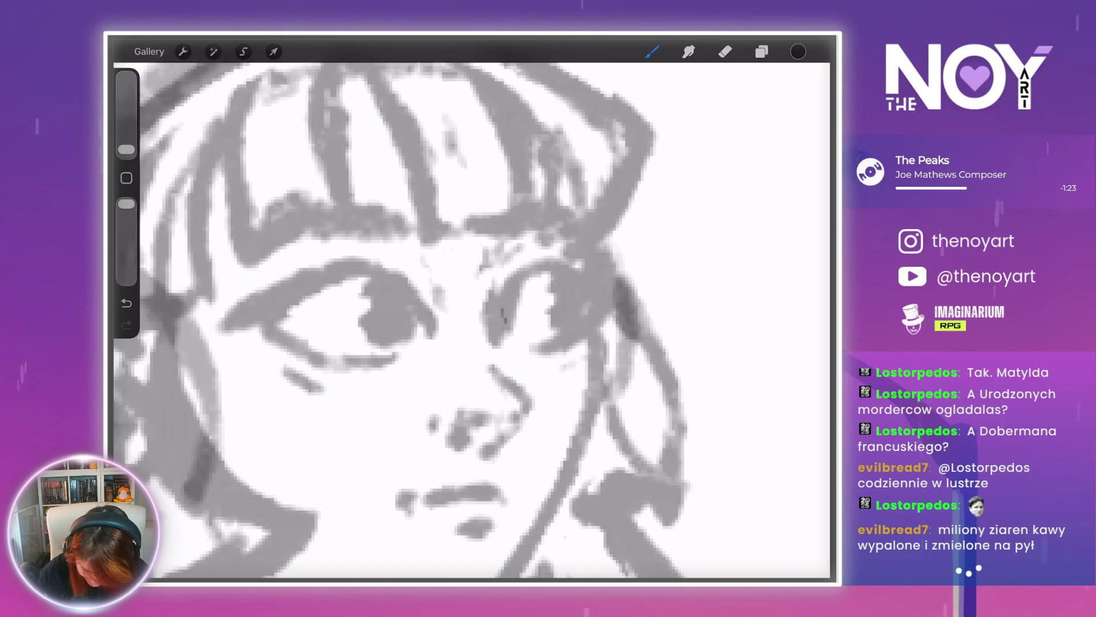
pyautogui.moveTo(505, 305); pyautogui.dragTo(502, 331)
pyautogui.moveTo(517, 280); pyautogui.dragTo(504, 317)
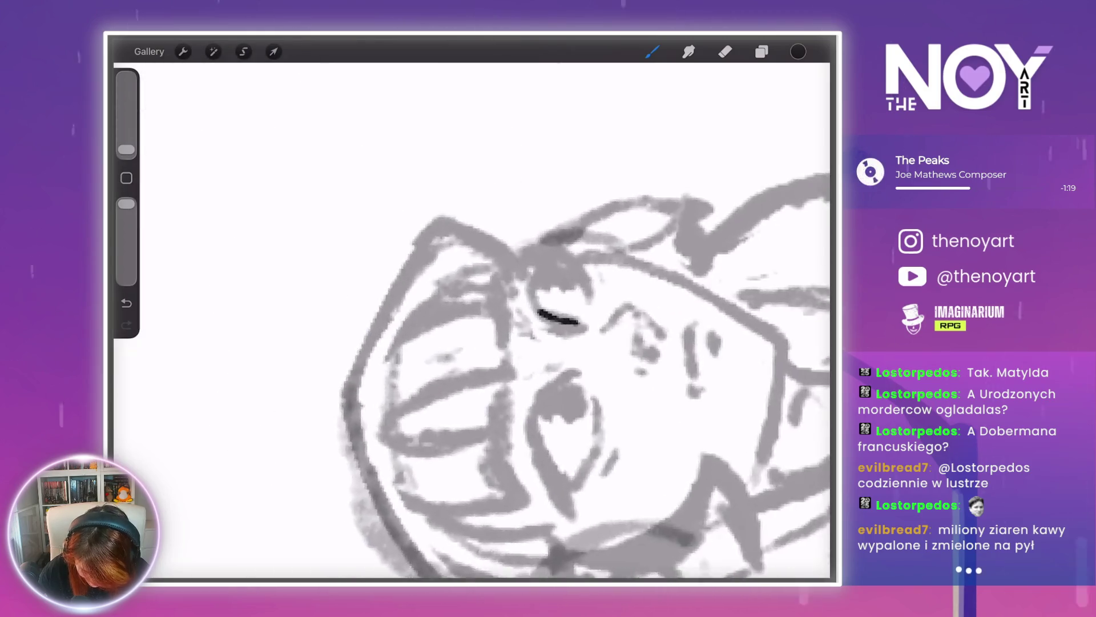
pyautogui.moveTo(486, 244)
pyautogui.mouseDown()
pyautogui.moveTo(509, 231)
pyautogui.moveTo(457, 291)
pyautogui.moveTo(466, 322)
pyautogui.mouseUp()
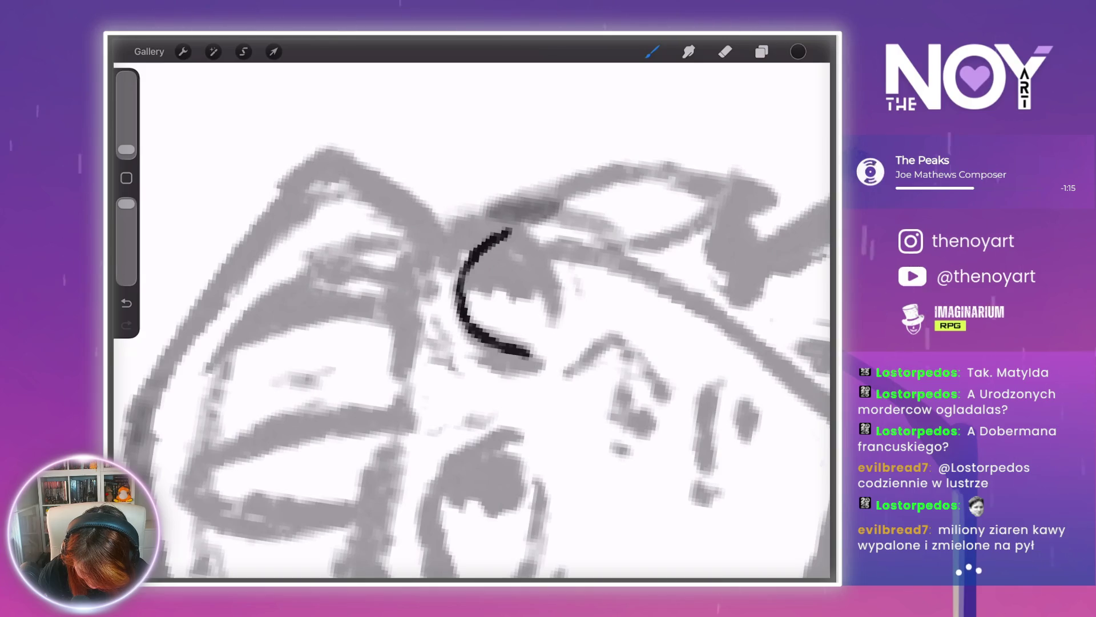
pyautogui.moveTo(483, 243); pyautogui.dragTo(462, 323)
pyautogui.moveTo(491, 251); pyautogui.dragTo(511, 233)
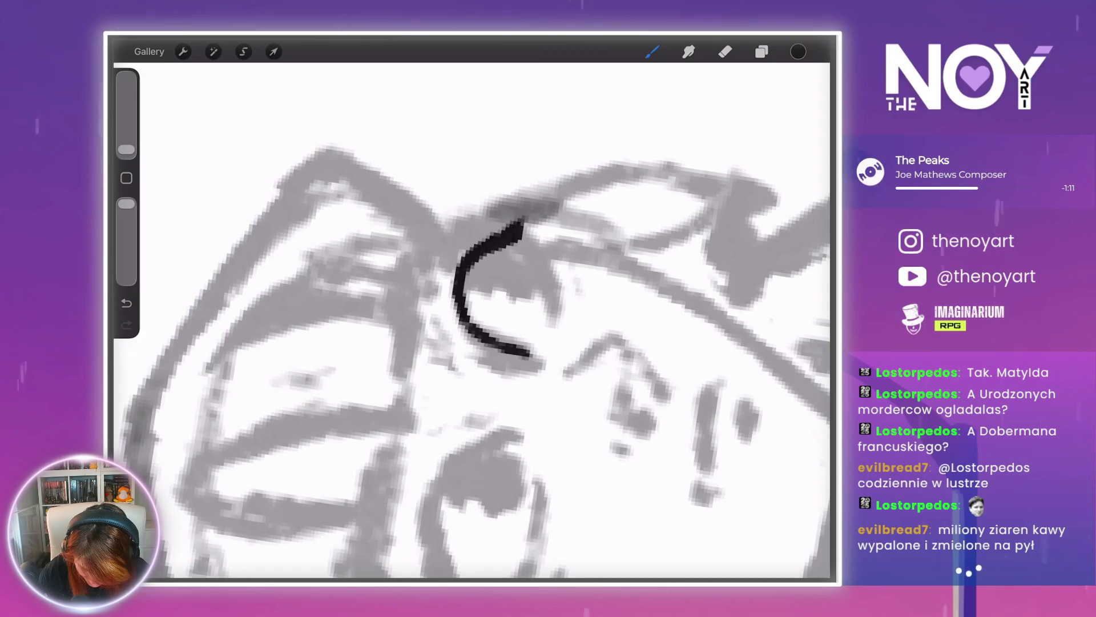
# - Rotate the canvas and extend the eye outline into a downward curve with a small side stroke
pyautogui.moveTo(491, 286)
pyautogui.mouseDown()
pyautogui.moveTo(479, 263)
pyautogui.moveTo(494, 245)
pyautogui.moveTo(468, 228)
pyautogui.mouseUp()
pyautogui.moveTo(491, 286)
pyautogui.mouseDown()
pyautogui.moveTo(485, 262)
pyautogui.moveTo(474, 268)
pyautogui.moveTo(451, 252)
pyautogui.mouseUp()
pyautogui.moveTo(491, 314); pyautogui.dragTo(440, 346)
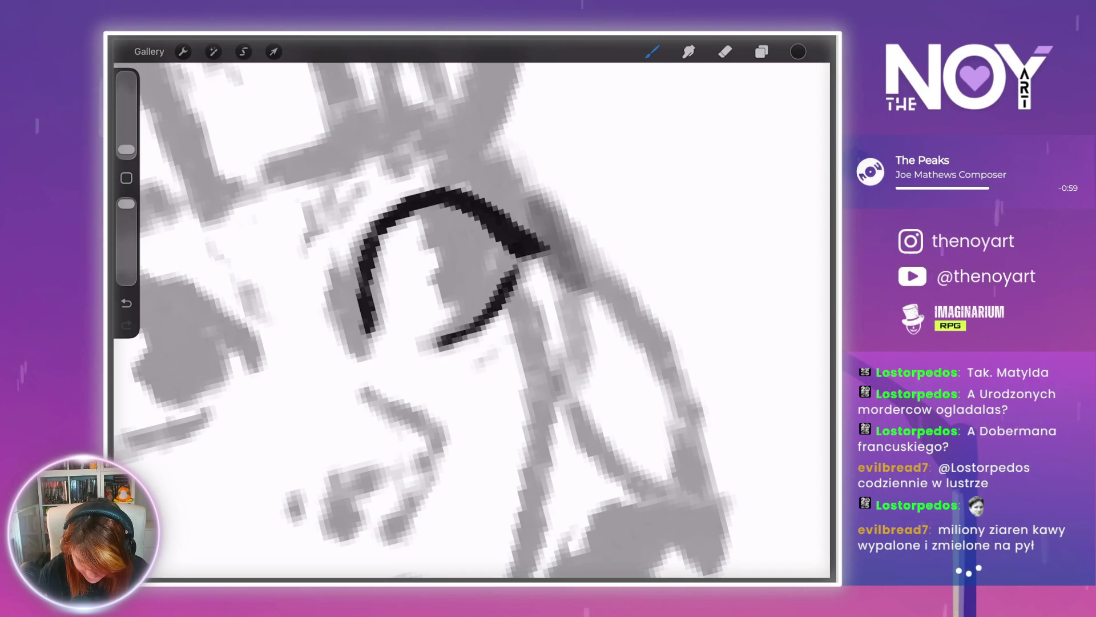
pyautogui.moveTo(446, 262)
pyautogui.mouseDown()
pyautogui.moveTo(543, 306)
pyautogui.moveTo(508, 318)
pyautogui.moveTo(525, 308)
pyautogui.moveTo(563, 318)
pyautogui.moveTo(523, 343)
pyautogui.mouseUp()
pyautogui.moveTo(436, 287); pyautogui.dragTo(421, 315)
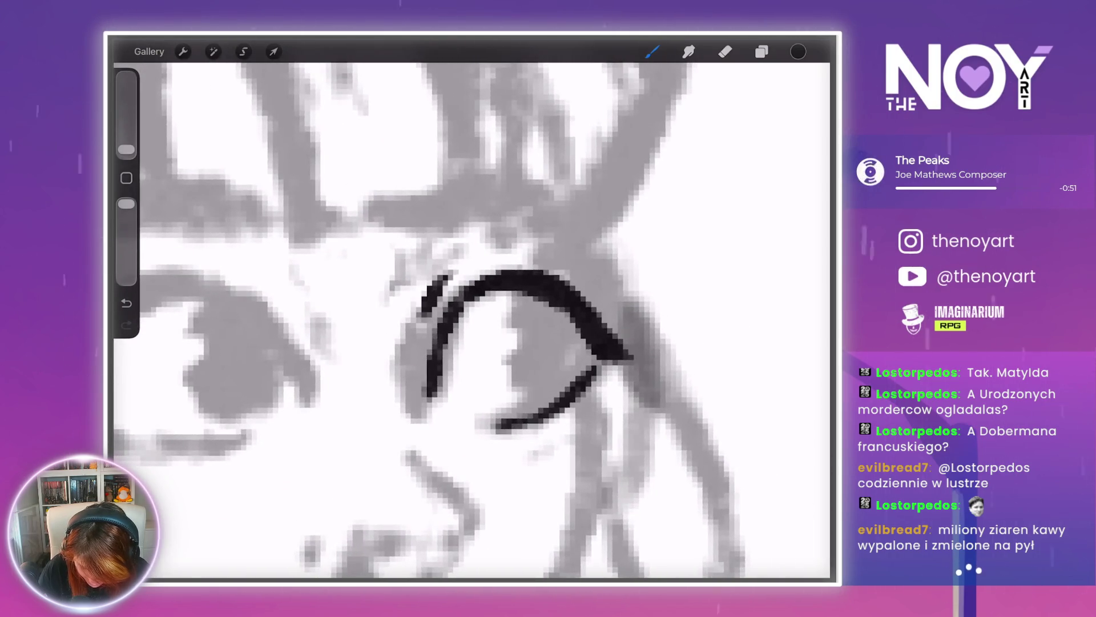
pyautogui.moveTo(525, 320); pyautogui.dragTo(514, 260)
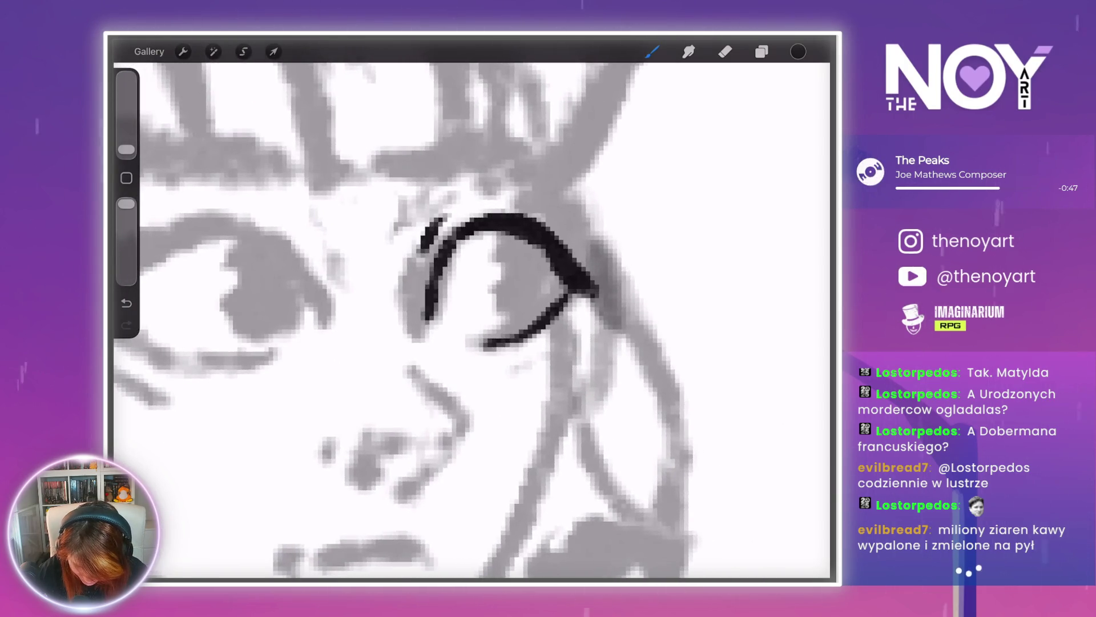
pyautogui.moveTo(502, 257); pyautogui.dragTo(543, 291)
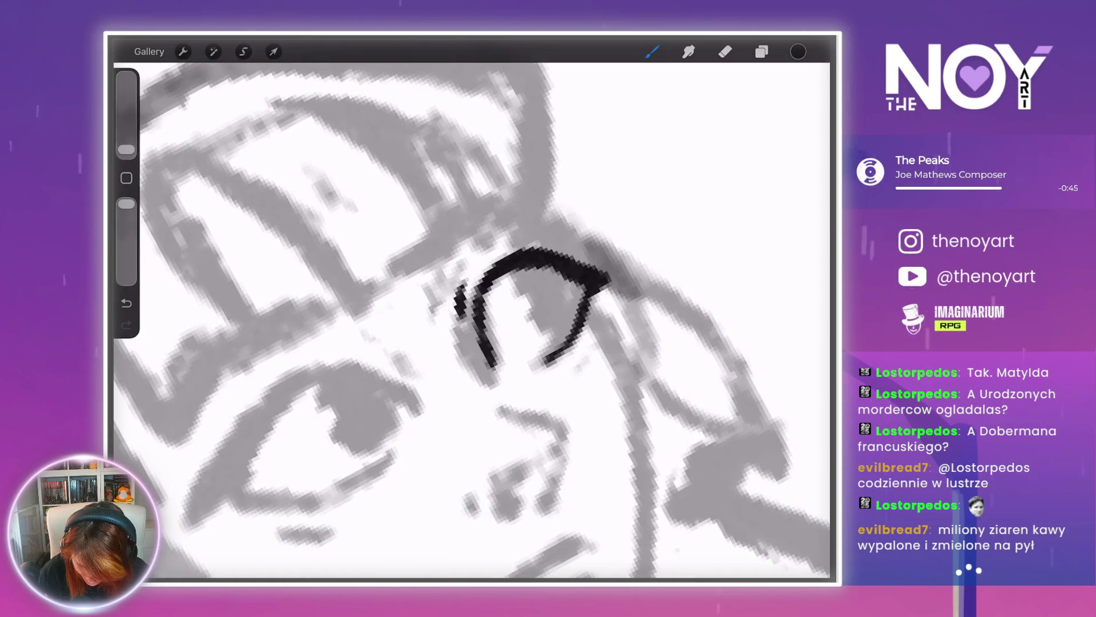
pyautogui.moveTo(537, 252); pyautogui.dragTo(542, 183)
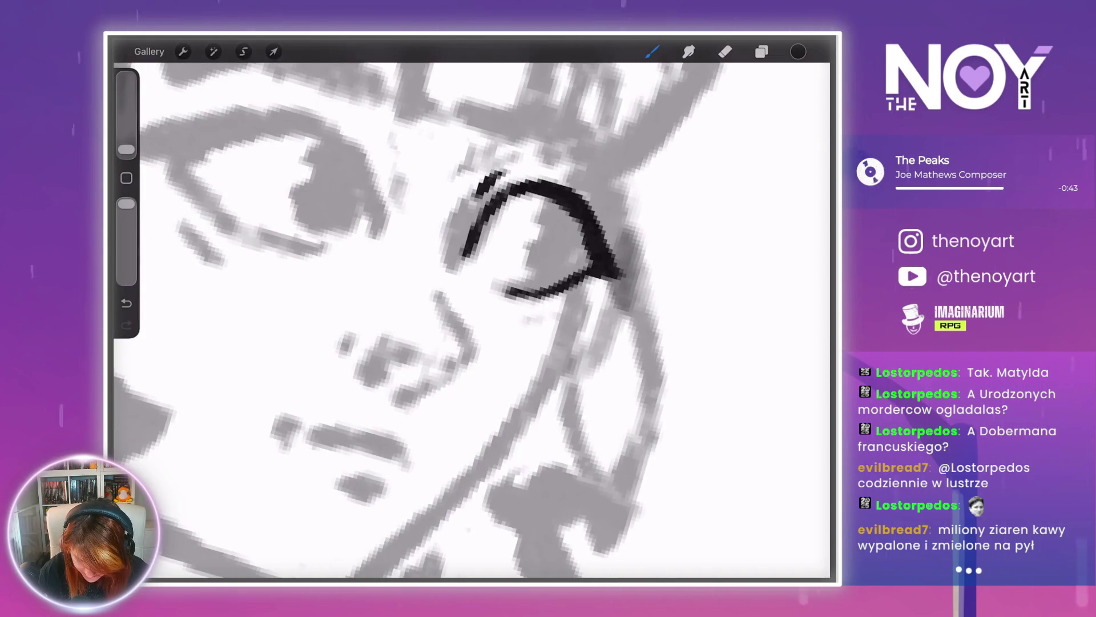
pyautogui.scroll(2, 542, 239)
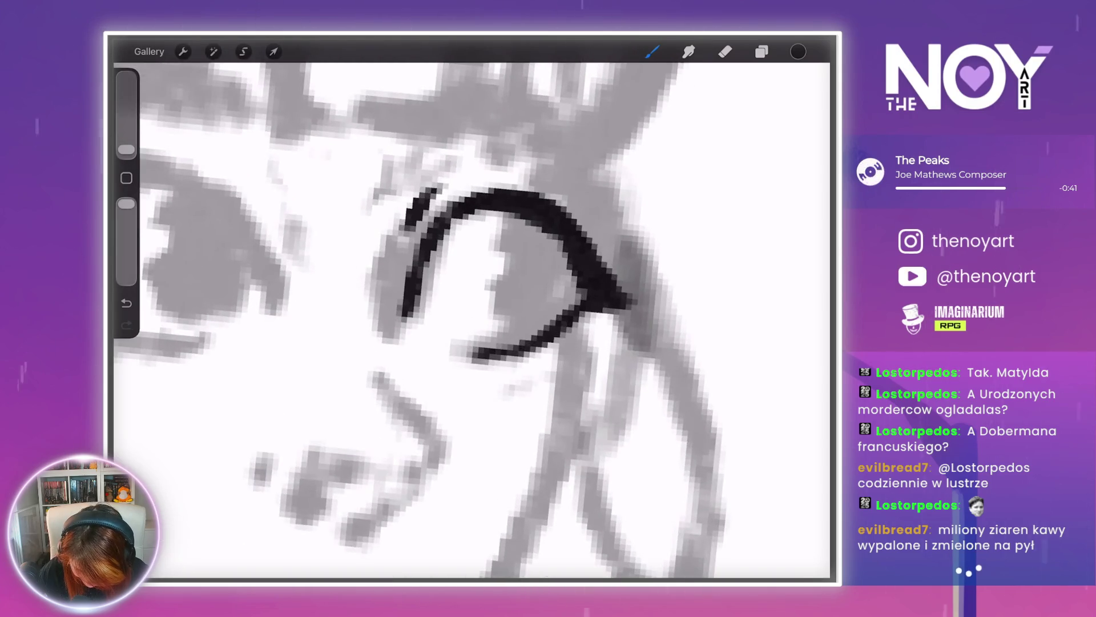
# - Ink the lower lid and outer corner, undo a bad stroke, and run the cheek line downward
pyautogui.moveTo(581, 330); pyautogui.dragTo(541, 371)
pyautogui.scroll(-2, 514, 274)
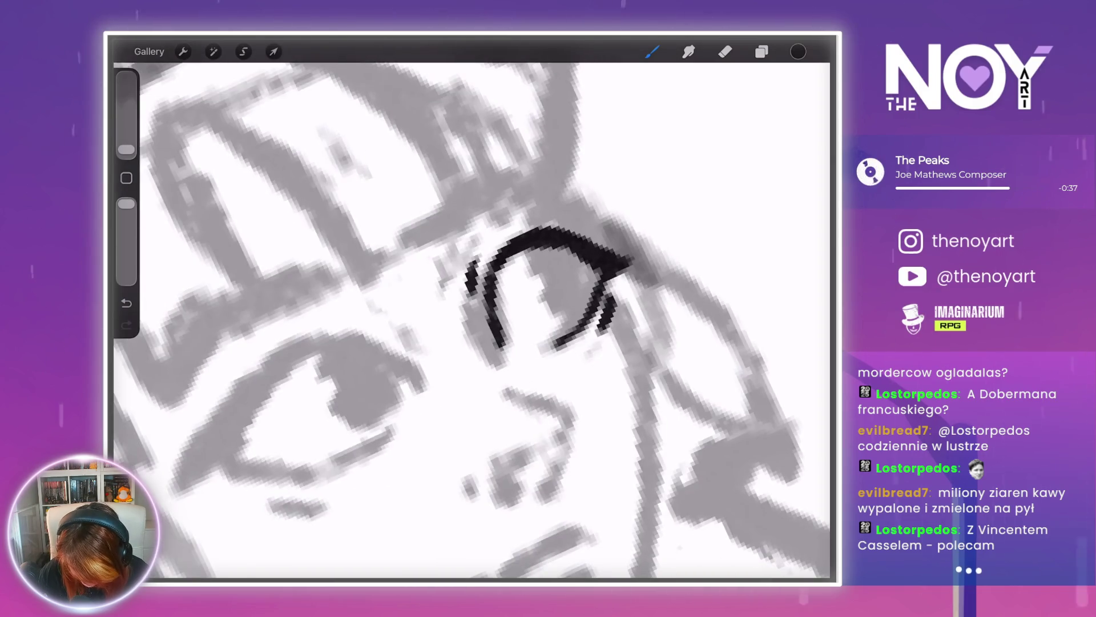
pyautogui.moveTo(625, 291); pyautogui.dragTo(613, 319)
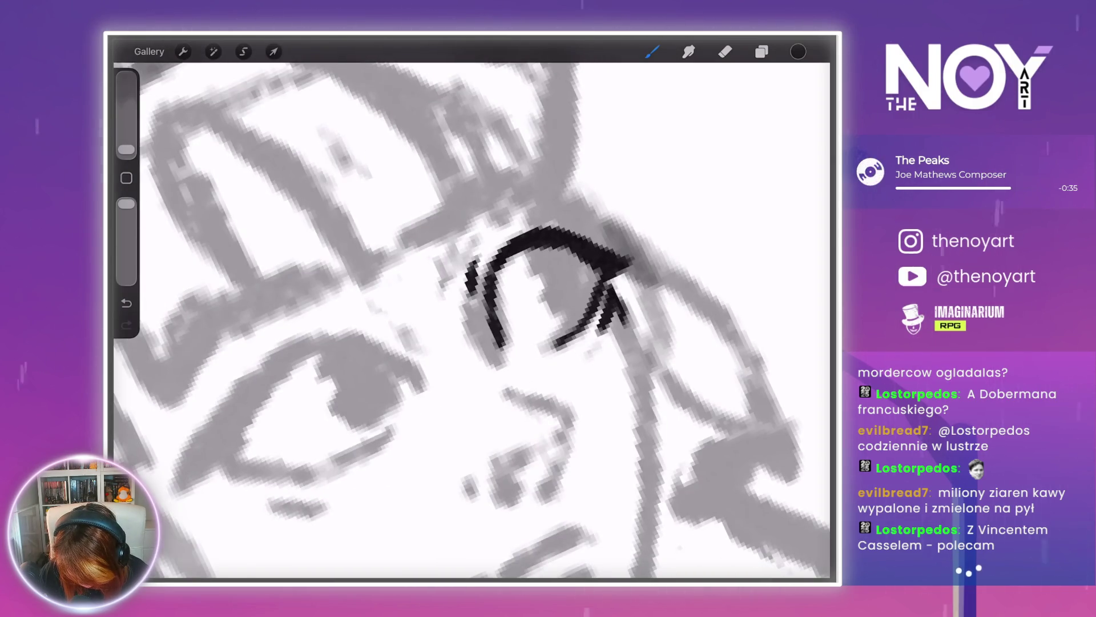
pyautogui.scroll(-2, 474, 319)
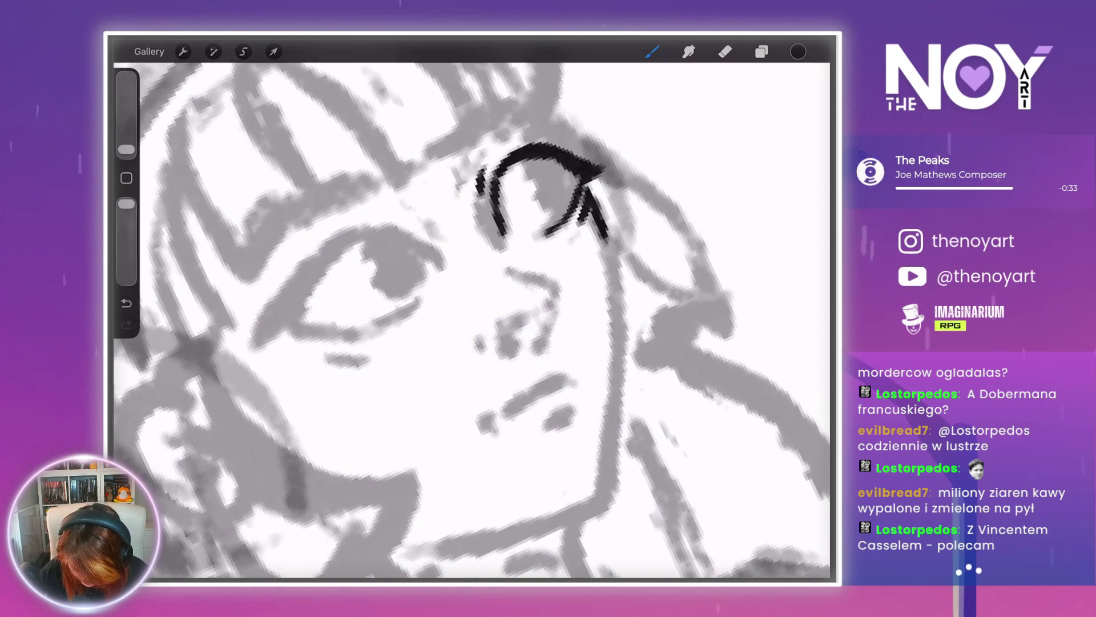
pyautogui.scroll(-2, 474, 319)
pyautogui.hotkey('ctrl', 'z')
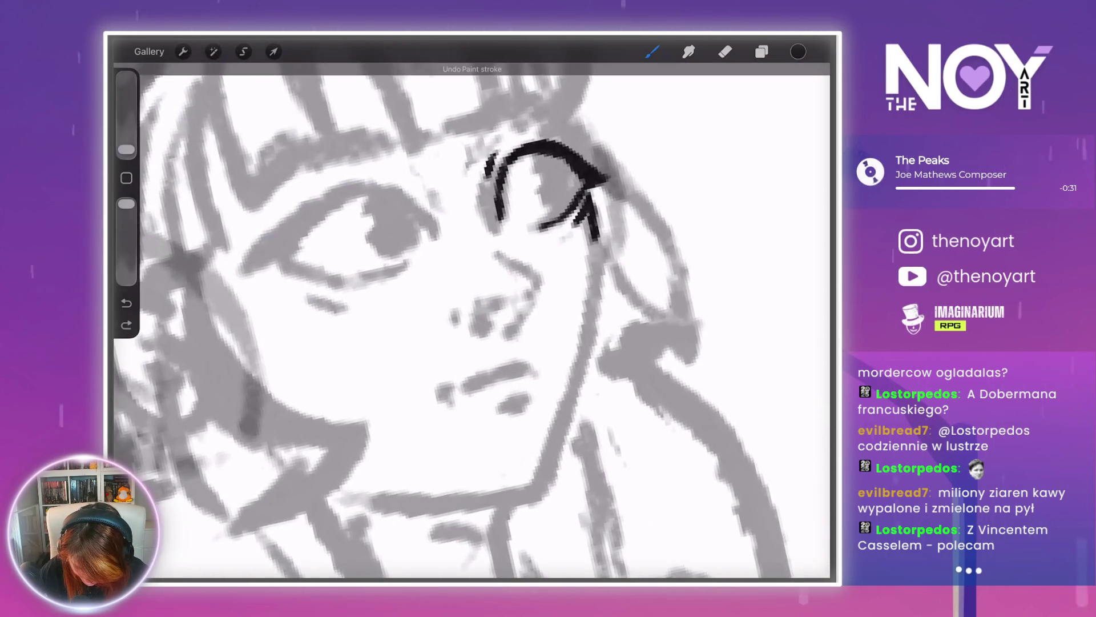
pyautogui.moveTo(593, 225); pyautogui.dragTo(599, 267)
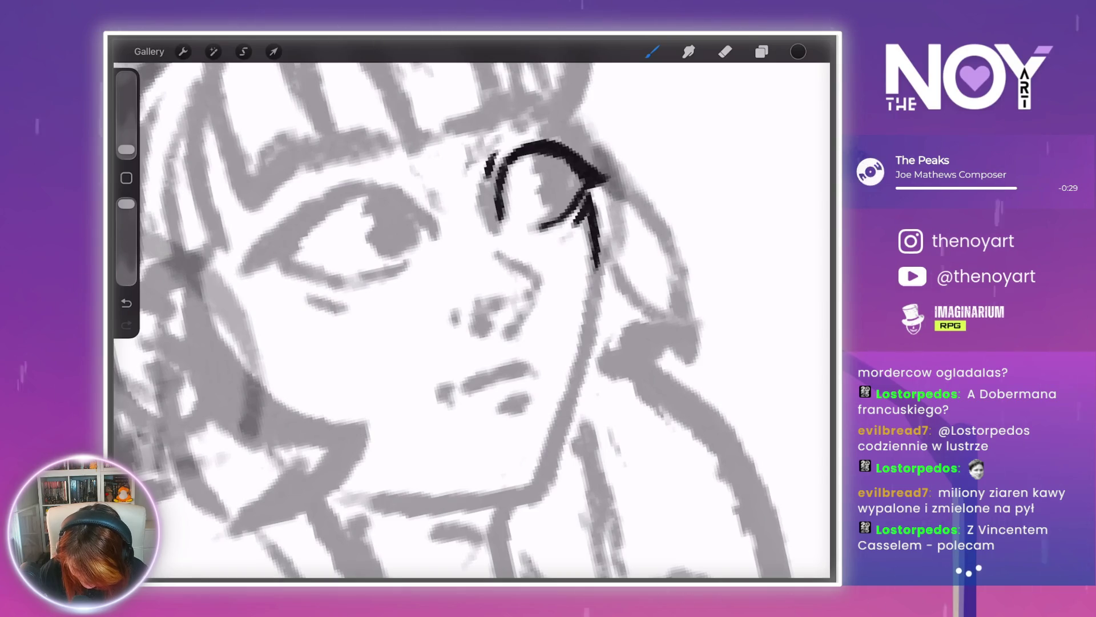
pyautogui.moveTo(599, 268); pyautogui.dragTo(573, 380)
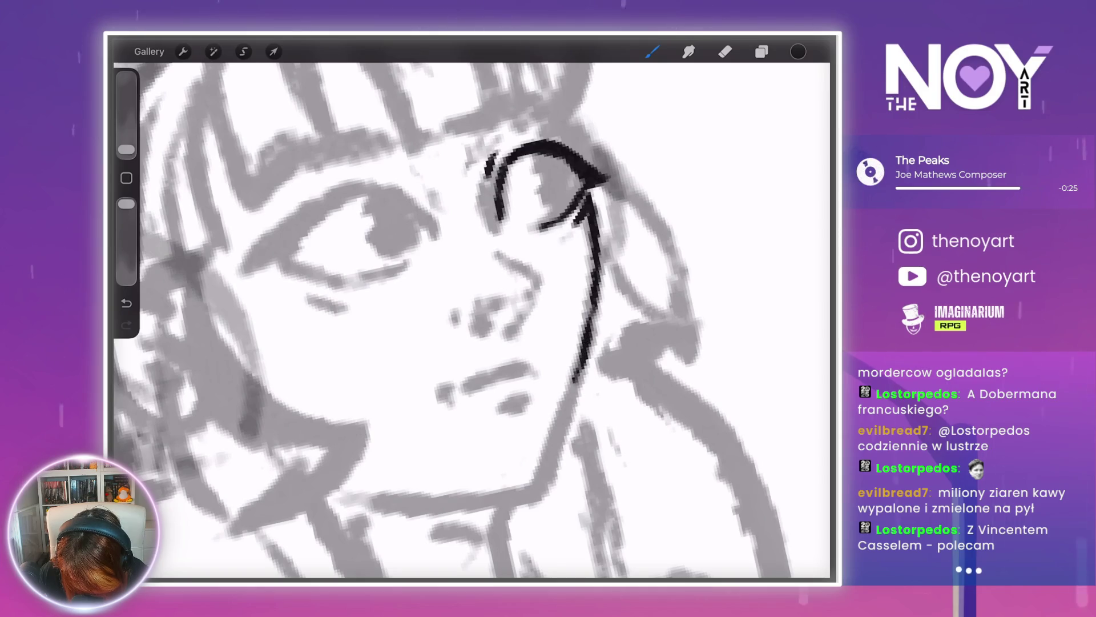
# - Lengthen the cheek line and ink the jawline from the chin up toward it
pyautogui.moveTo(553, 459); pyautogui.dragTo(555, 474)
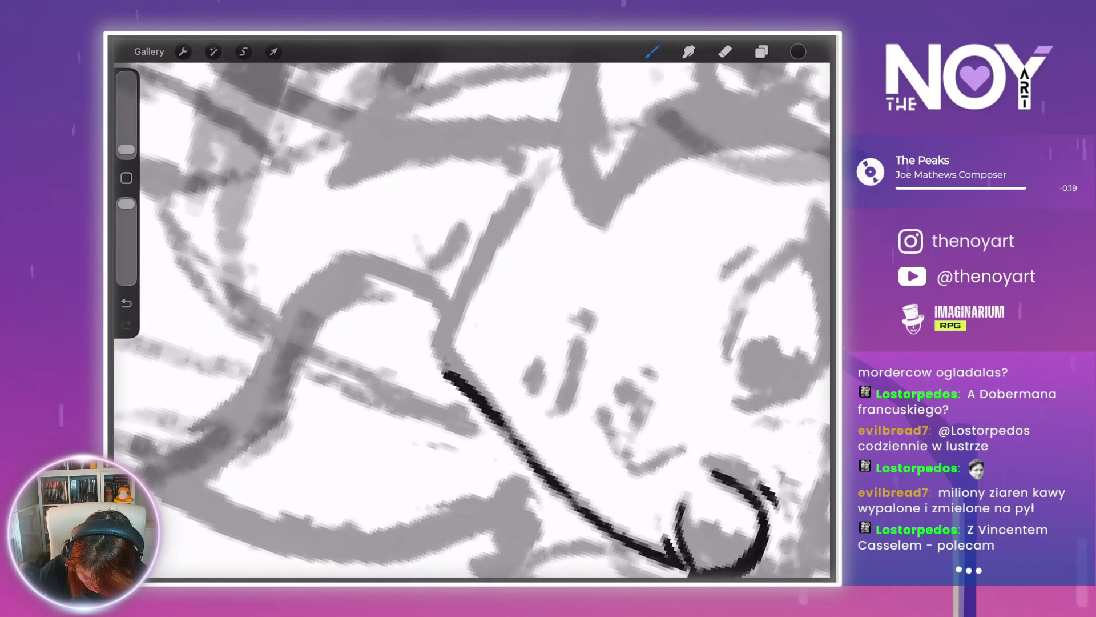
pyautogui.moveTo(444, 368)
pyautogui.mouseDown()
pyautogui.moveTo(463, 303)
pyautogui.moveTo(532, 188)
pyautogui.mouseUp()
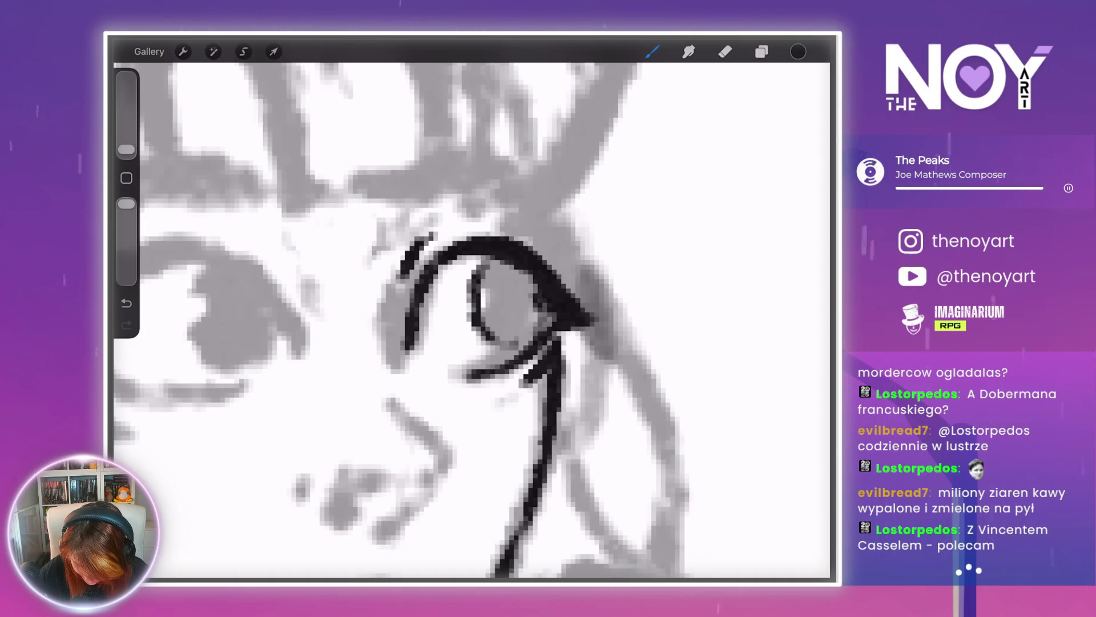
pyautogui.hotkey('ctrl', 'z')
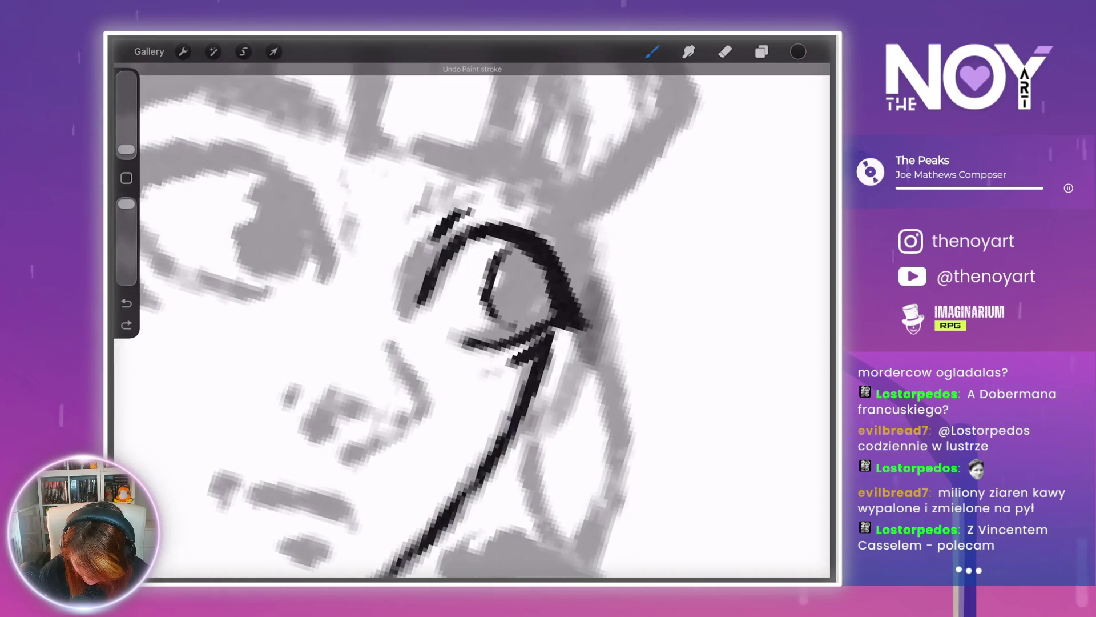
# - Redraw the inner iris curve of the right-hand eye and discard the trial iris shading
pyautogui.hotkey('ctrl', 'z')
pyautogui.hotkey('ctrl', 'shift', 'z')
pyautogui.hotkey('ctrl', 'z')
pyautogui.moveTo(523, 264)
pyautogui.mouseDown()
pyautogui.moveTo(507, 284)
pyautogui.moveTo(518, 326)
pyautogui.moveTo(507, 297)
pyautogui.moveTo(534, 328)
pyautogui.moveTo(505, 317)
pyautogui.mouseUp()
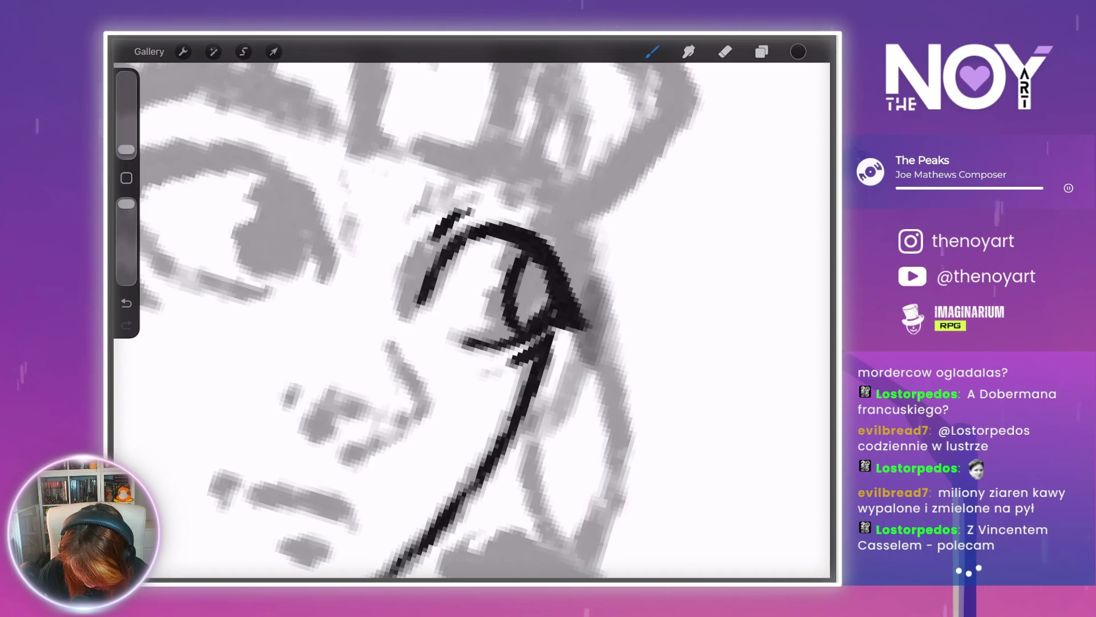
pyautogui.moveTo(532, 273); pyautogui.dragTo(522, 321)
pyautogui.hotkey('ctrl', 'z')
pyautogui.hotkey('ctrl', 'z')
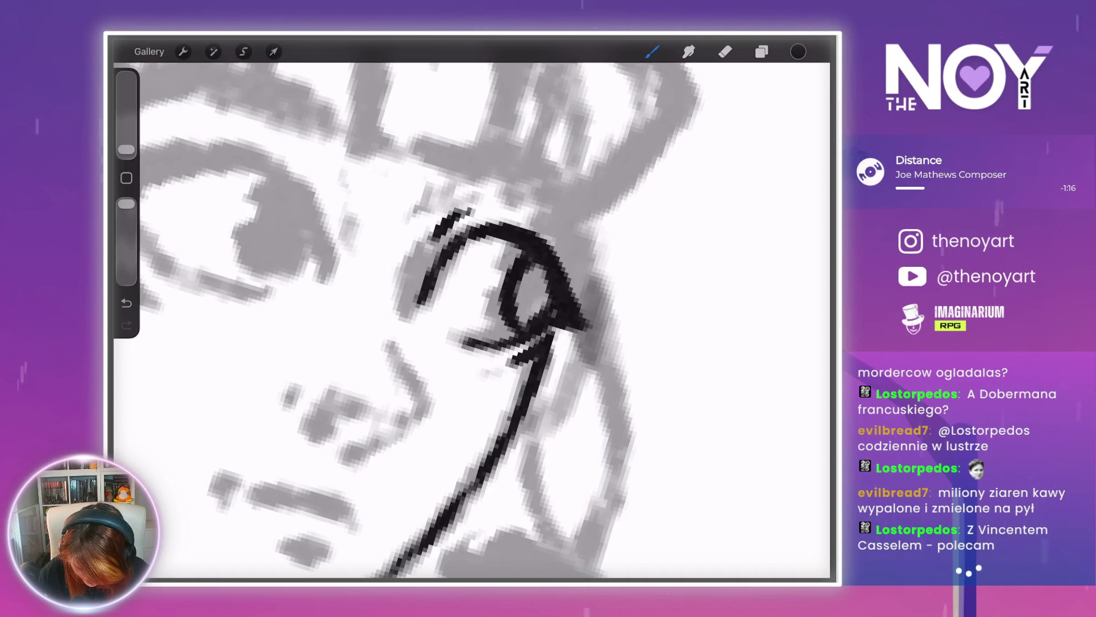
pyautogui.press('e')
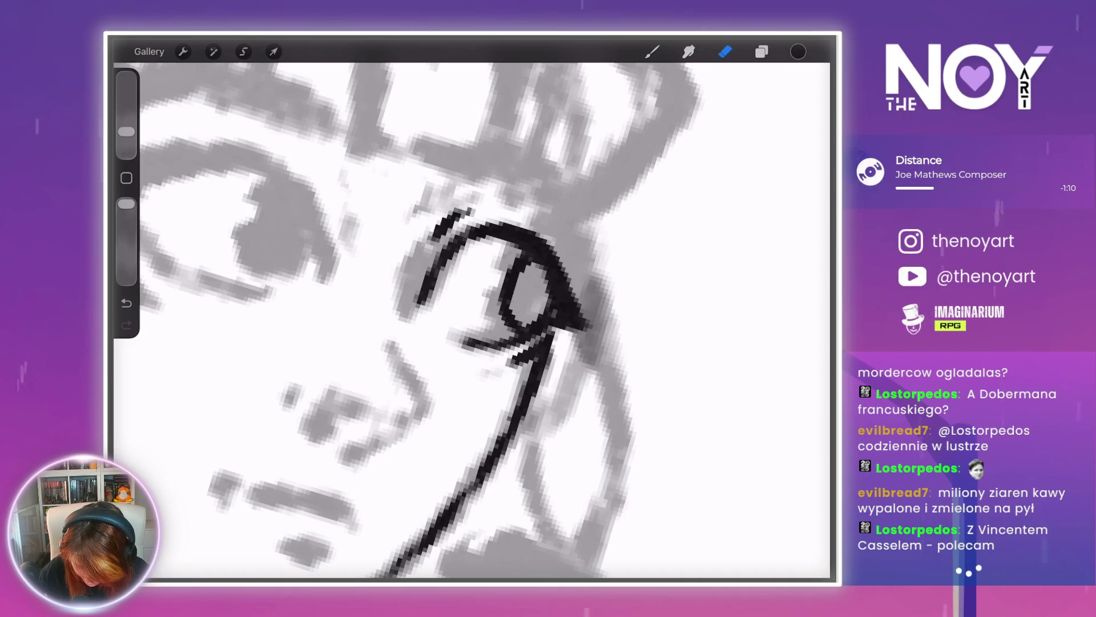
pyautogui.scroll(-10, 571, 320)
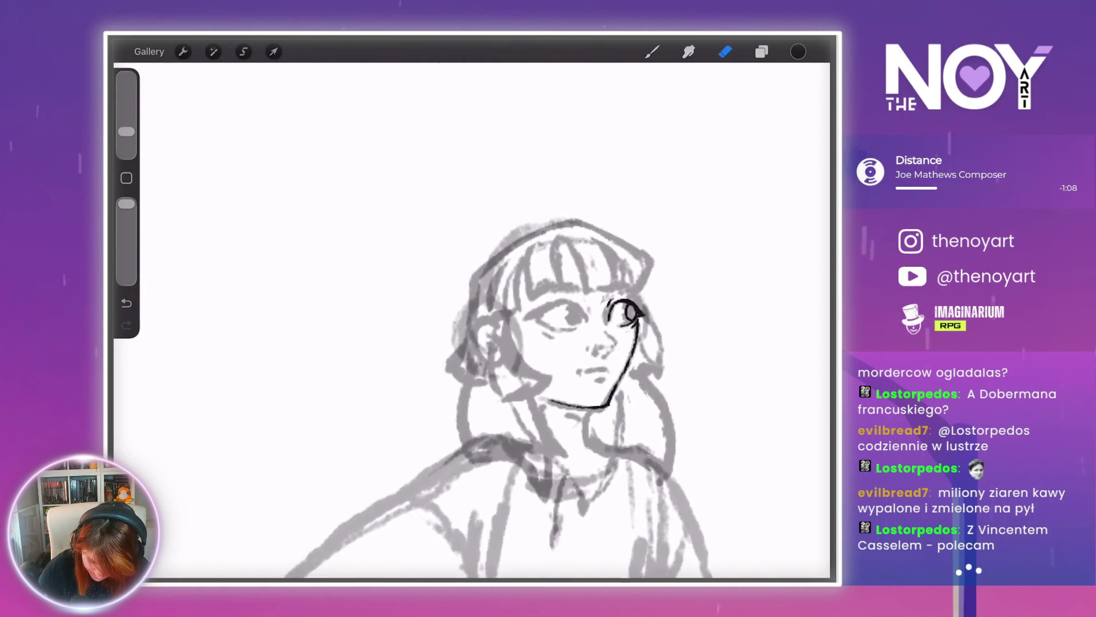
# - Switch between the eraser and the inking brush, ending with the brush active
pyautogui.scroll(10, 628, 314)
pyautogui.press('b')
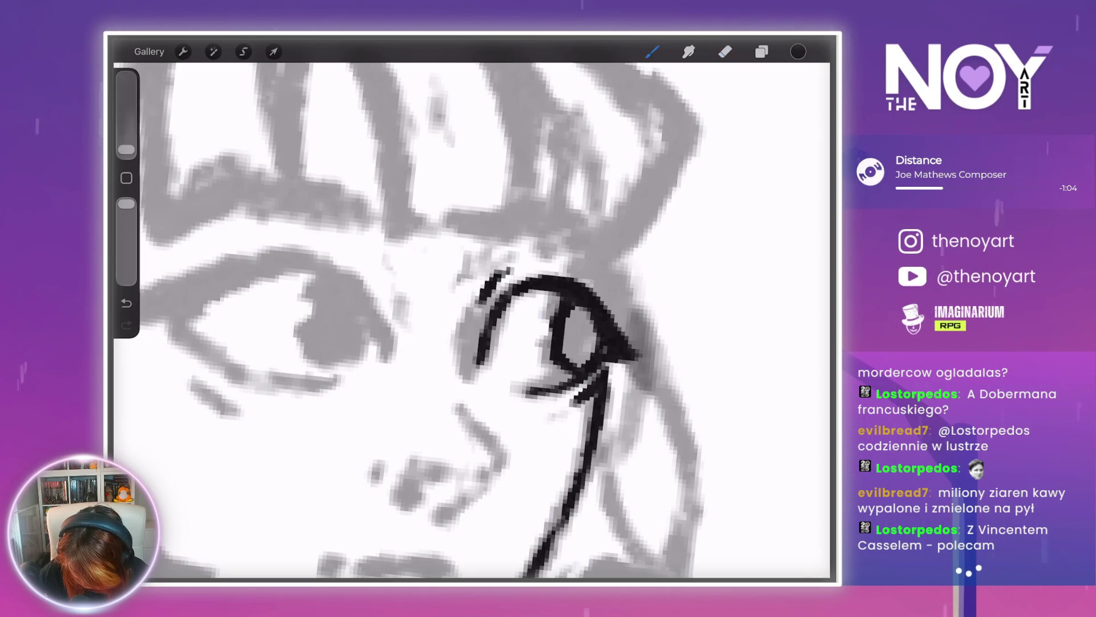
pyautogui.press('e')
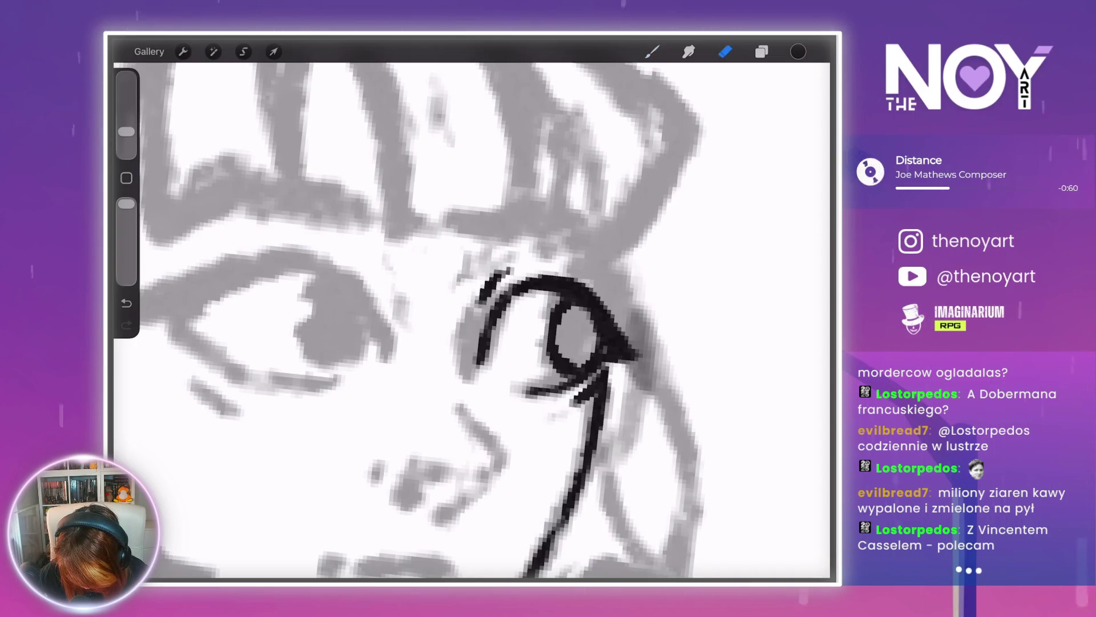
pyautogui.scroll(-5, 571, 331)
pyautogui.scroll(5, 571, 331)
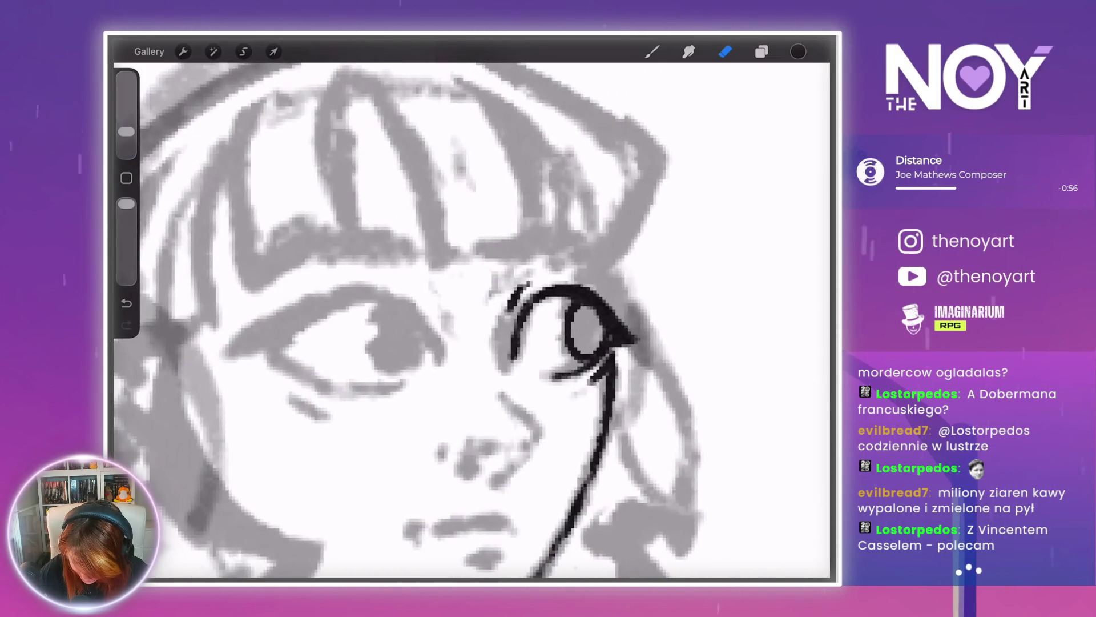
pyautogui.press('b')
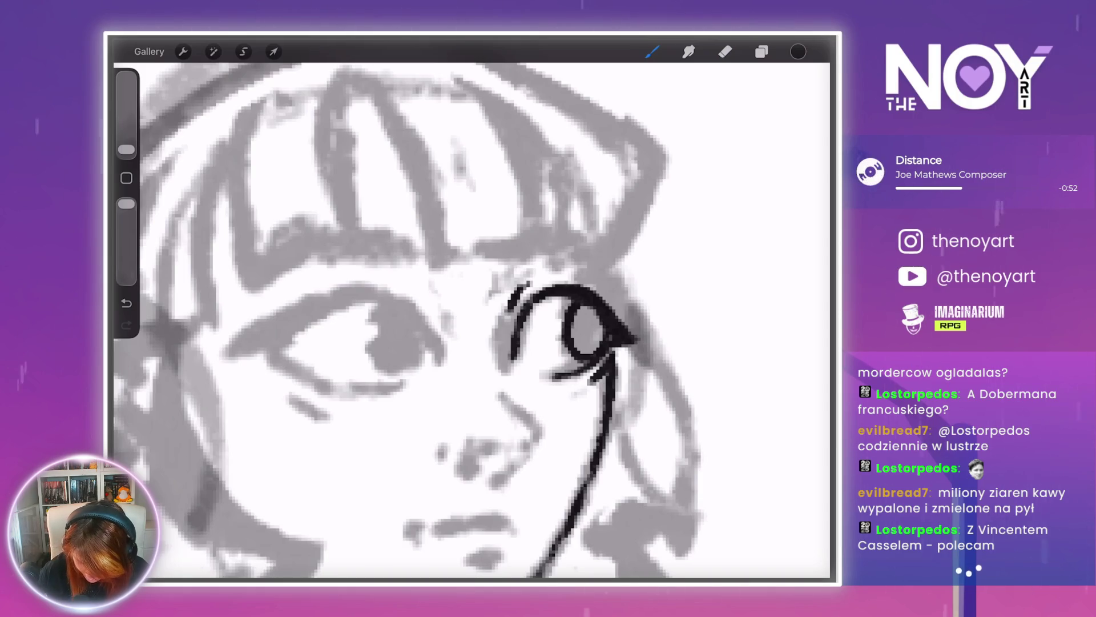
pyautogui.scroll(3, 571, 320)
pyautogui.scroll(-2, 571, 332)
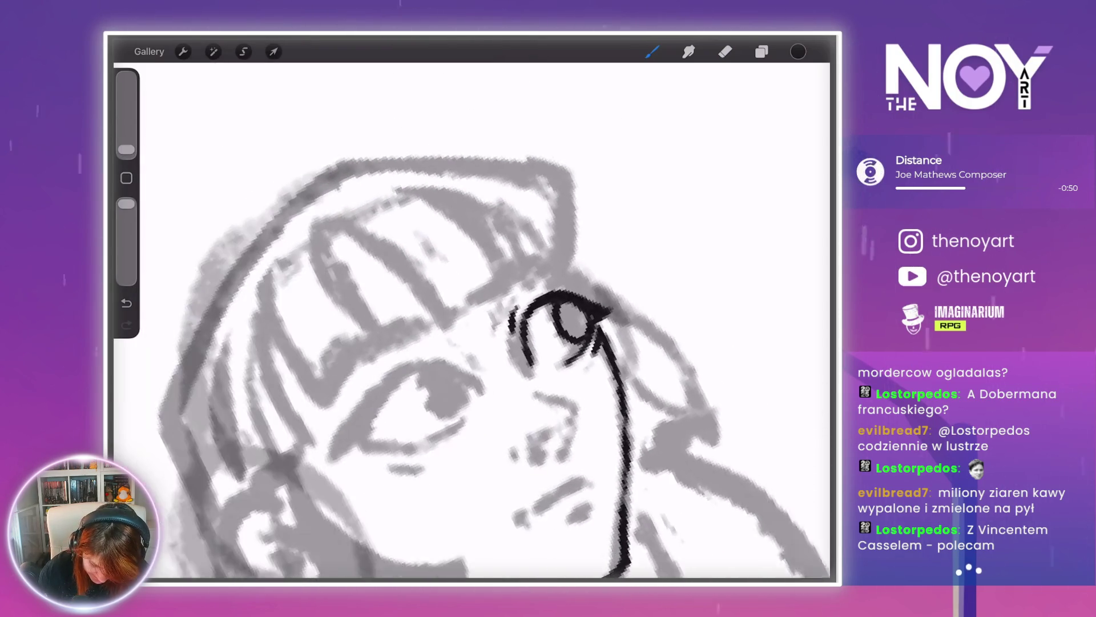
# - Ink the eyebrow above the right-hand eye with a thickened inner end
pyautogui.moveTo(476, 327); pyautogui.dragTo(540, 291)
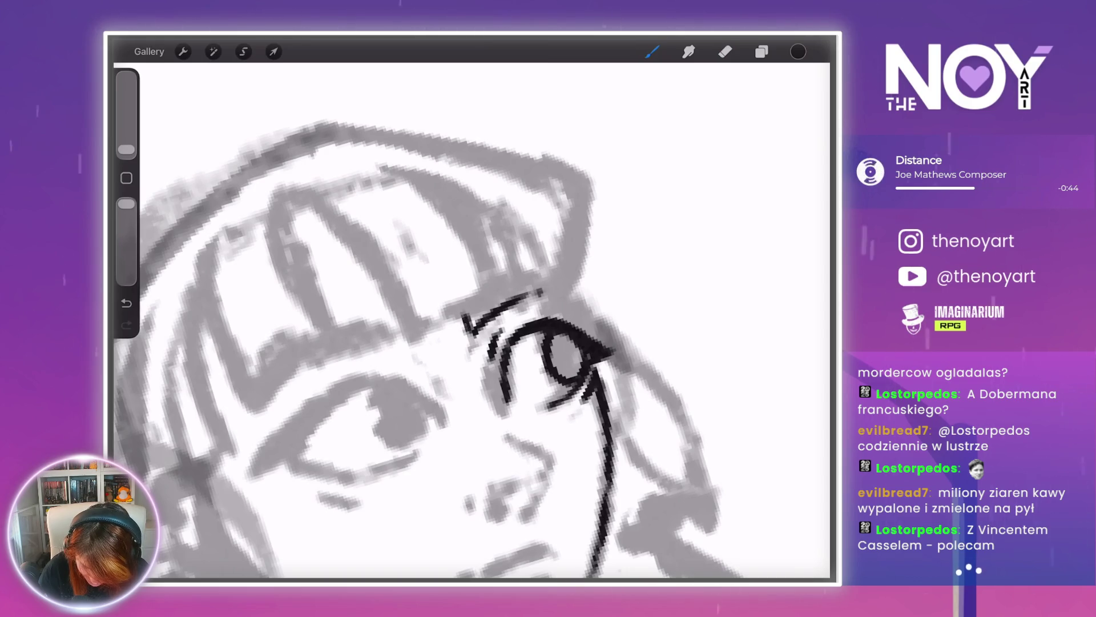
pyautogui.moveTo(477, 308); pyautogui.dragTo(491, 287)
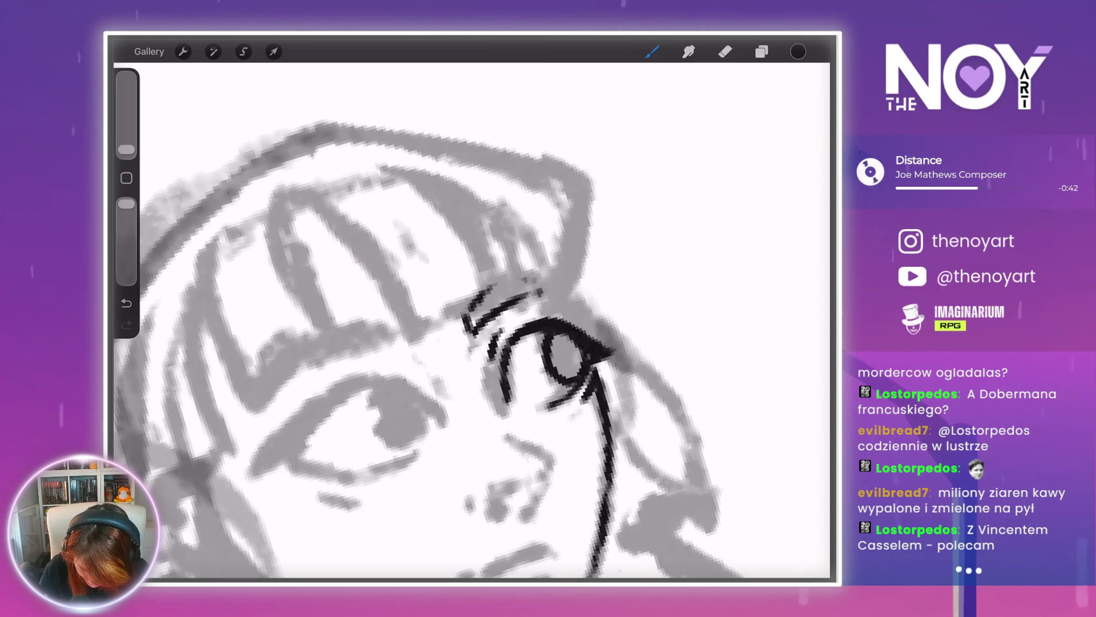
pyautogui.moveTo(481, 292); pyautogui.dragTo(466, 332)
# - Ink the eyebrow above the left-hand eye
pyautogui.scroll(-5, 428, 319)
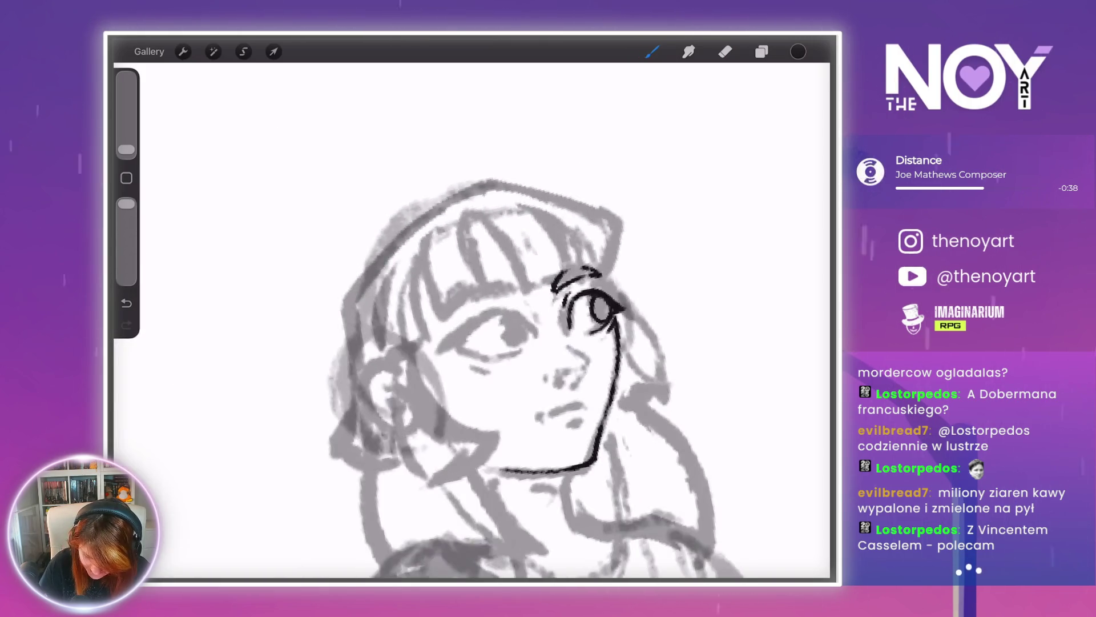
pyautogui.scroll(5, 602, 323)
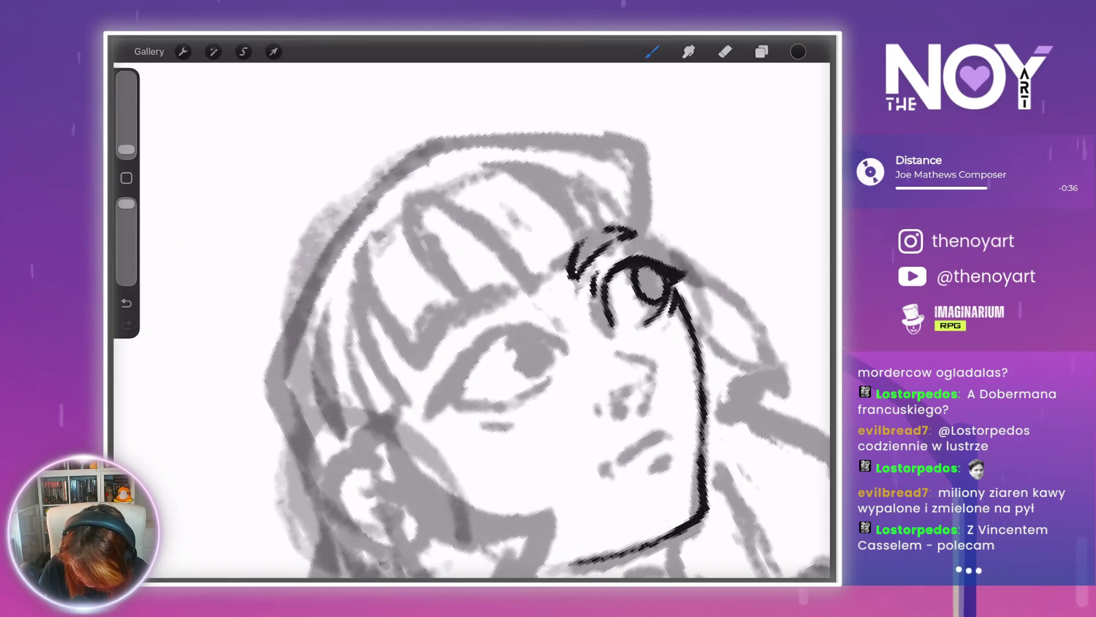
pyautogui.moveTo(454, 331)
pyautogui.mouseDown()
pyautogui.moveTo(413, 357)
pyautogui.moveTo(512, 309)
pyautogui.moveTo(460, 303)
pyautogui.moveTo(408, 361)
pyautogui.mouseUp()
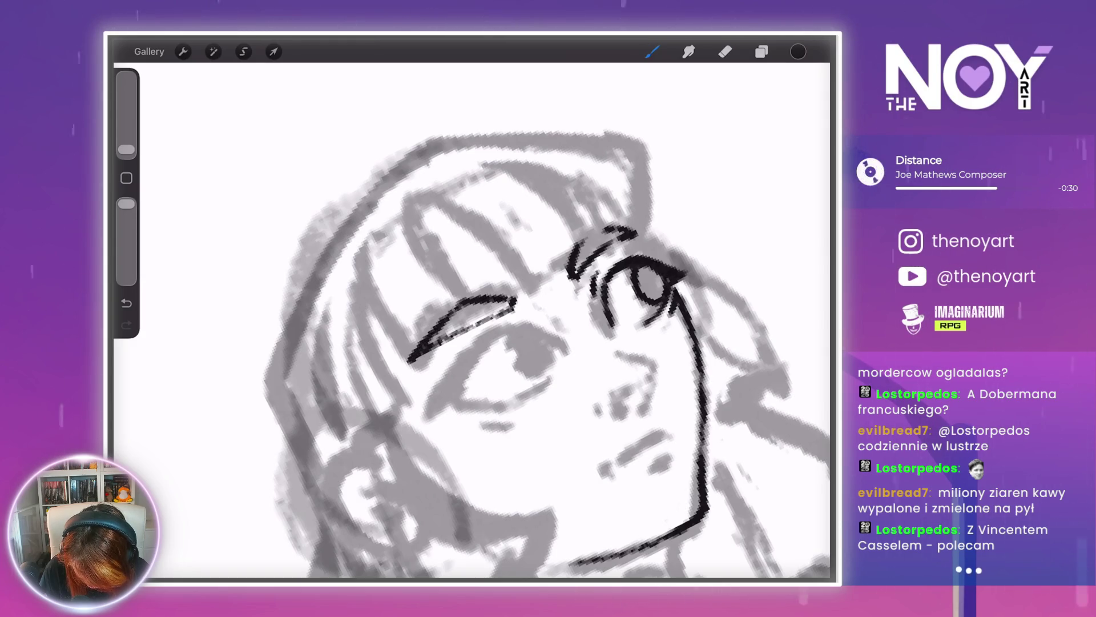
pyautogui.scroll(-5, 543, 343)
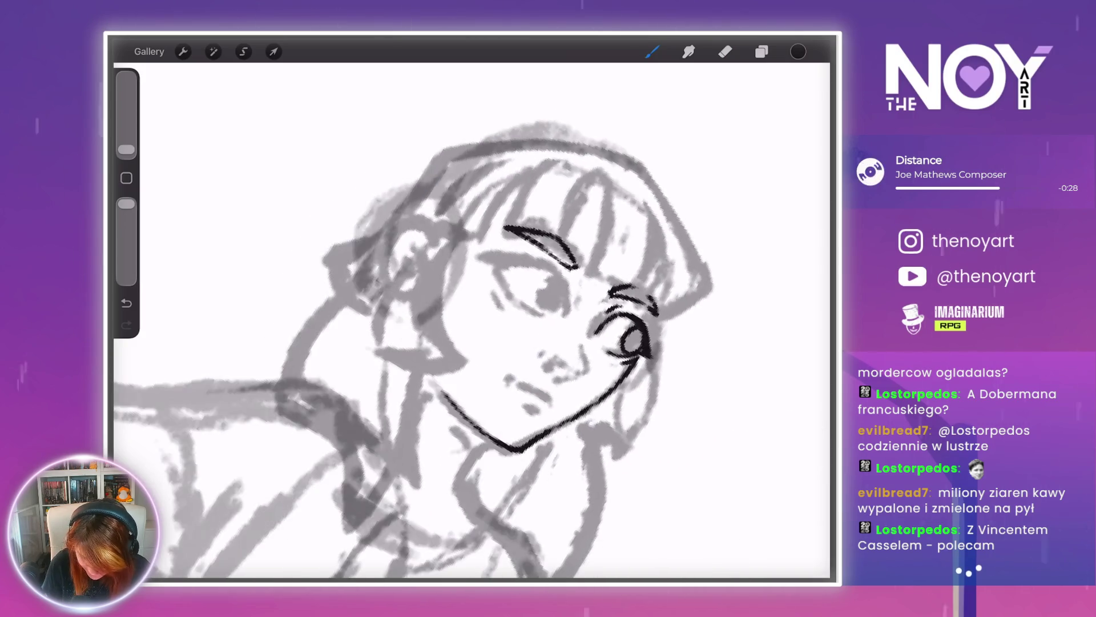
pyautogui.scroll(5, 571, 343)
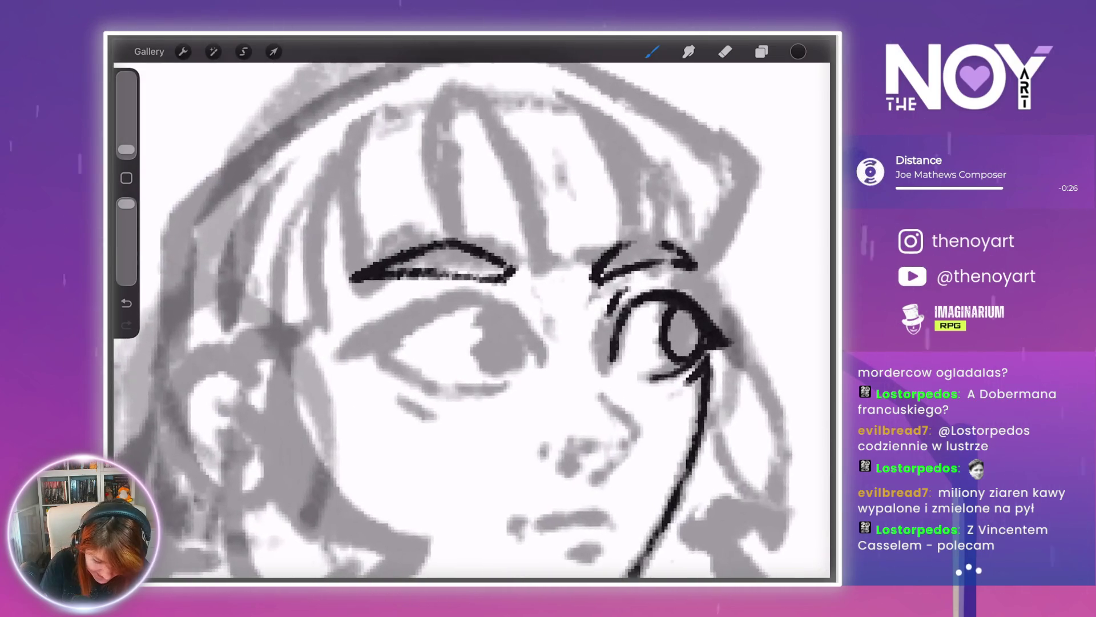
# - Freehand-select the left eyebrow and nudge it slightly right and up
pyautogui.click(244, 51)
pyautogui.moveTo(349, 263); pyautogui.dragTo(517, 286)
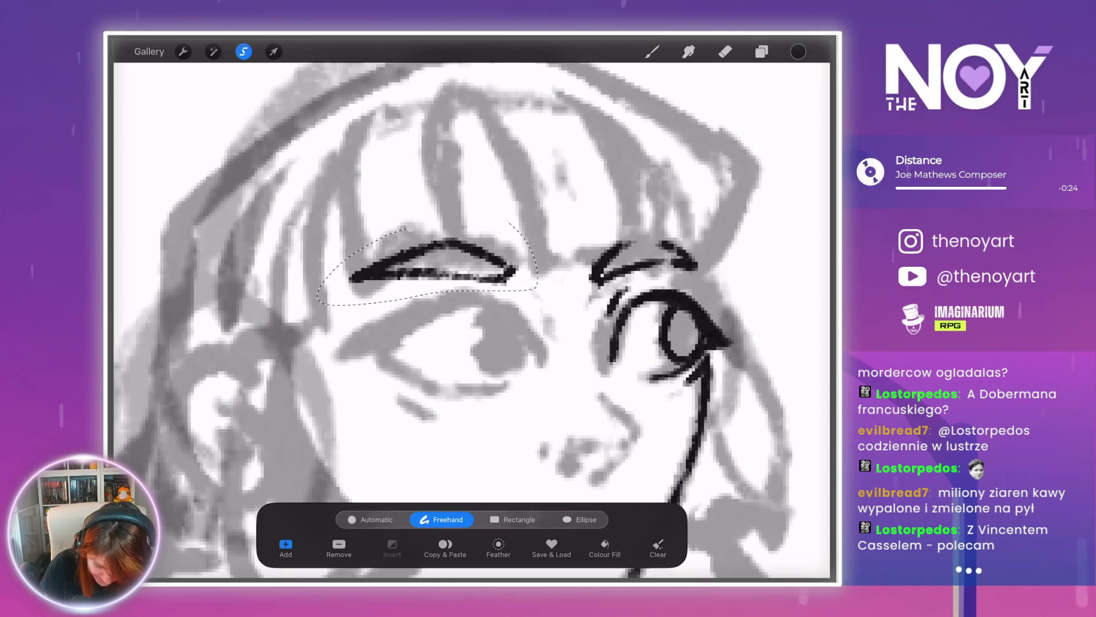
pyautogui.click(273, 51)
pyautogui.moveTo(434, 263); pyautogui.dragTo(448, 257)
pyautogui.click(273, 51)
# - Ink fine crease lines near the left eye's inner corner
pyautogui.scroll(-5, 471, 320)
pyautogui.scroll(5, 560, 260)
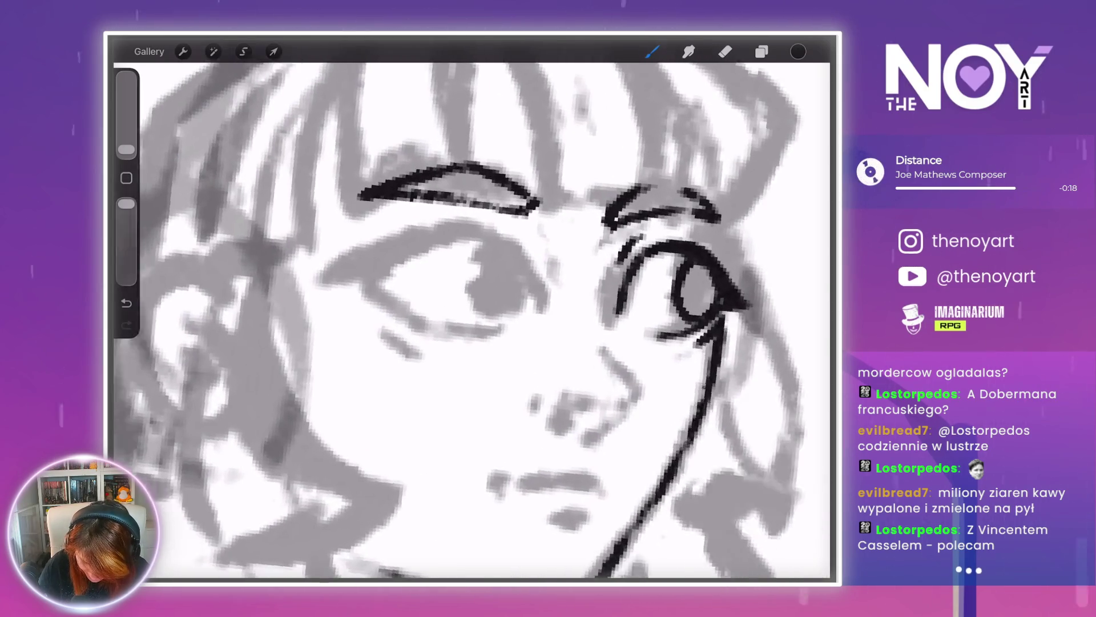
pyautogui.moveTo(559, 285)
pyautogui.mouseDown()
pyautogui.moveTo(513, 342)
pyautogui.moveTo(559, 286)
pyautogui.mouseUp()
pyautogui.moveTo(490, 250); pyautogui.dragTo(518, 317)
pyautogui.moveTo(487, 248); pyautogui.dragTo(514, 299)
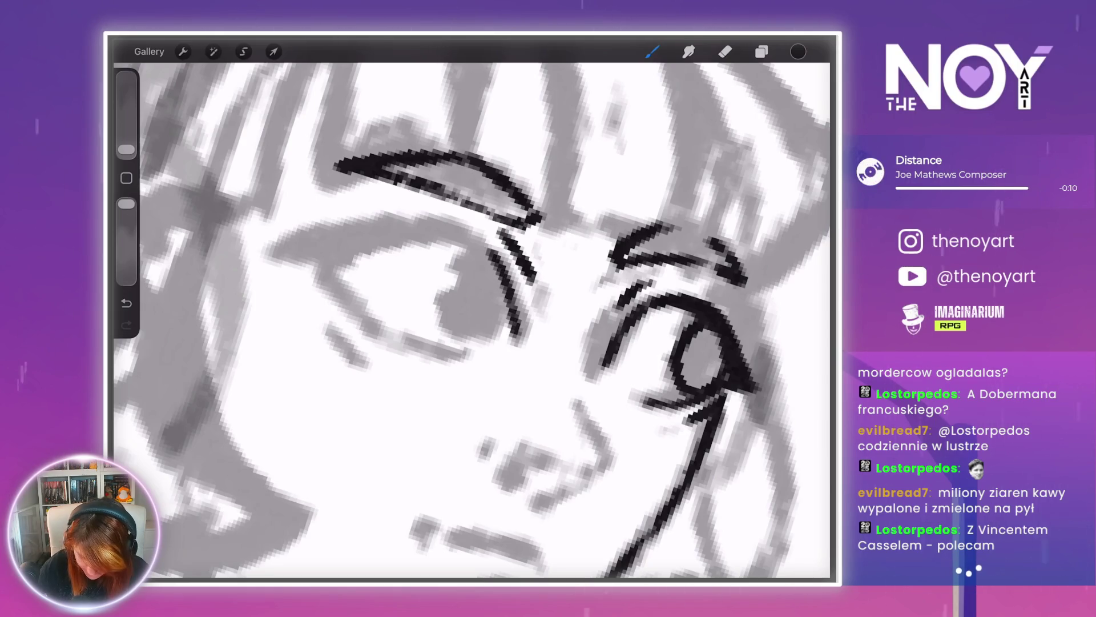
# - Ink and thicken the left eye's lid line, extending its lower tip
pyautogui.scroll(-5, 471, 320)
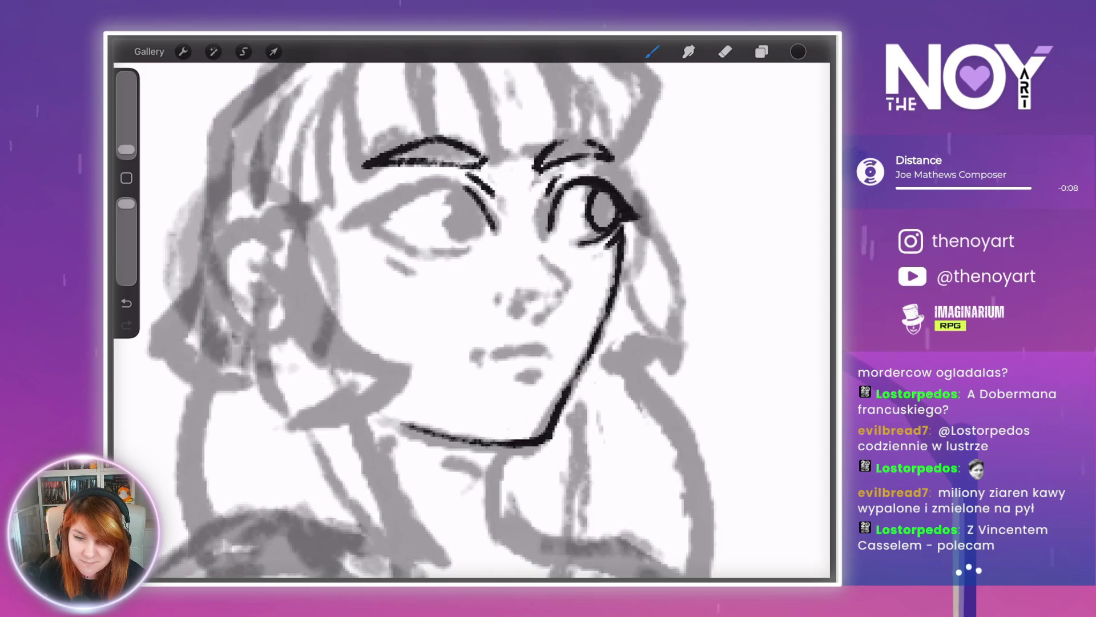
pyautogui.scroll(5, 472, 320)
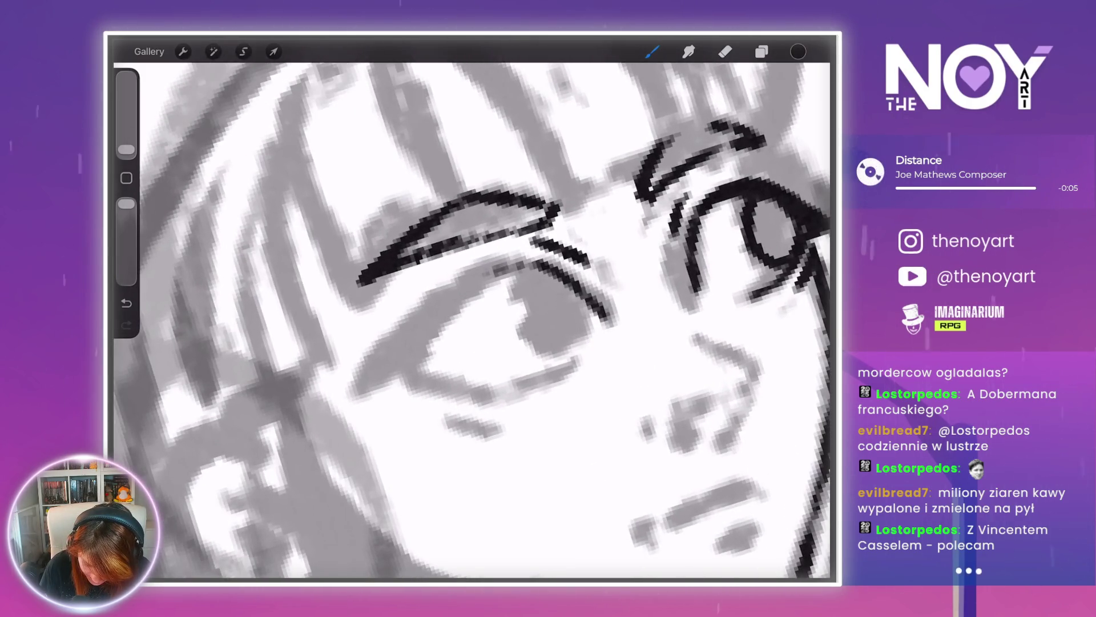
pyautogui.moveTo(514, 264)
pyautogui.mouseDown()
pyautogui.moveTo(448, 303)
pyautogui.moveTo(408, 360)
pyautogui.mouseUp()
pyautogui.moveTo(517, 266)
pyautogui.mouseDown()
pyautogui.moveTo(471, 286)
pyautogui.moveTo(406, 363)
pyautogui.mouseUp()
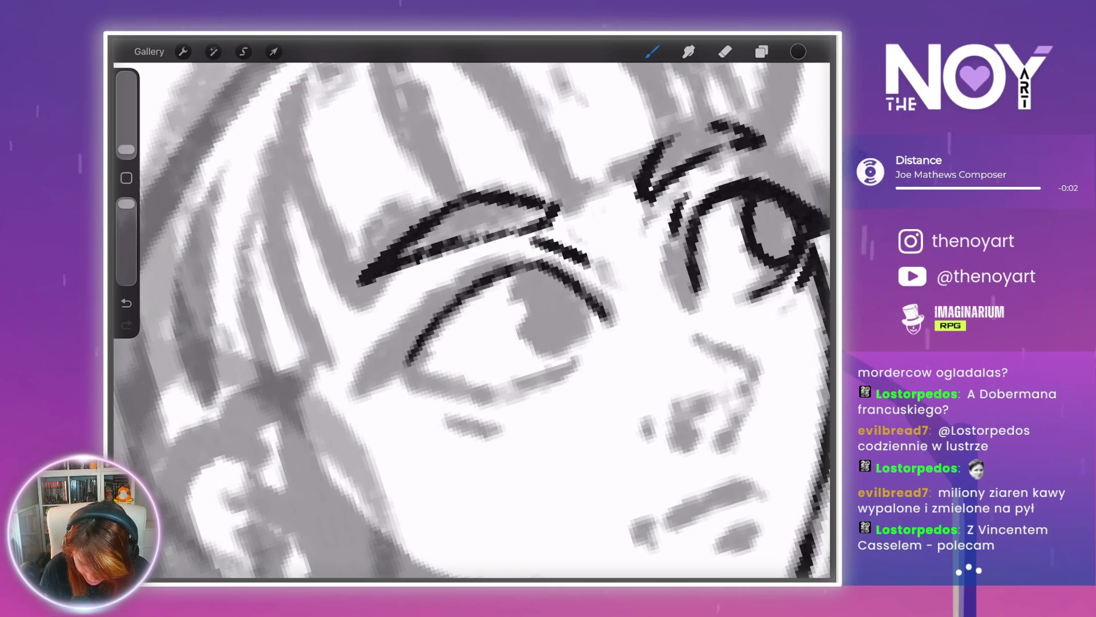
pyautogui.moveTo(528, 259)
pyautogui.mouseDown()
pyautogui.moveTo(475, 278)
pyautogui.moveTo(391, 363)
pyautogui.mouseUp()
pyautogui.moveTo(428, 323); pyautogui.dragTo(355, 393)
pyautogui.moveTo(434, 312); pyautogui.dragTo(387, 365)
pyautogui.moveTo(468, 278); pyautogui.dragTo(447, 295)
pyautogui.moveTo(412, 329)
pyautogui.mouseDown()
pyautogui.moveTo(361, 382)
pyautogui.moveTo(375, 363)
pyautogui.mouseUp()
pyautogui.moveTo(442, 300); pyautogui.dragTo(377, 359)
pyautogui.moveTo(463, 280); pyautogui.dragTo(404, 329)
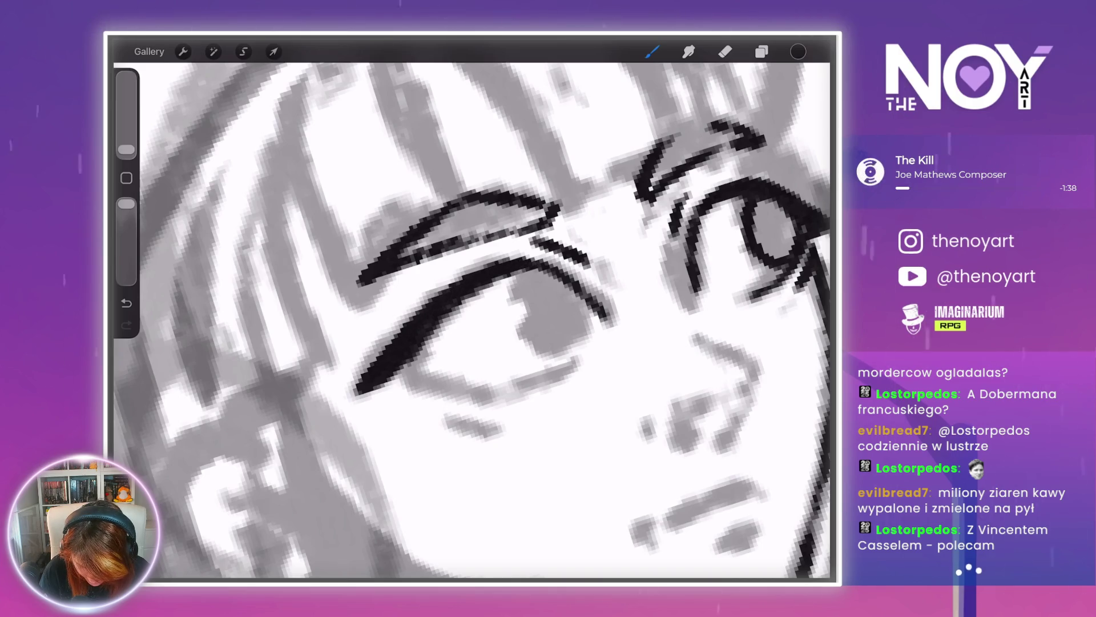
pyautogui.moveTo(374, 378); pyautogui.dragTo(348, 396)
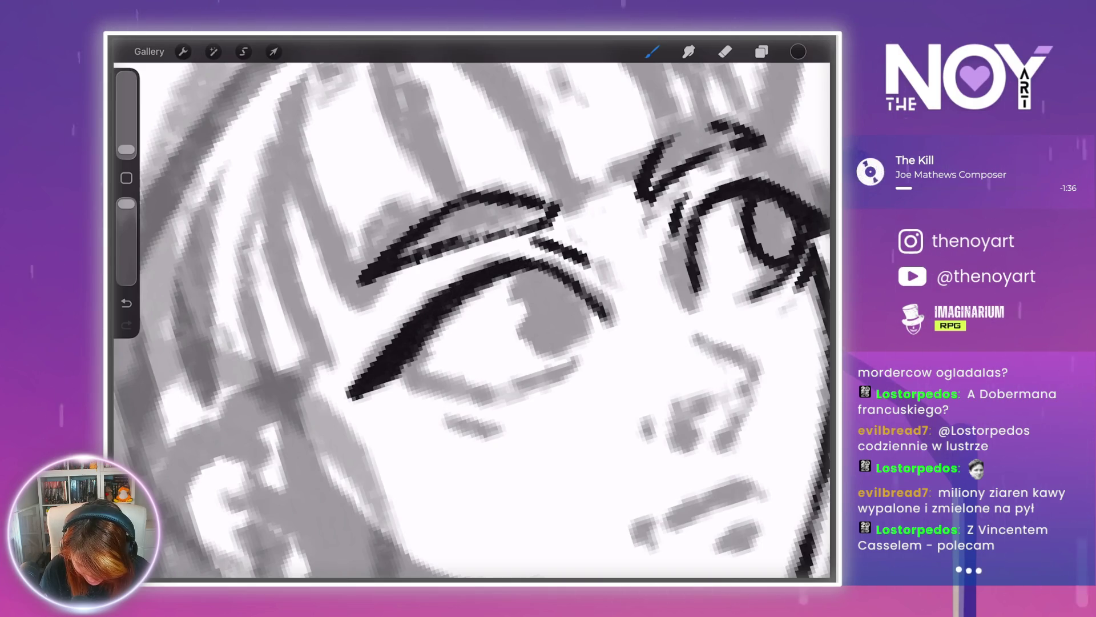
# - Extend the lower eyelid rightward and trace the grey lines on both sides of the eye
pyautogui.moveTo(485, 286)
pyautogui.mouseDown()
pyautogui.moveTo(457, 274)
pyautogui.moveTo(428, 314)
pyautogui.mouseUp()
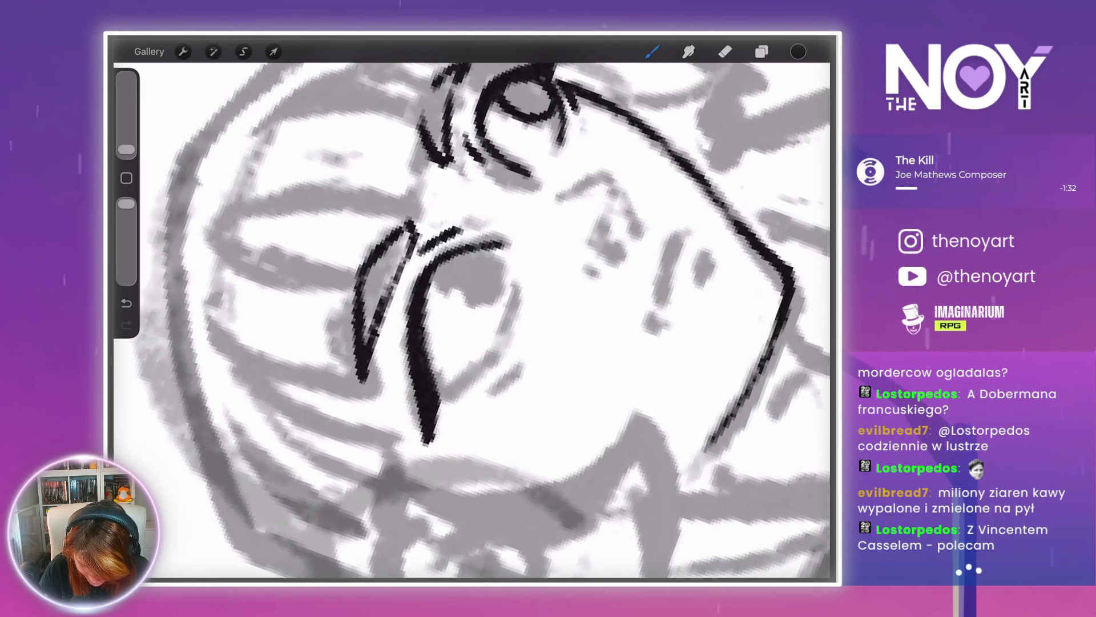
pyautogui.moveTo(473, 319); pyautogui.dragTo(445, 286)
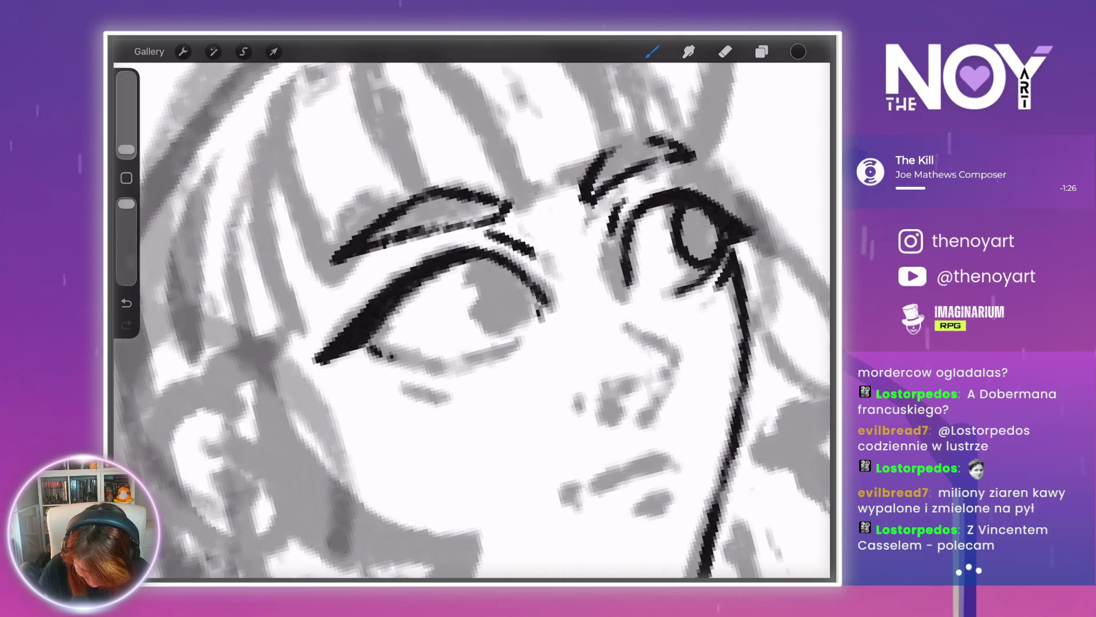
pyautogui.moveTo(474, 308); pyautogui.dragTo(434, 274)
pyautogui.moveTo(388, 394); pyautogui.dragTo(457, 364)
pyautogui.moveTo(542, 274); pyautogui.dragTo(508, 319)
pyautogui.moveTo(542, 263)
pyautogui.mouseDown()
pyautogui.moveTo(495, 339)
pyautogui.moveTo(434, 285)
pyautogui.mouseUp()
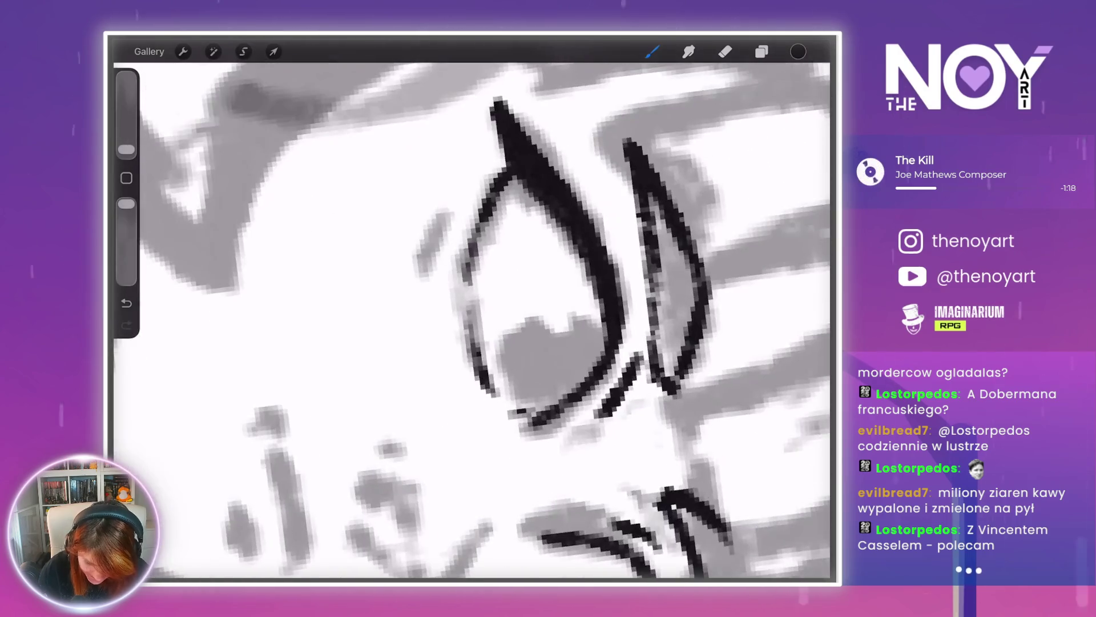
pyautogui.moveTo(438, 216); pyautogui.dragTo(421, 267)
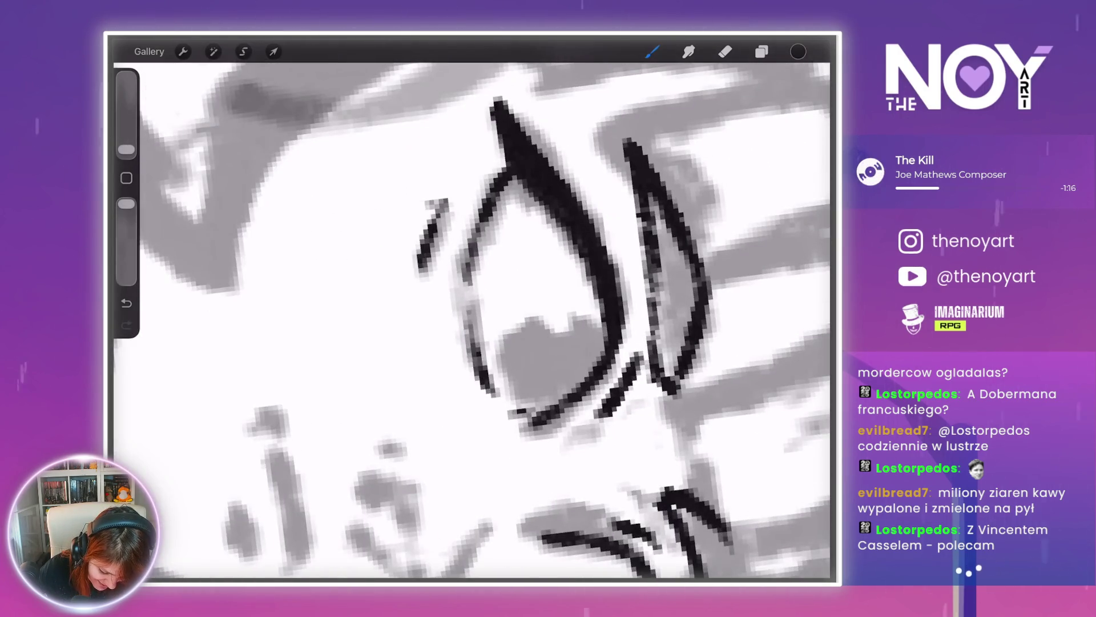
# - Add a small ink mark near the left eye
pyautogui.scroll(-5, 473, 317)
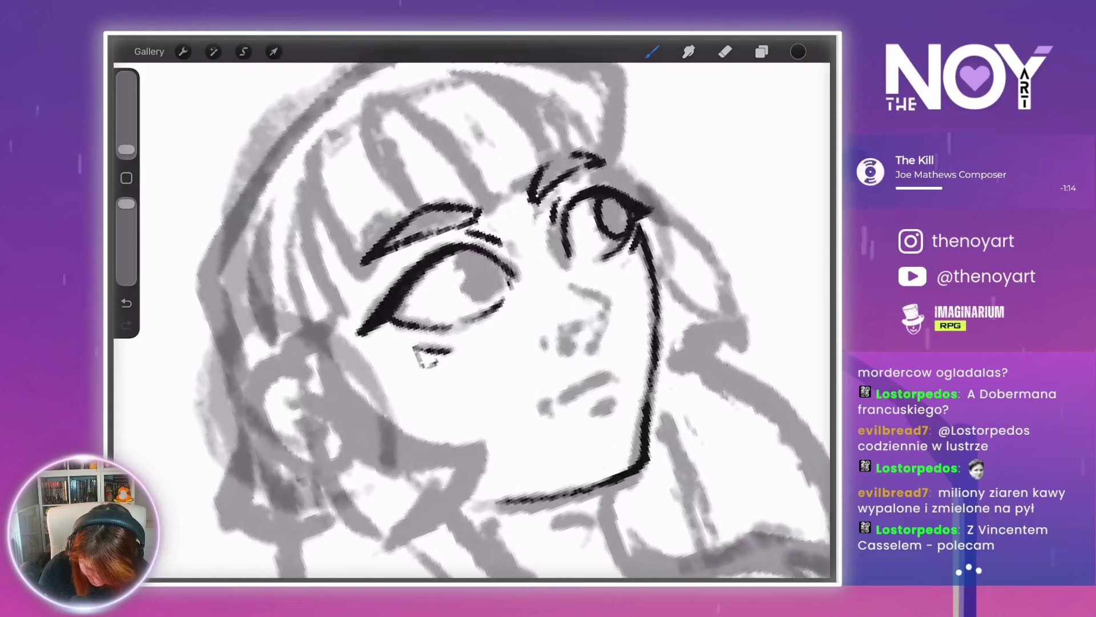
pyautogui.scroll(3, 514, 332)
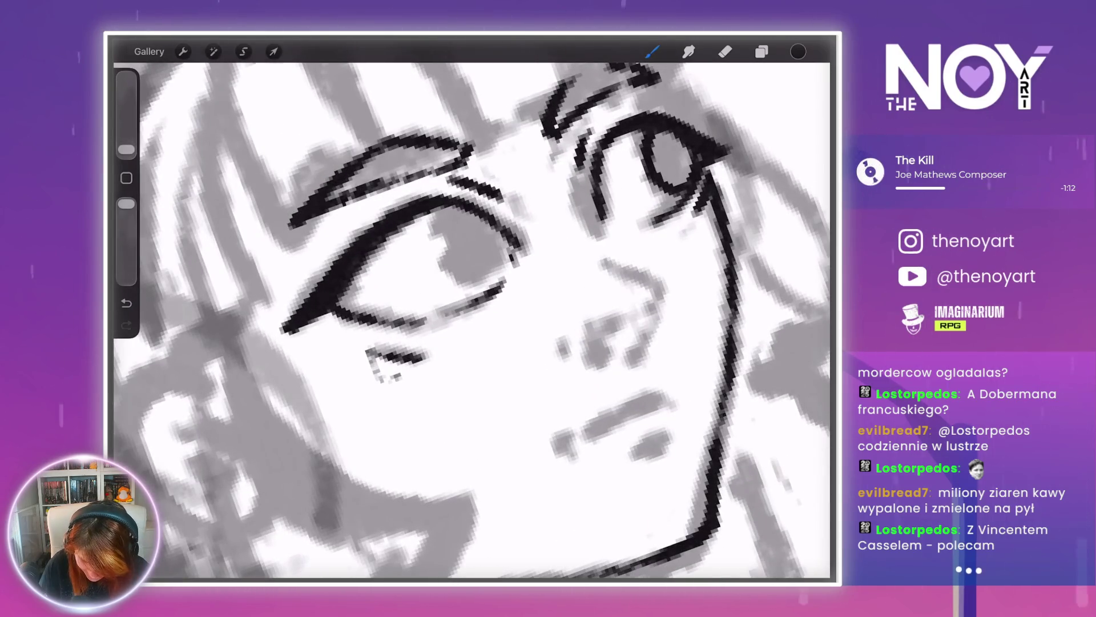
pyautogui.scroll(2, 468, 319)
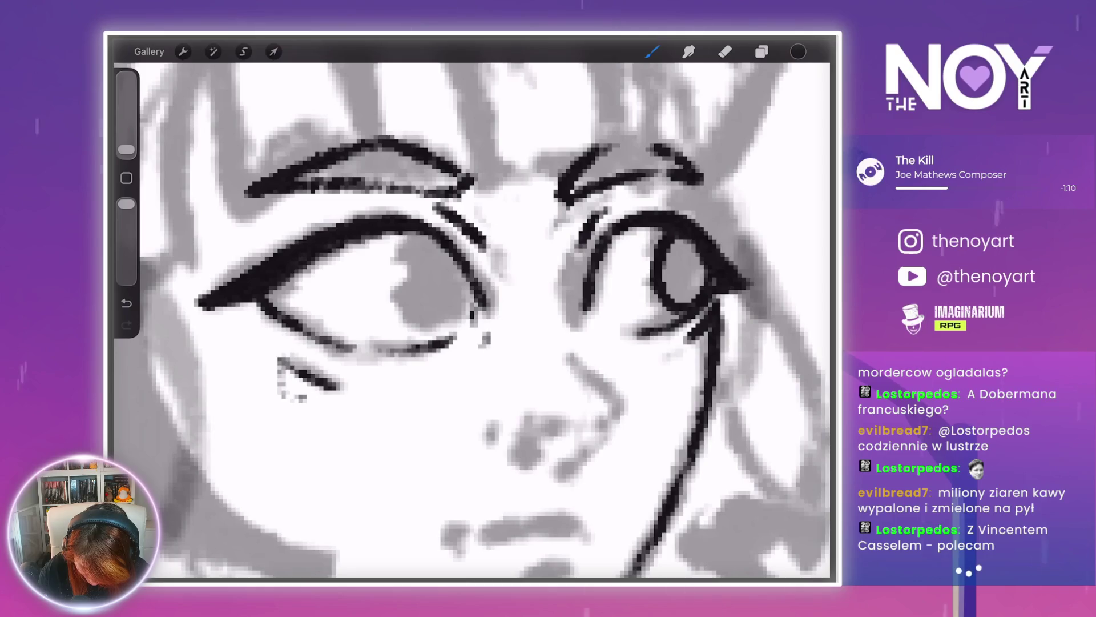
pyautogui.scroll(-2, 472, 314)
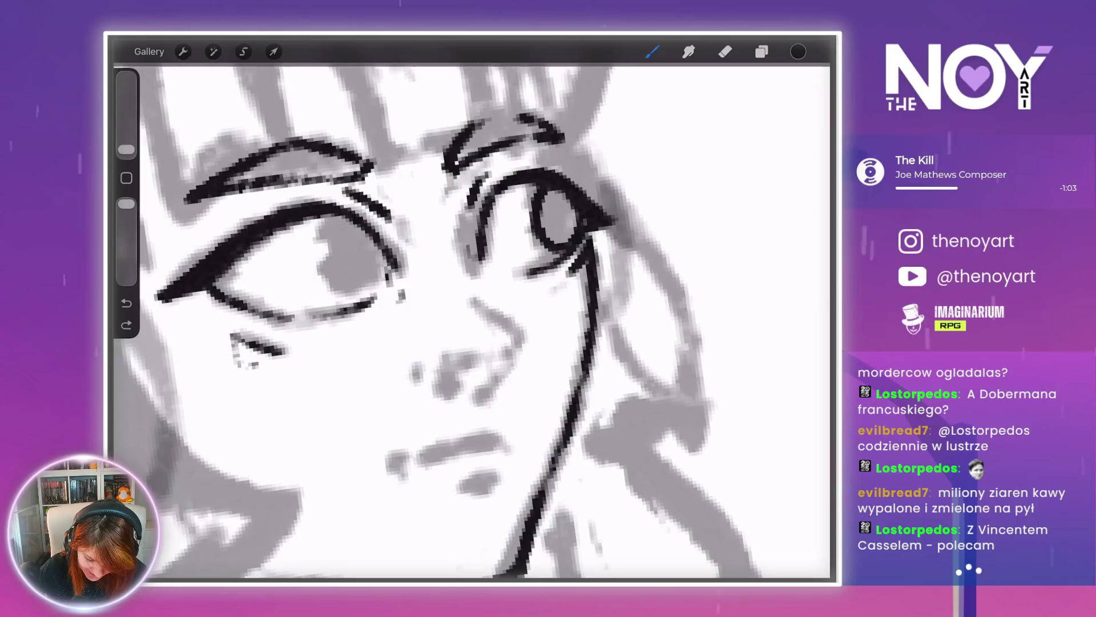
pyautogui.click(477, 290)
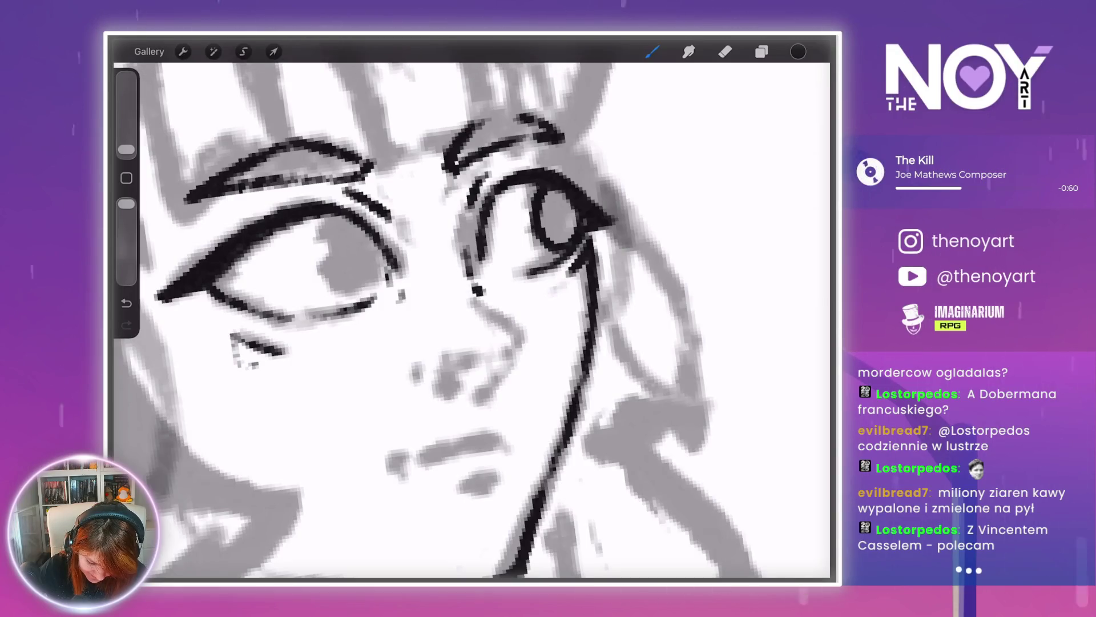
pyautogui.scroll(-3, 471, 320)
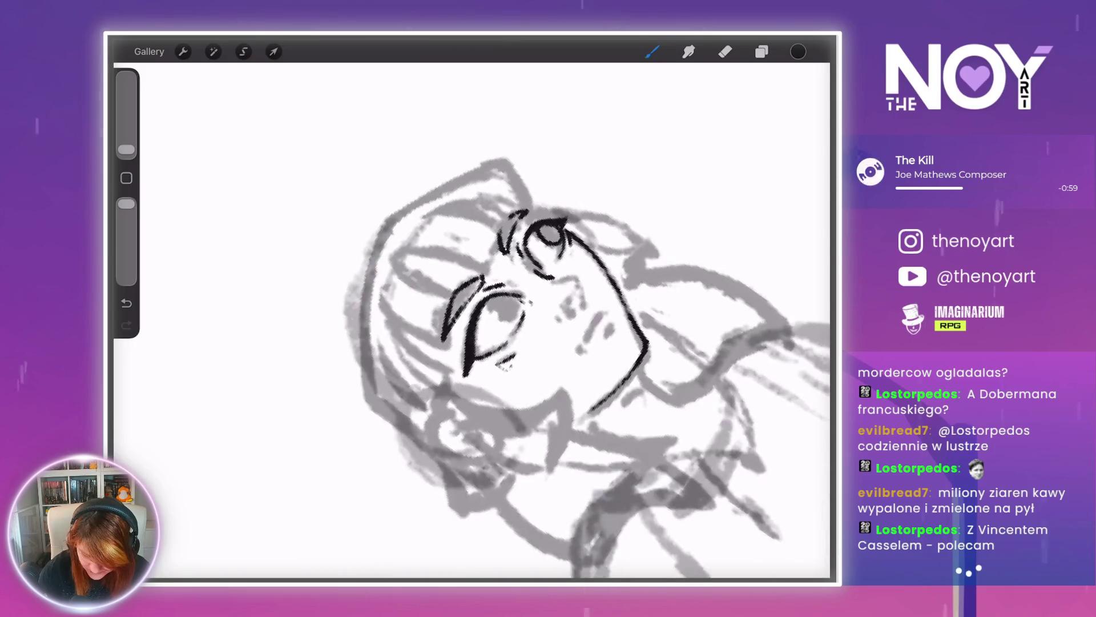
# - Undo the stray ink dot
pyautogui.scroll(4, 471, 320)
pyautogui.scroll(3, 471, 320)
pyautogui.hotkey('ctrl', 'z')
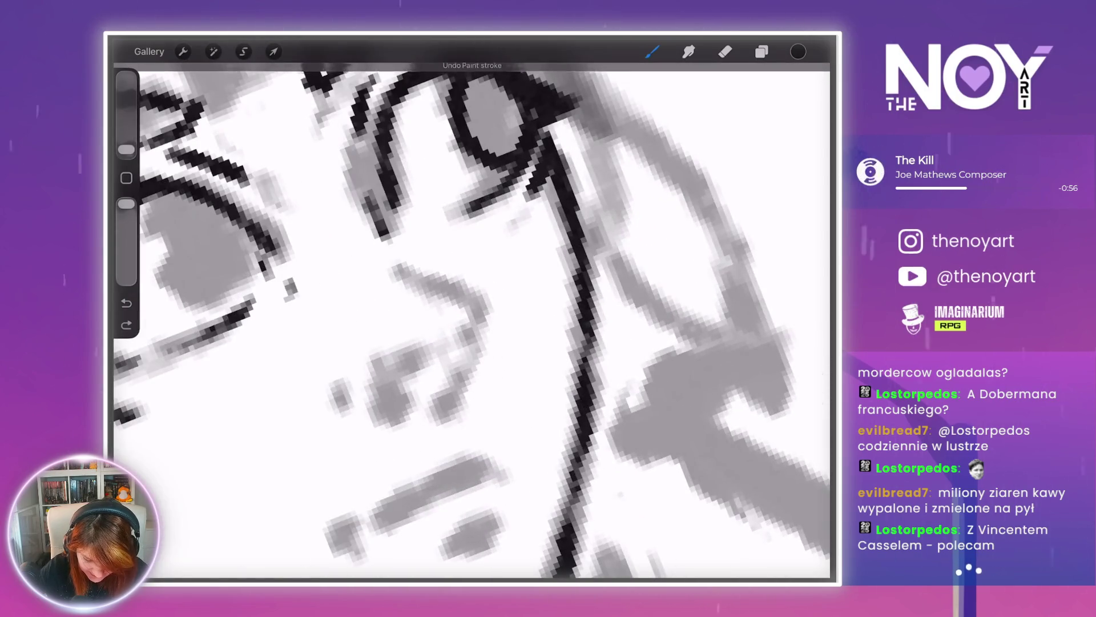
pyautogui.scroll(-3, 471, 320)
pyautogui.scroll(3, 471, 320)
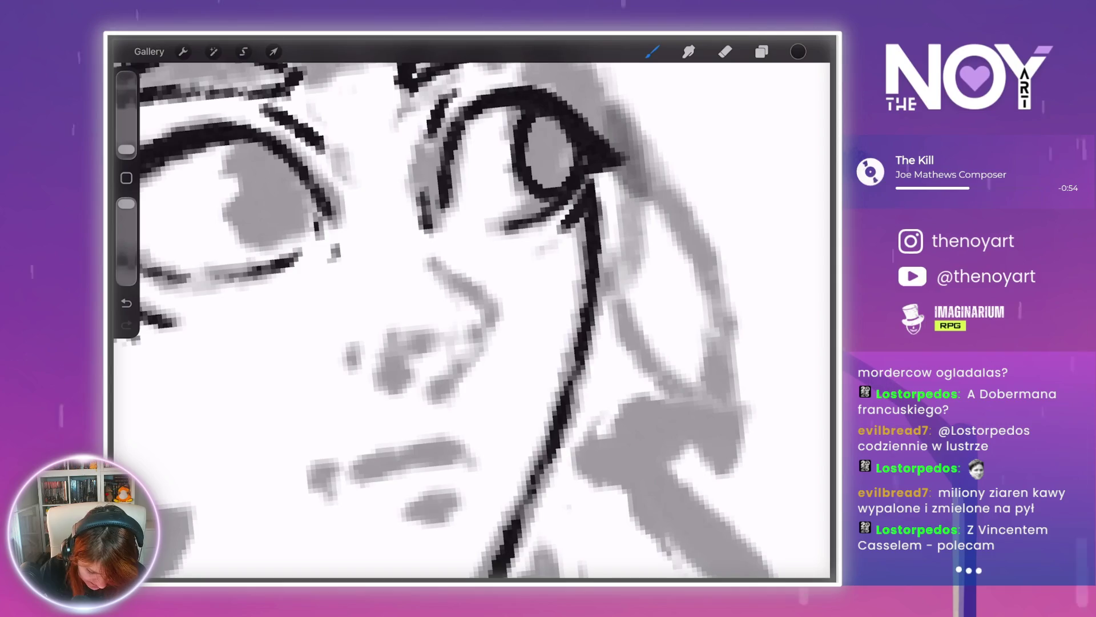
# - Ink the nose bridge, the line below it and a short stroke beside the nostril
pyautogui.moveTo(442, 262)
pyautogui.mouseDown()
pyautogui.moveTo(487, 319)
pyautogui.moveTo(452, 378)
pyautogui.mouseUp()
pyautogui.moveTo(484, 334); pyautogui.dragTo(443, 386)
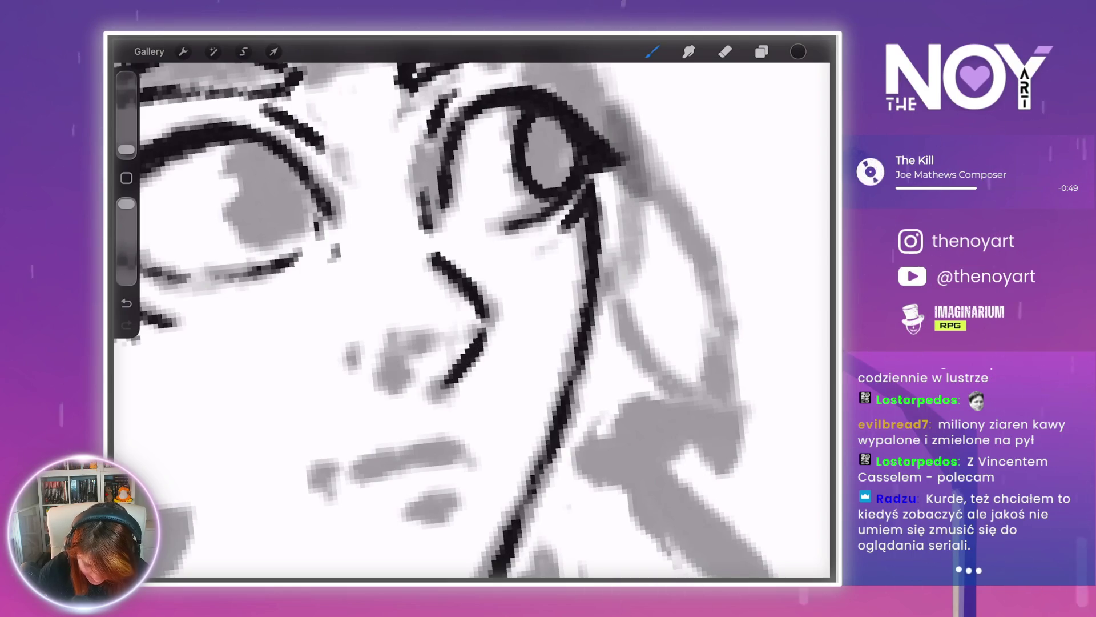
pyautogui.scroll(-5, 471, 319)
pyautogui.scroll(5, 472, 320)
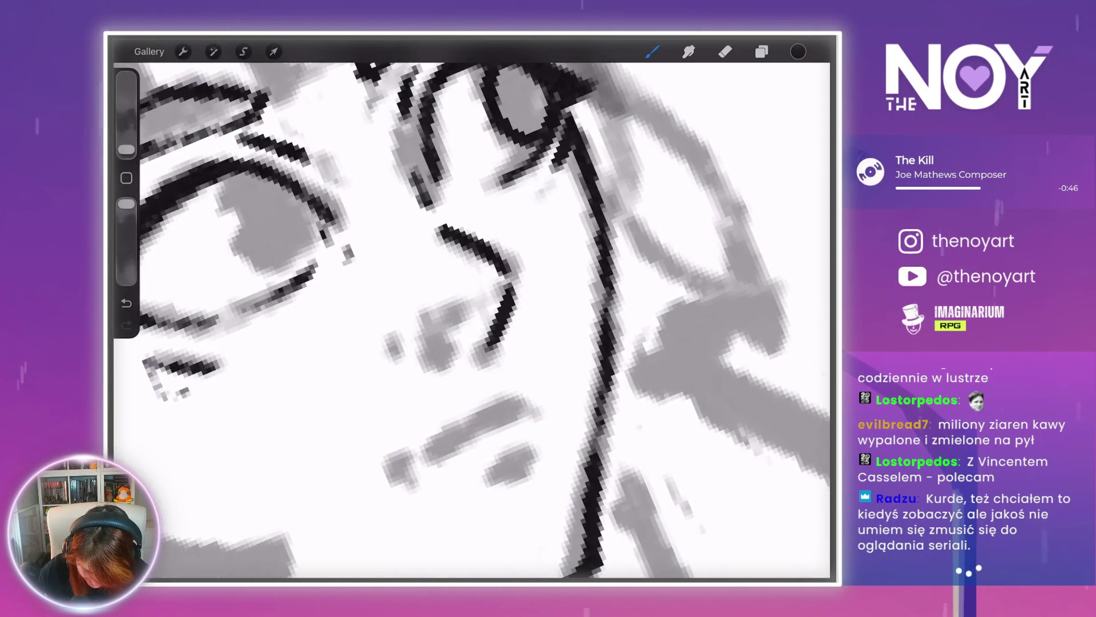
pyautogui.moveTo(427, 333); pyautogui.dragTo(433, 358)
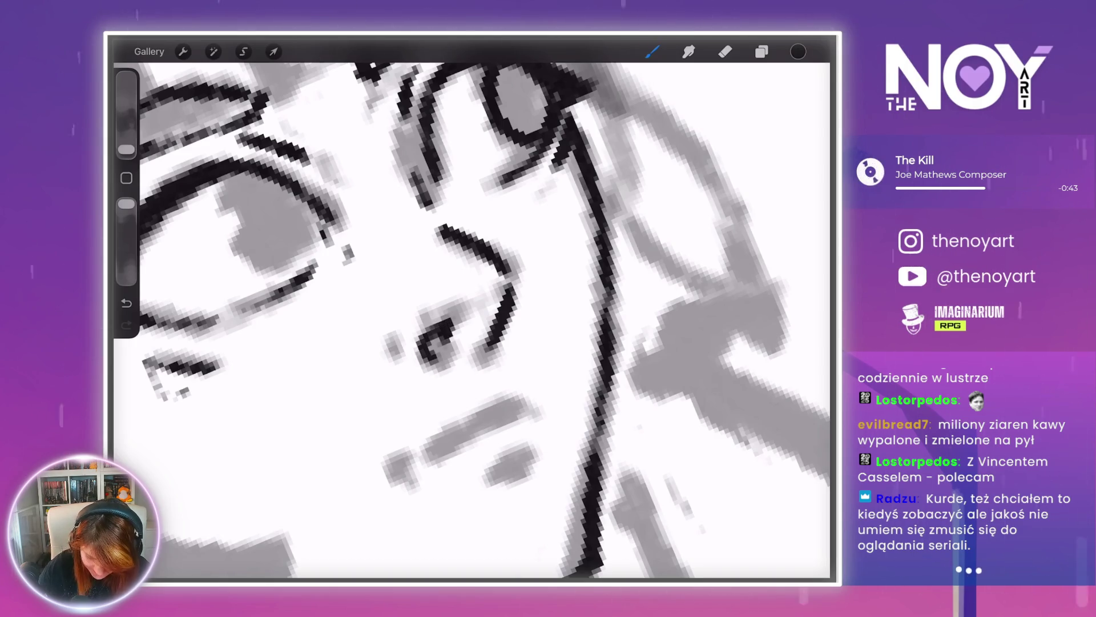
pyautogui.scroll(-5, 471, 320)
pyautogui.scroll(5, 471, 320)
# - Ink the left side of the nostril and a short stroke beside the right nostril
pyautogui.moveTo(411, 303); pyautogui.dragTo(415, 337)
pyautogui.scroll(-10, 472, 320)
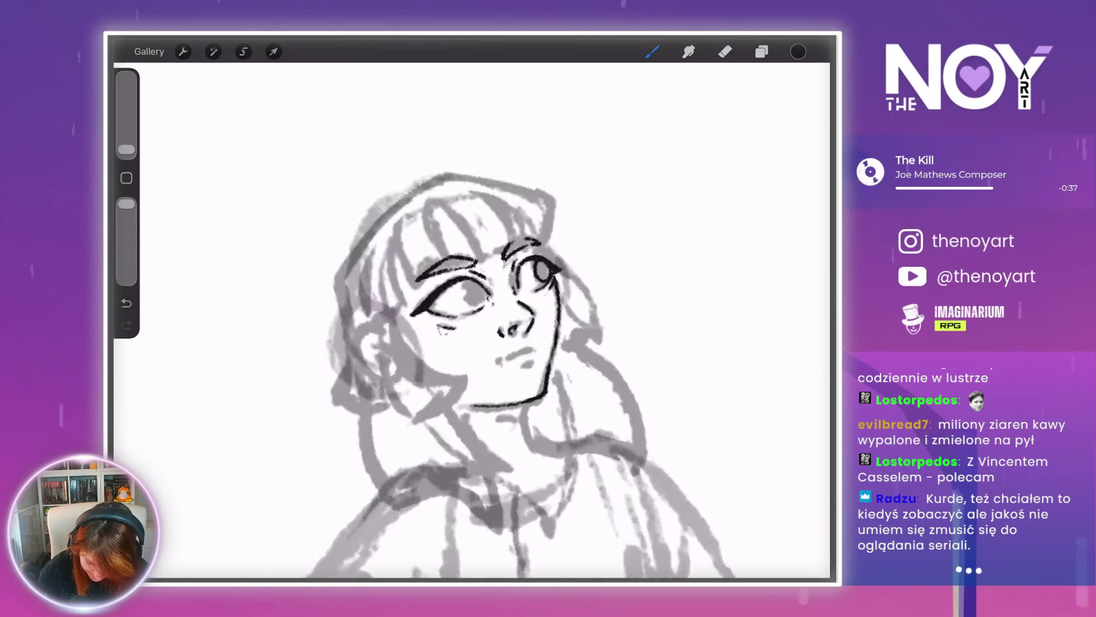
pyautogui.scroll(10, 472, 319)
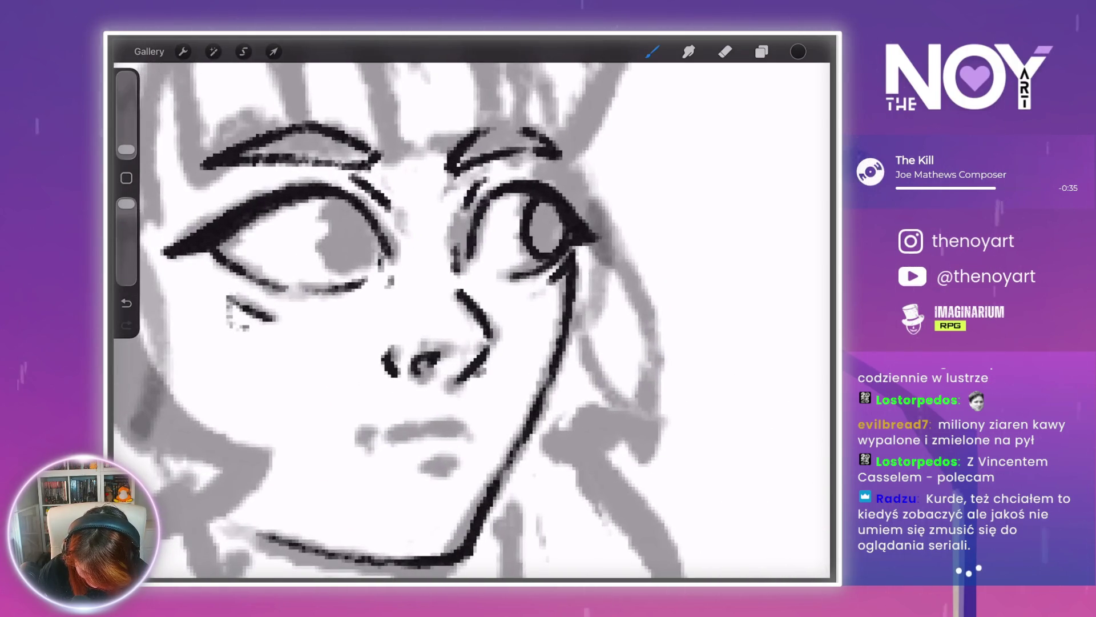
pyautogui.moveTo(494, 356); pyautogui.dragTo(478, 376)
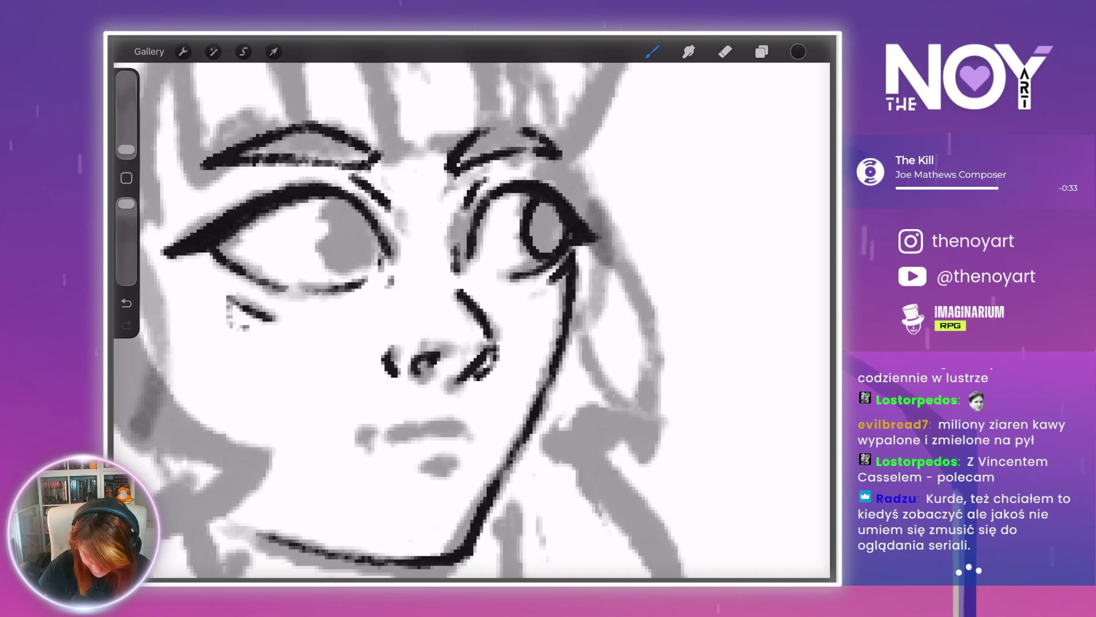
# - Loosely lasso the inked nose with a freehand selection
pyautogui.scroll(-10, 472, 319)
pyautogui.scroll(10, 471, 320)
pyautogui.scroll(-10, 472, 320)
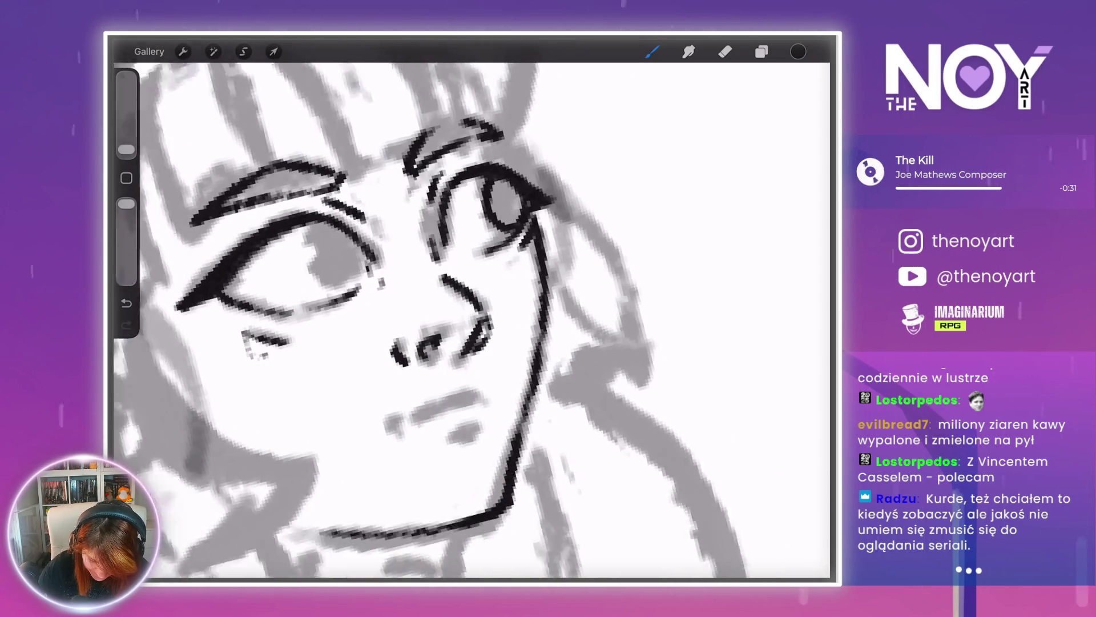
pyautogui.press('s')
pyautogui.moveTo(483, 303); pyautogui.dragTo(451, 374)
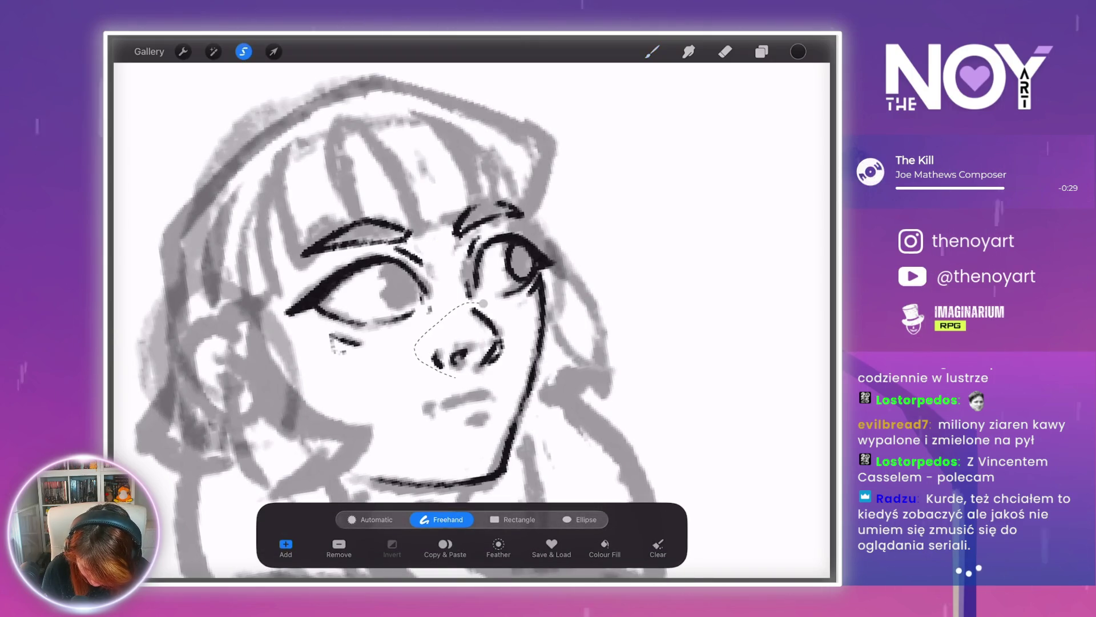
# - Shrink and slightly tilt the selected nose, return to the brush, and undo a stroke
pyautogui.press('v')
pyautogui.moveTo(517, 301); pyautogui.dragTo(469, 334)
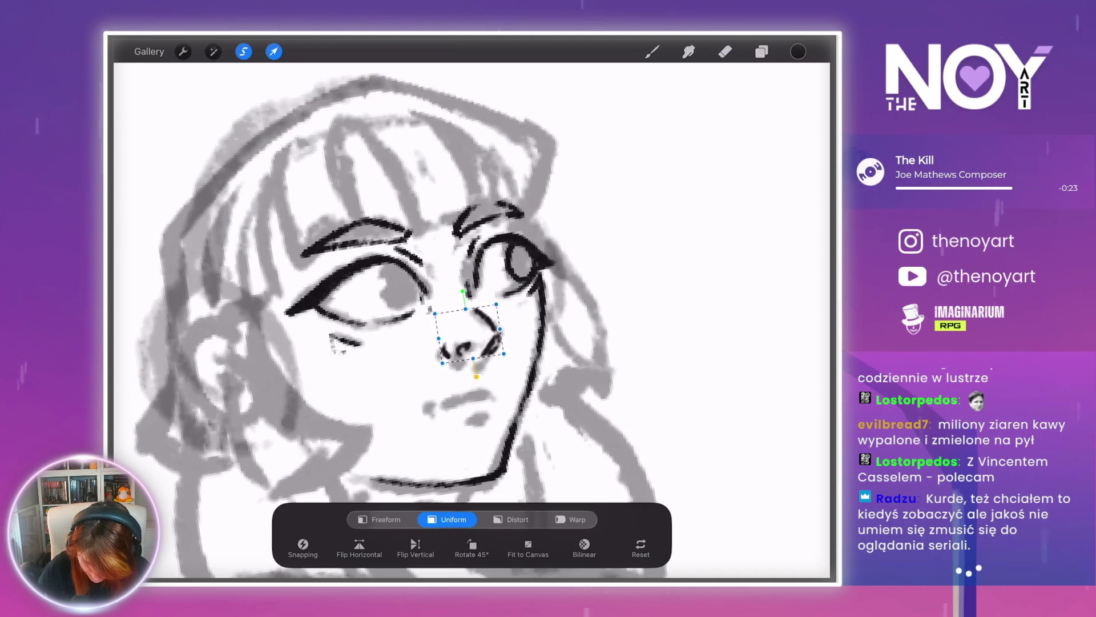
pyautogui.press('b')
pyautogui.scroll(5, 472, 319)
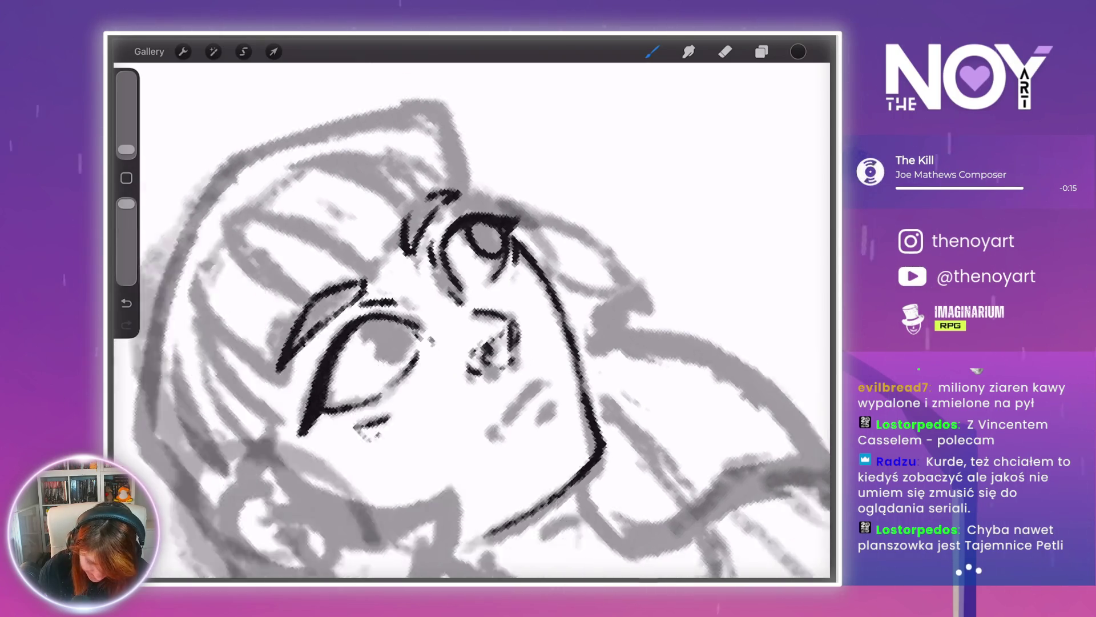
pyautogui.hotkey('ctrl', 'z')
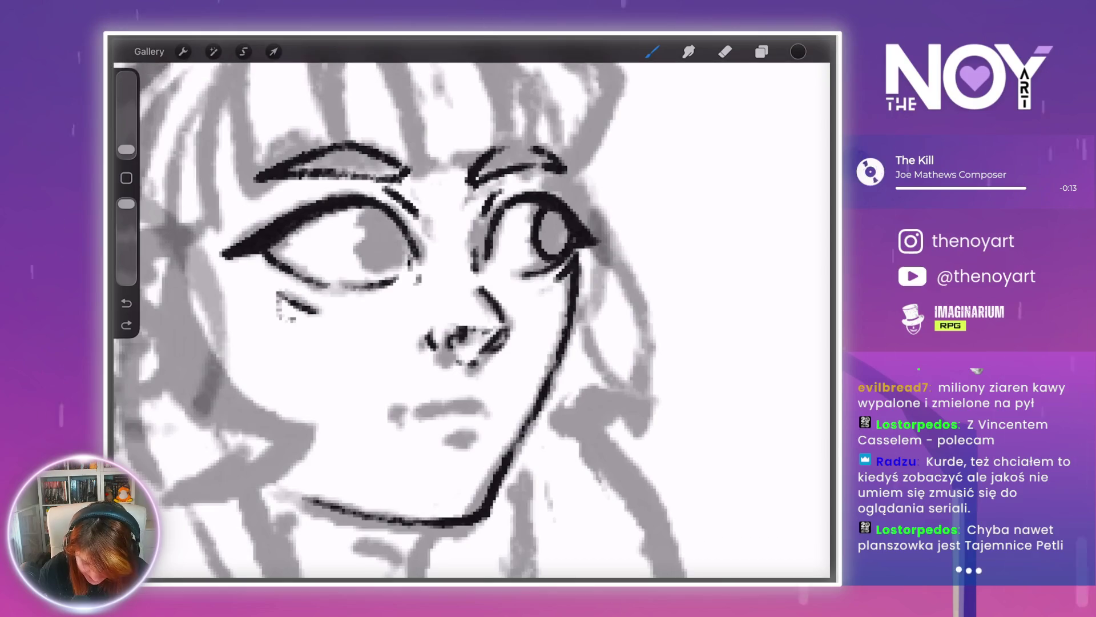
# - Add a short ink stroke to the right of the eye
pyautogui.scroll(-2, 474, 319)
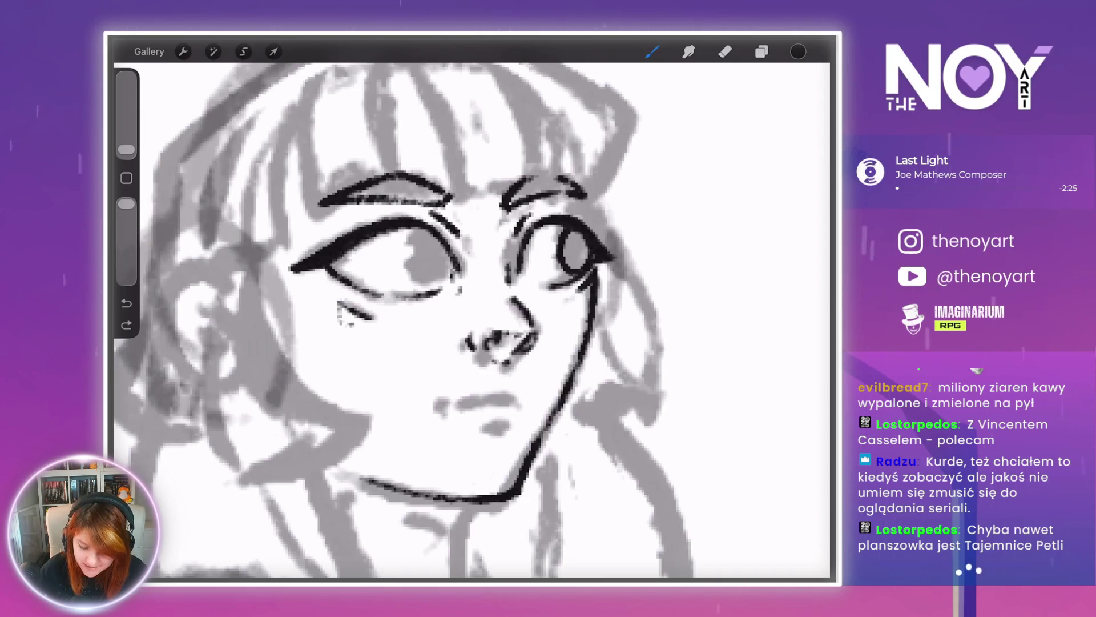
pyautogui.scroll(5, 489, 305)
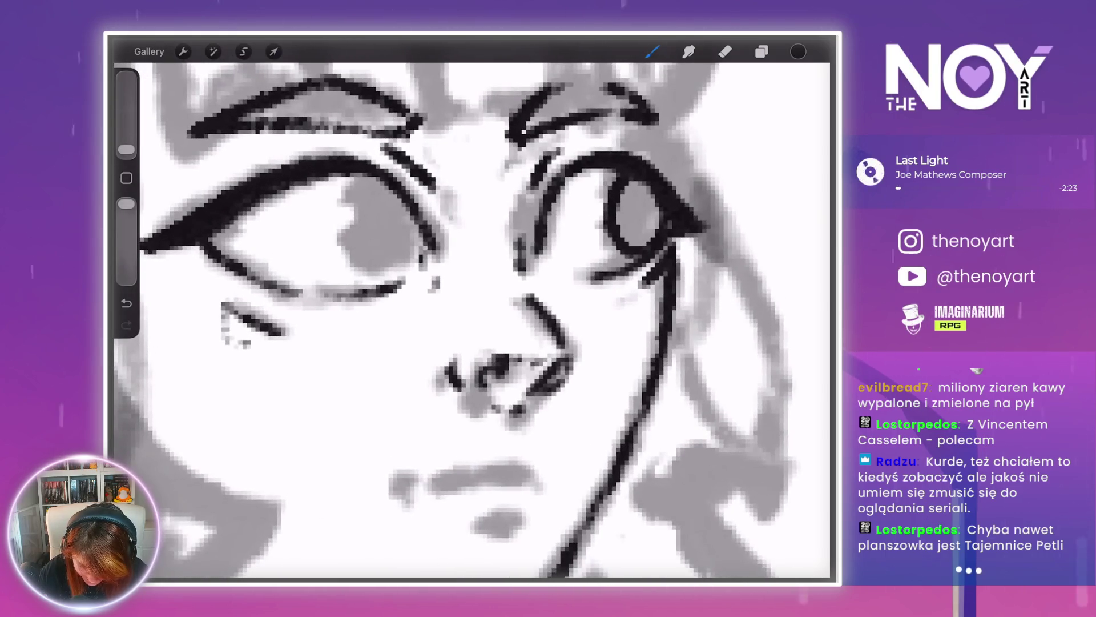
pyautogui.scroll(-5, 471, 318)
pyautogui.scroll(5, 471, 318)
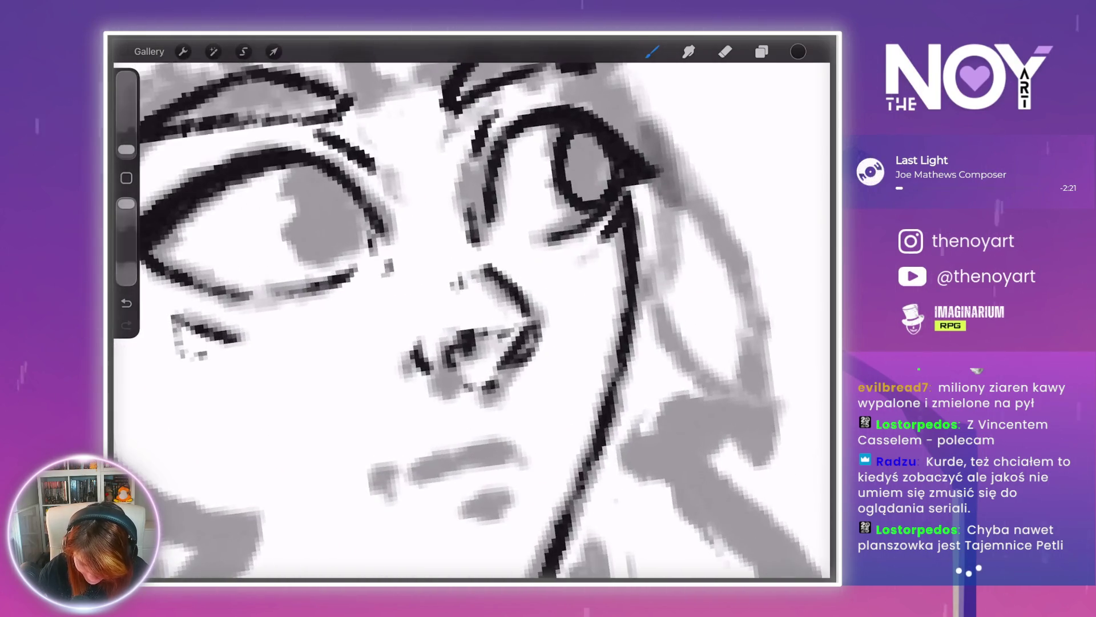
pyautogui.moveTo(572, 266); pyautogui.dragTo(591, 258)
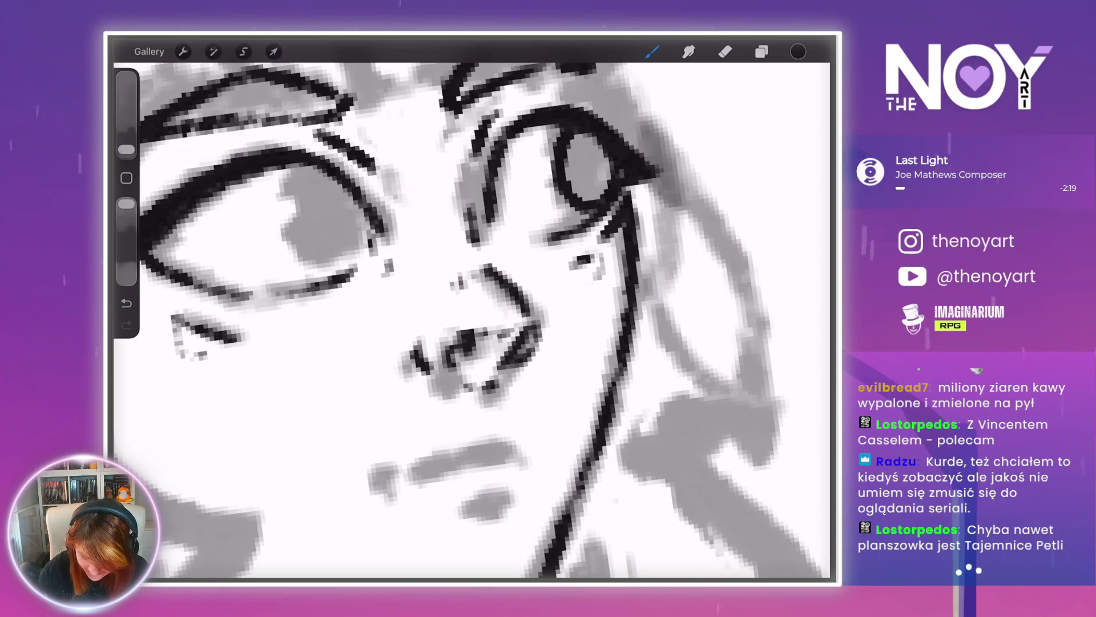
pyautogui.scroll(-5, 471, 319)
pyautogui.scroll(5, 472, 318)
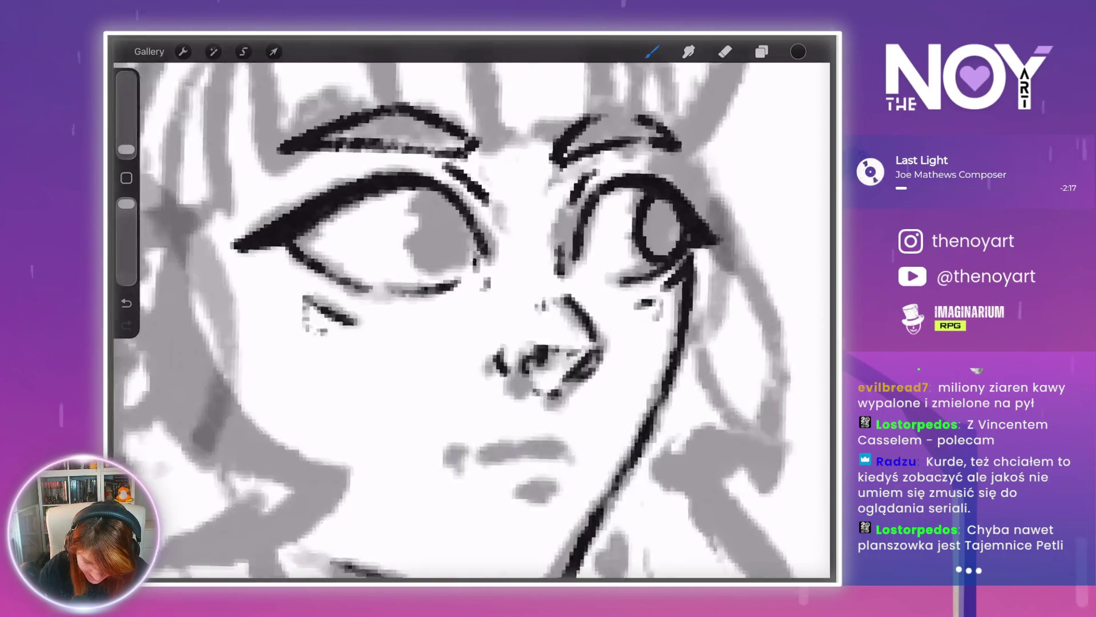
pyautogui.scroll(2, 472, 318)
# - Trace and darken the left iris outline
pyautogui.moveTo(414, 223)
pyautogui.mouseDown()
pyautogui.moveTo(395, 291)
pyautogui.moveTo(408, 314)
pyautogui.moveTo(451, 325)
pyautogui.moveTo(414, 320)
pyautogui.moveTo(411, 241)
pyautogui.moveTo(400, 291)
pyautogui.mouseUp()
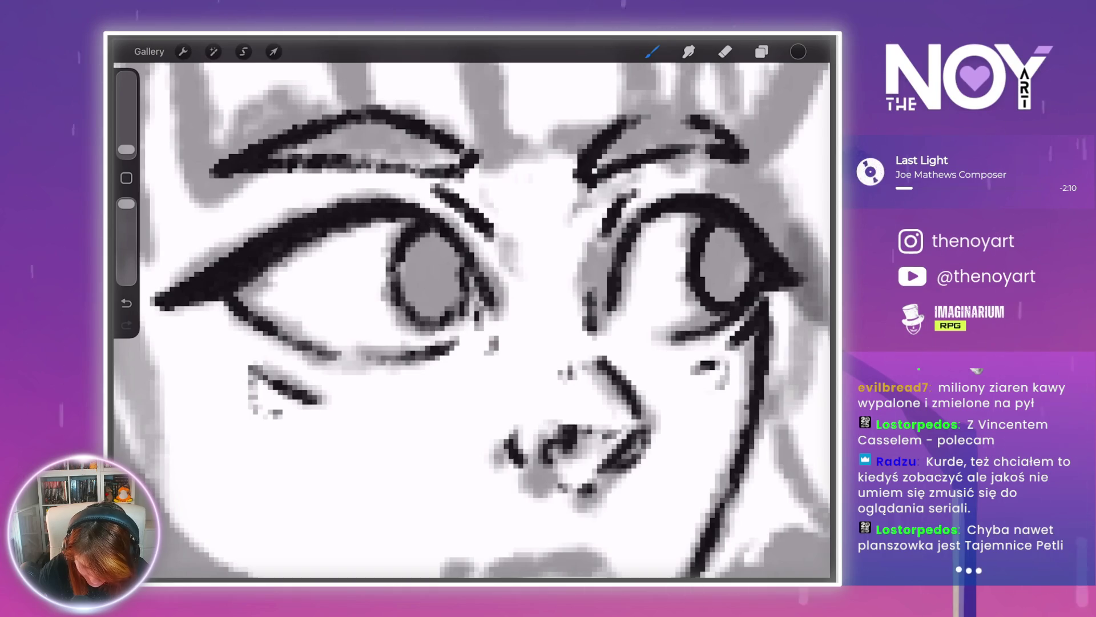
pyautogui.moveTo(459, 254)
pyautogui.mouseDown()
pyautogui.moveTo(446, 326)
pyautogui.moveTo(399, 246)
pyautogui.moveTo(451, 245)
pyautogui.moveTo(428, 231)
pyautogui.mouseUp()
pyautogui.moveTo(400, 317); pyautogui.dragTo(448, 323)
pyautogui.scroll(-5, 472, 316)
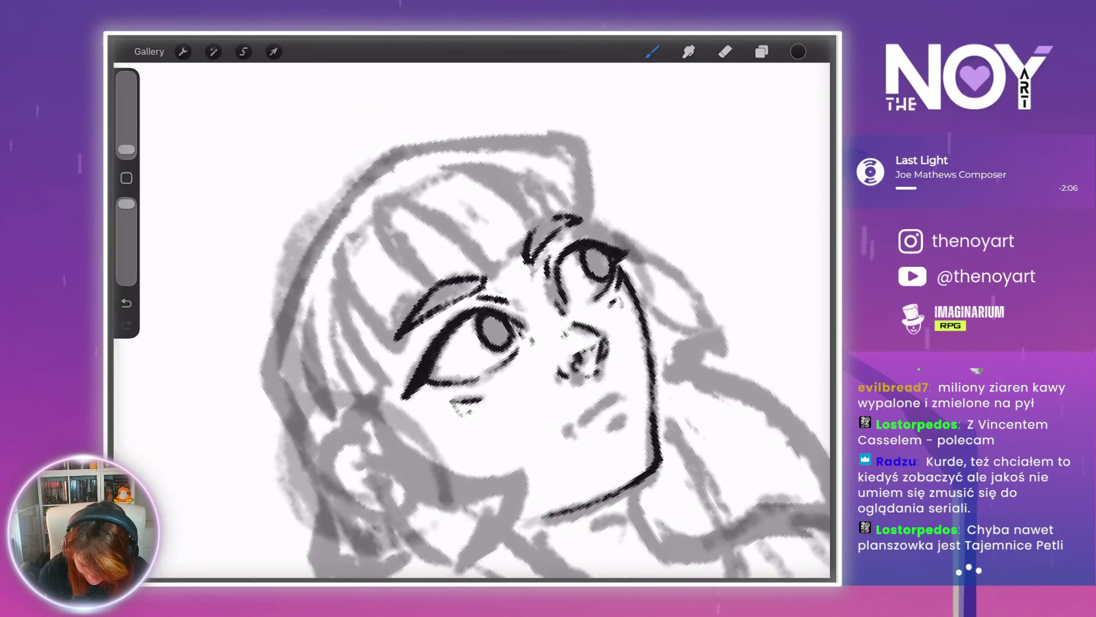
pyautogui.scroll(5, 472, 316)
pyautogui.scroll(3, 434, 291)
# - Thicken the left iris outline further and erase its inner edge to widen the iris
pyautogui.moveTo(411, 228)
pyautogui.mouseDown()
pyautogui.moveTo(374, 289)
pyautogui.moveTo(380, 320)
pyautogui.moveTo(451, 365)
pyautogui.mouseUp()
pyautogui.moveTo(382, 342); pyautogui.dragTo(422, 223)
pyautogui.moveTo(371, 314); pyautogui.dragTo(400, 357)
pyautogui.moveTo(494, 314); pyautogui.dragTo(482, 348)
pyautogui.moveTo(448, 239)
pyautogui.mouseDown()
pyautogui.moveTo(404, 288)
pyautogui.moveTo(399, 334)
pyautogui.moveTo(453, 342)
pyautogui.mouseUp()
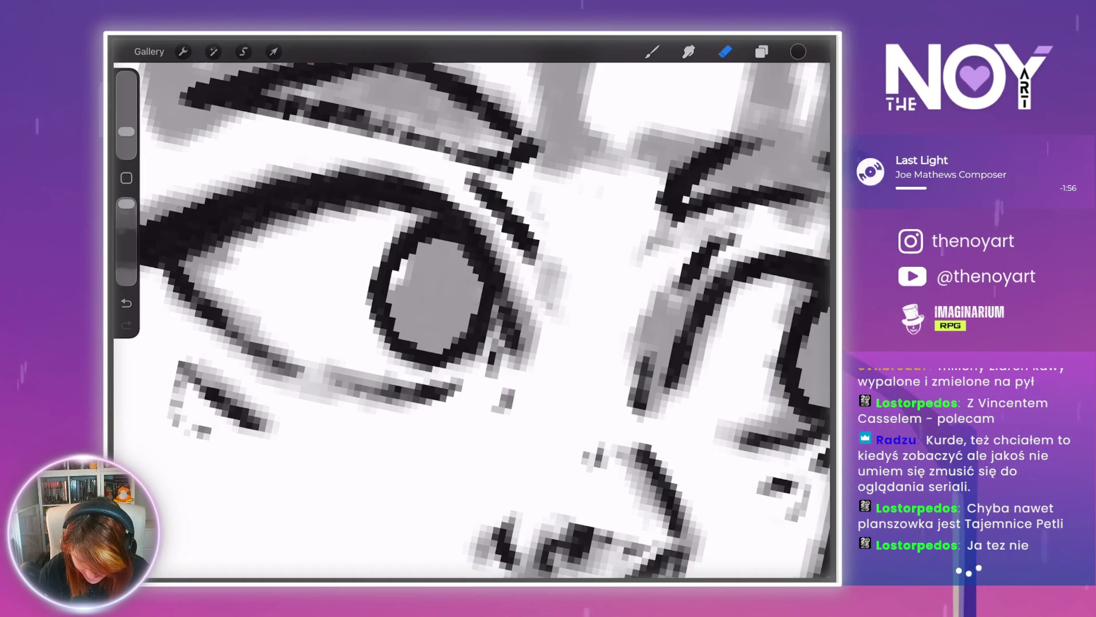
# - Zoom out to view the face, then zoom back in
pyautogui.scroll(-10, 473, 312)
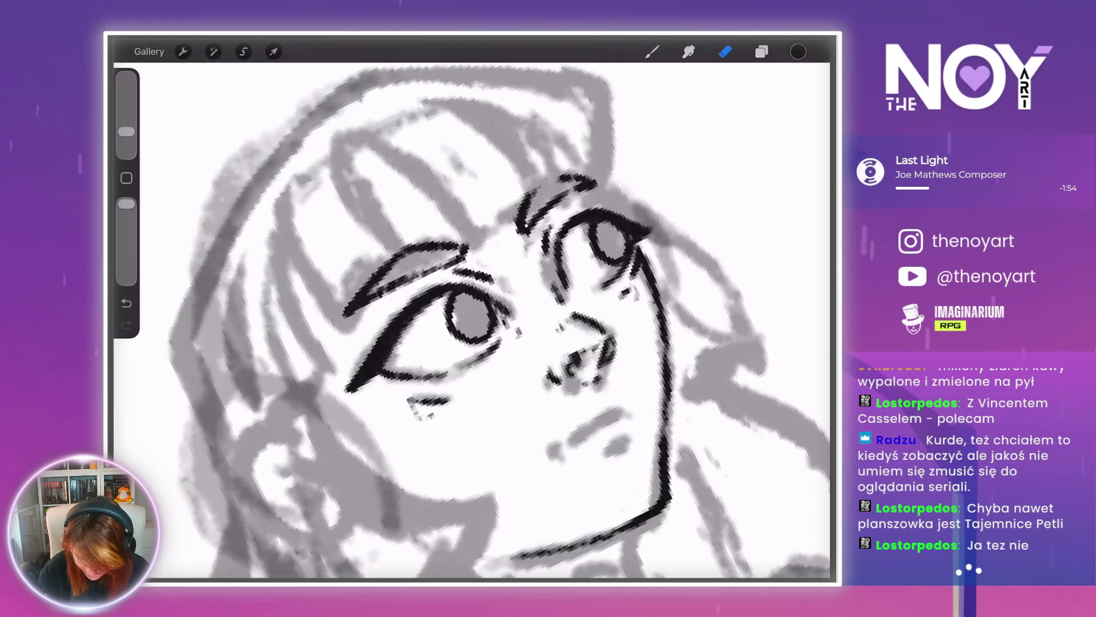
pyautogui.scroll(10, 605, 228)
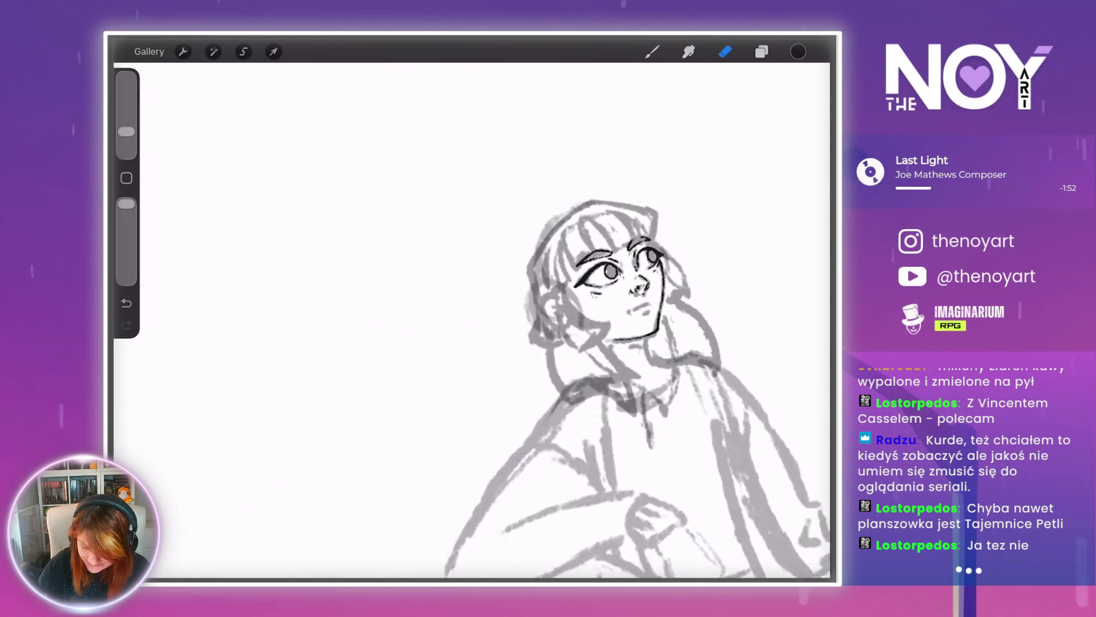
# - Switch back to the inking brush and zoom the view onto the mouth
pyautogui.press('b')
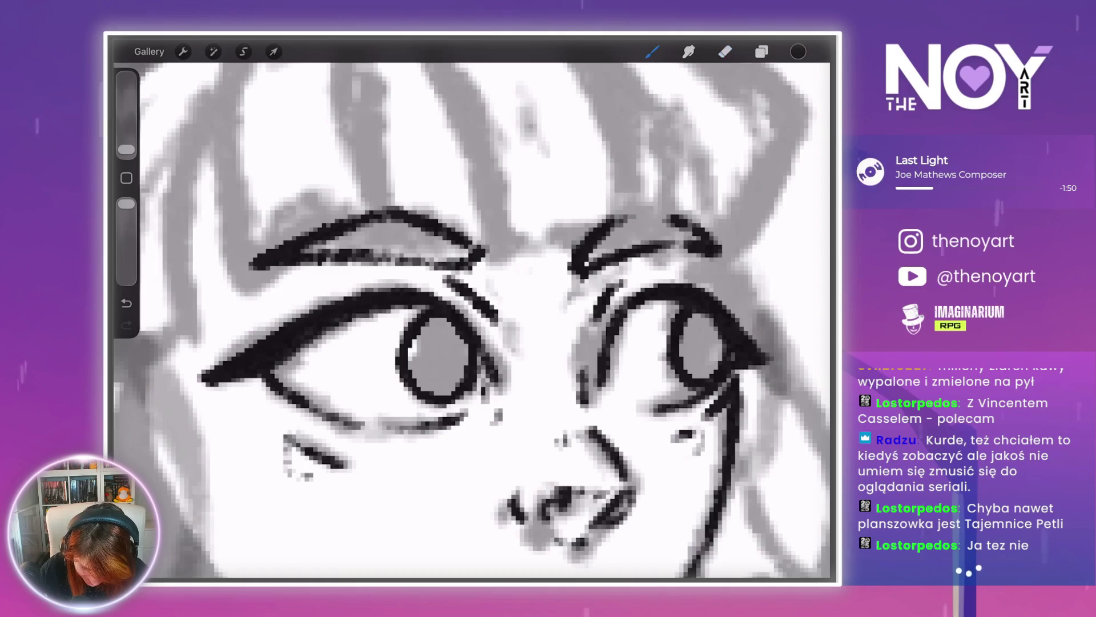
pyautogui.scroll(-5, 472, 320)
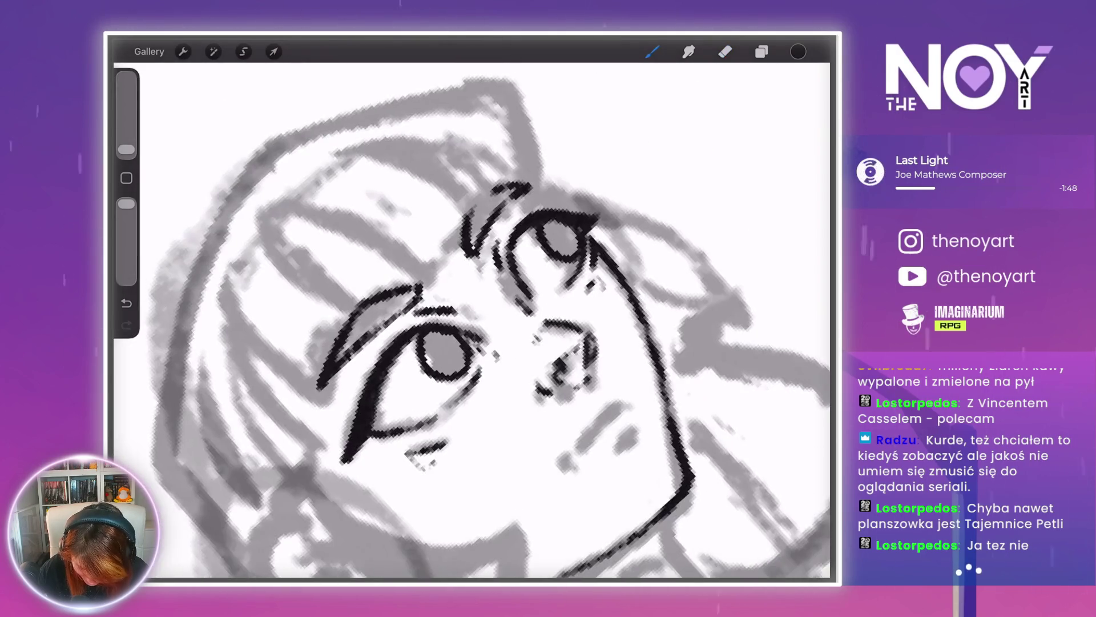
pyautogui.scroll(5, 471, 320)
pyautogui.scroll(-2, 472, 320)
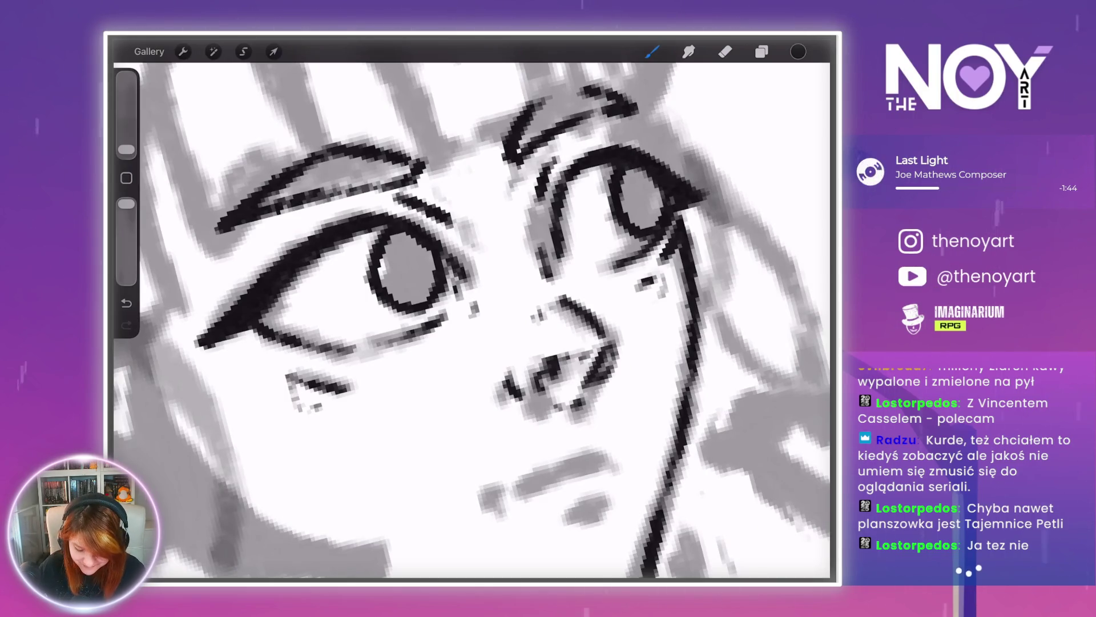
pyautogui.scroll(-3, 471, 319)
pyautogui.scroll(-2, 472, 320)
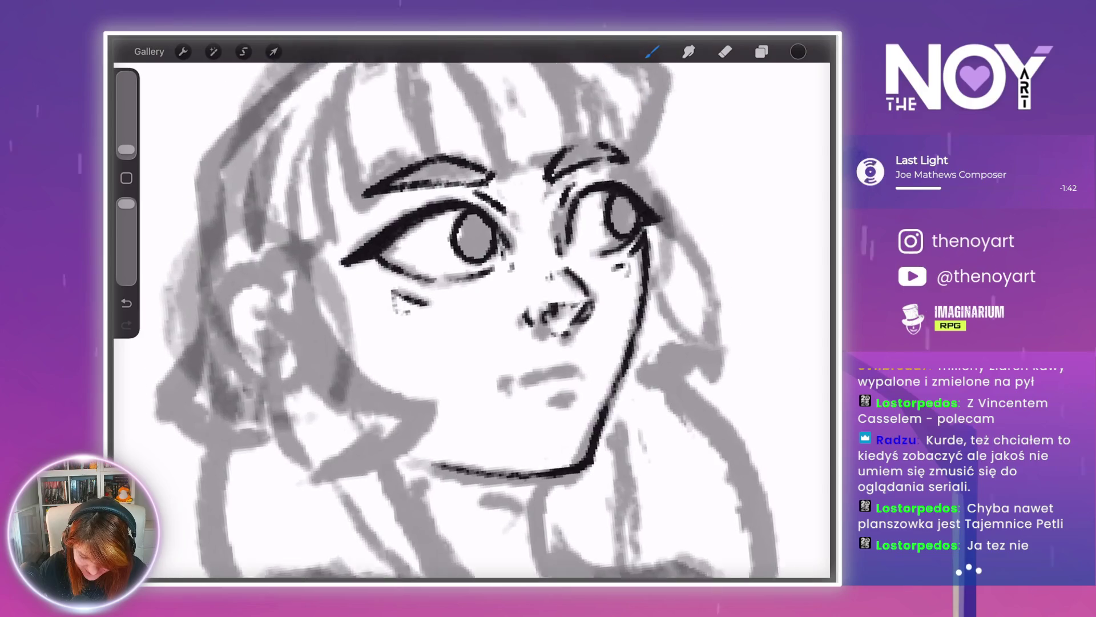
pyautogui.scroll(5, 471, 320)
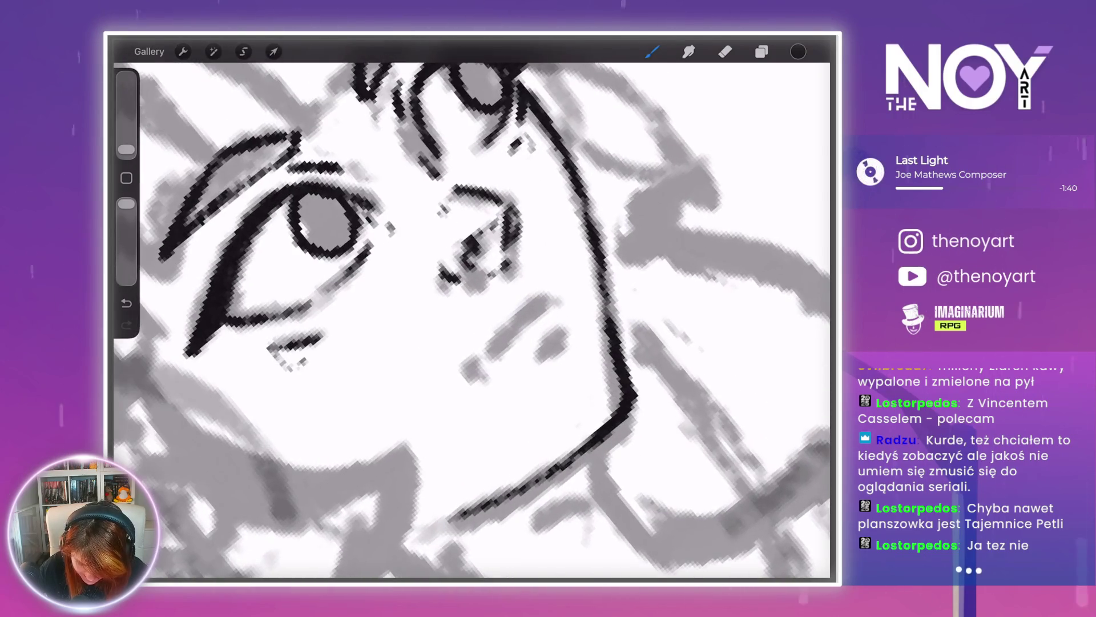
pyautogui.scroll(1, 471, 320)
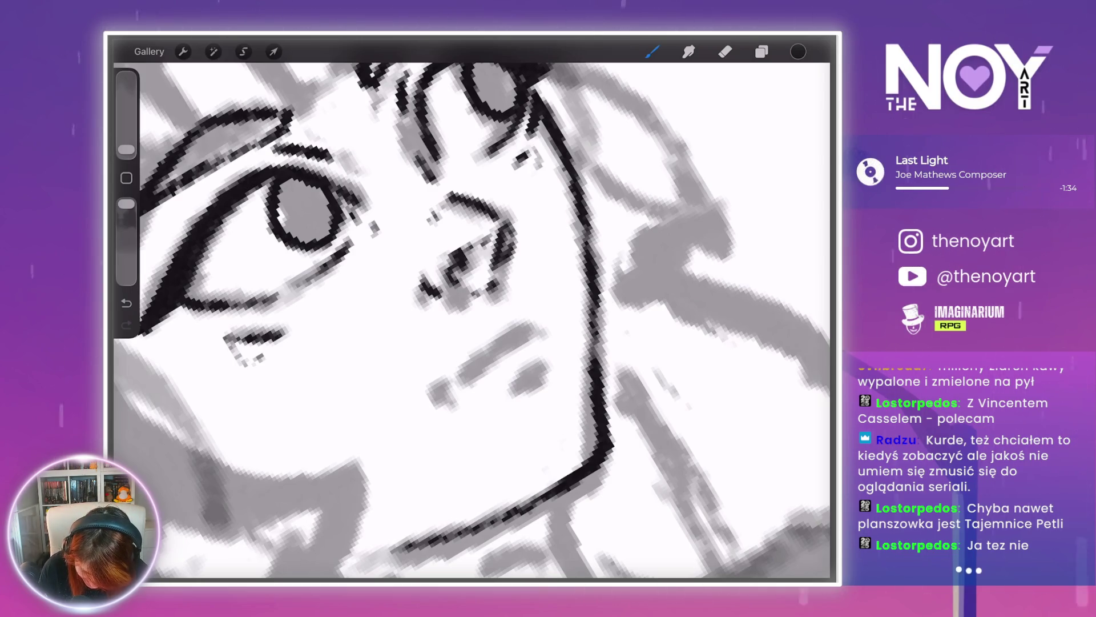
# - Ink a short mouth line and corner dot, then undo the last stroke
pyautogui.moveTo(504, 338); pyautogui.dragTo(527, 324)
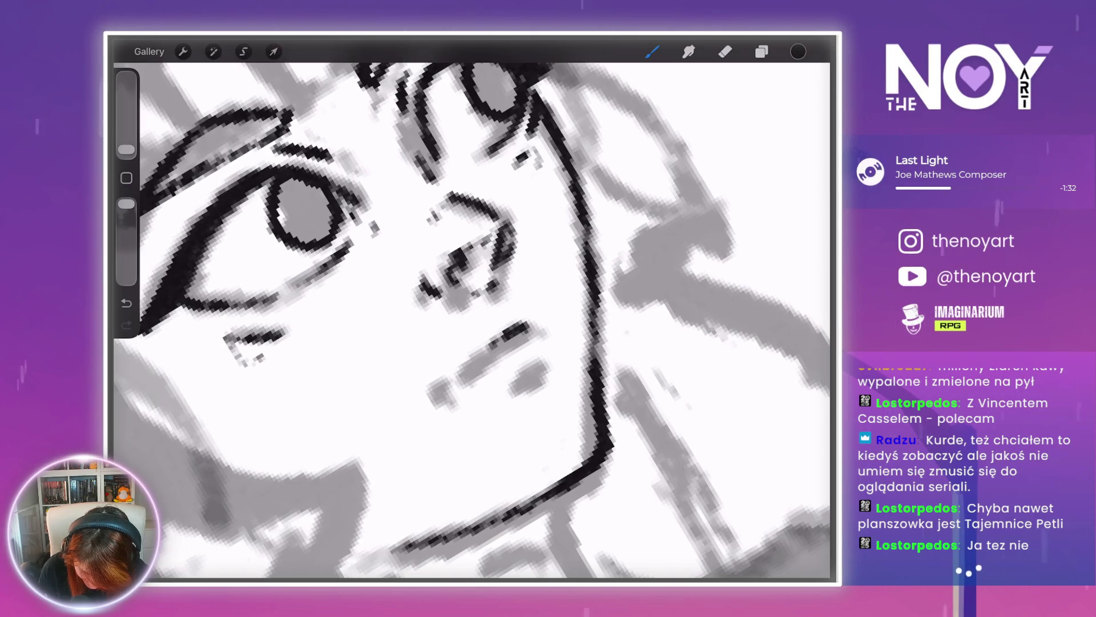
pyautogui.click(436, 386)
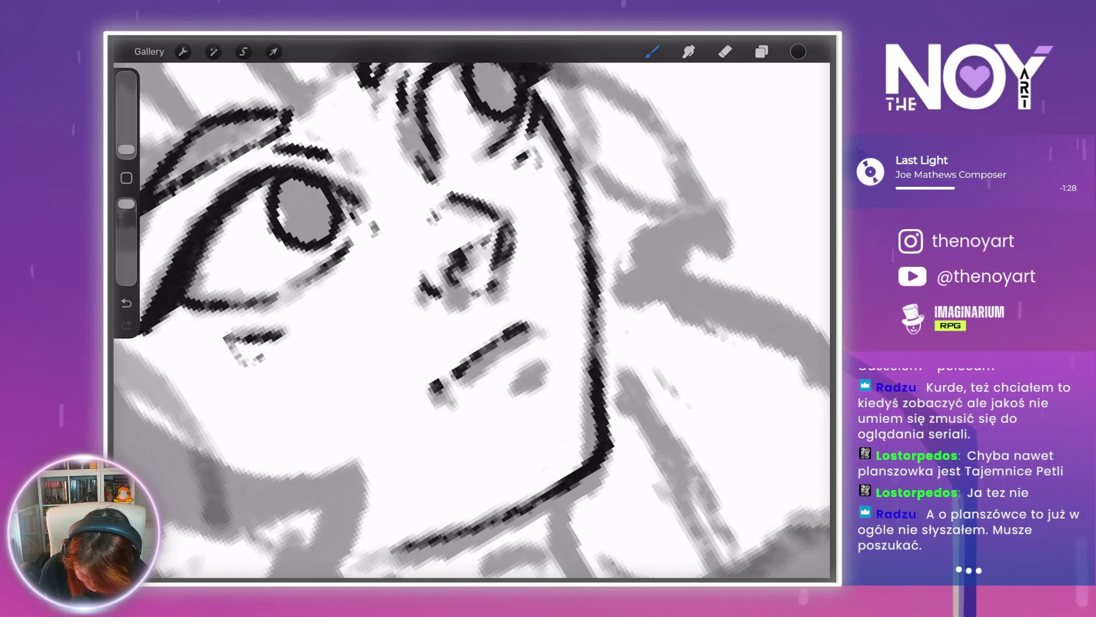
pyautogui.scroll(-5, 471, 320)
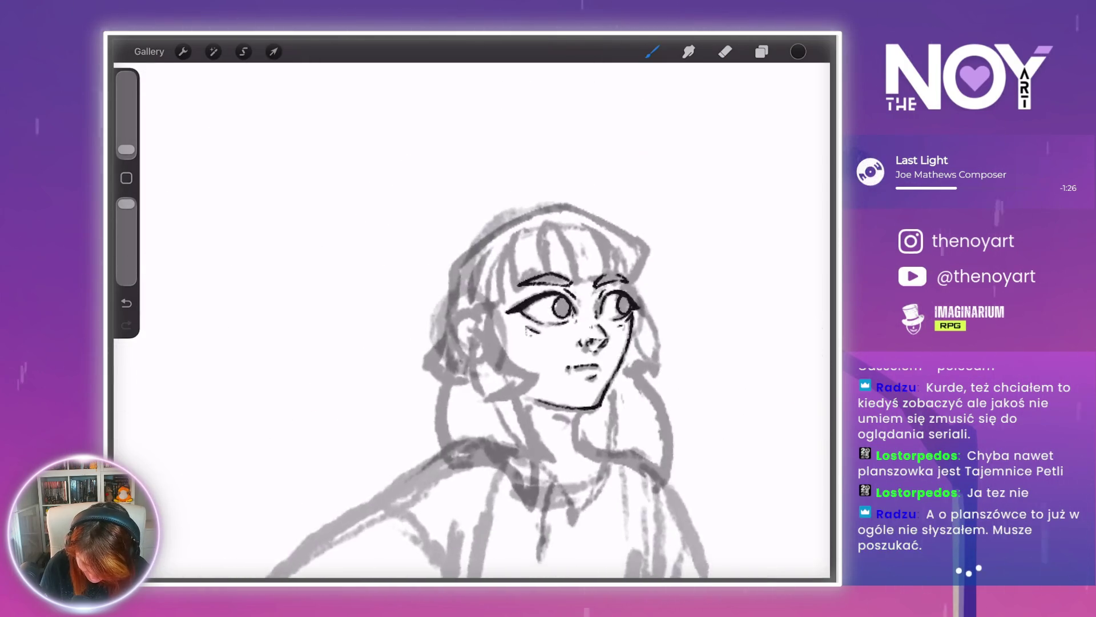
pyautogui.scroll(3, 472, 320)
pyautogui.hotkey('ctrl', 'z')
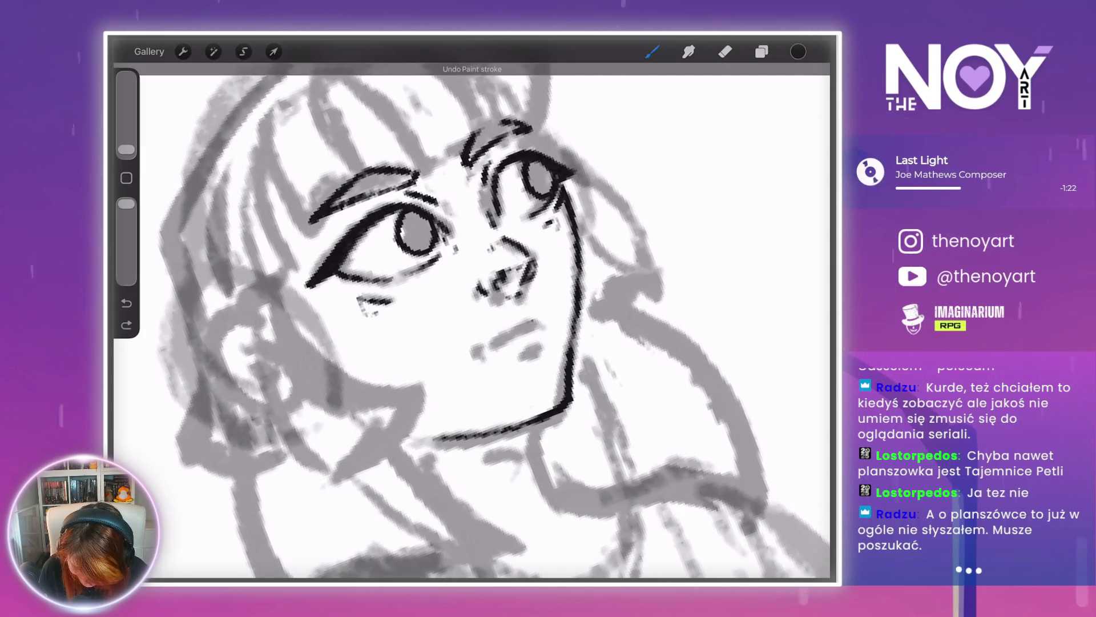
pyautogui.scroll(4, 491, 331)
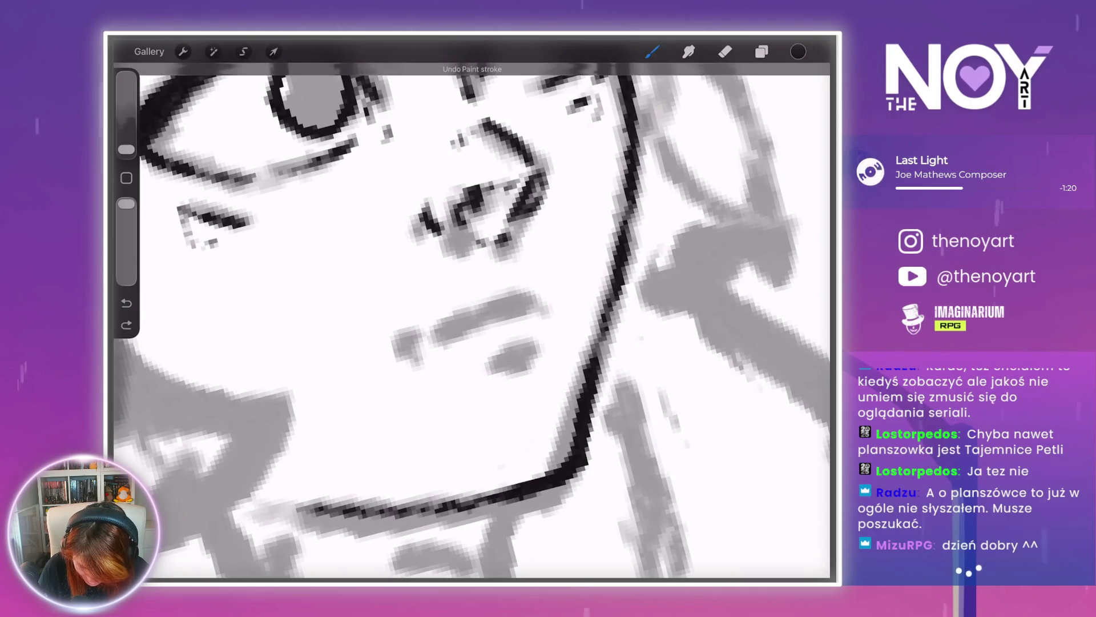
# - Add a small mark on the lips and a shadow stroke under the lower lip
pyautogui.moveTo(512, 286); pyautogui.dragTo(524, 294)
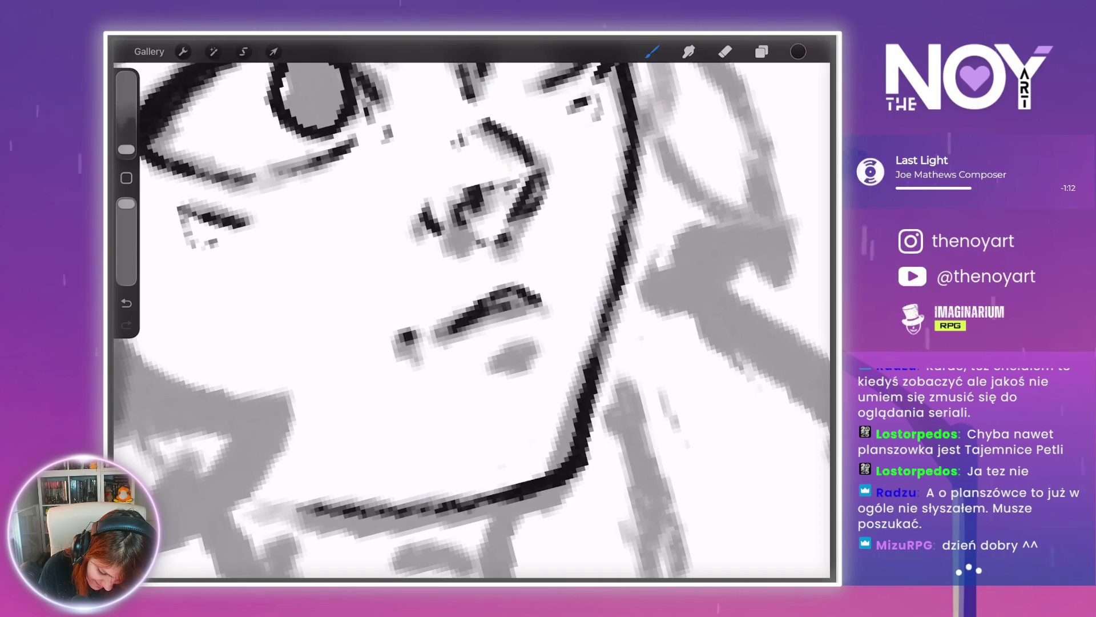
pyautogui.moveTo(502, 355); pyautogui.dragTo(539, 340)
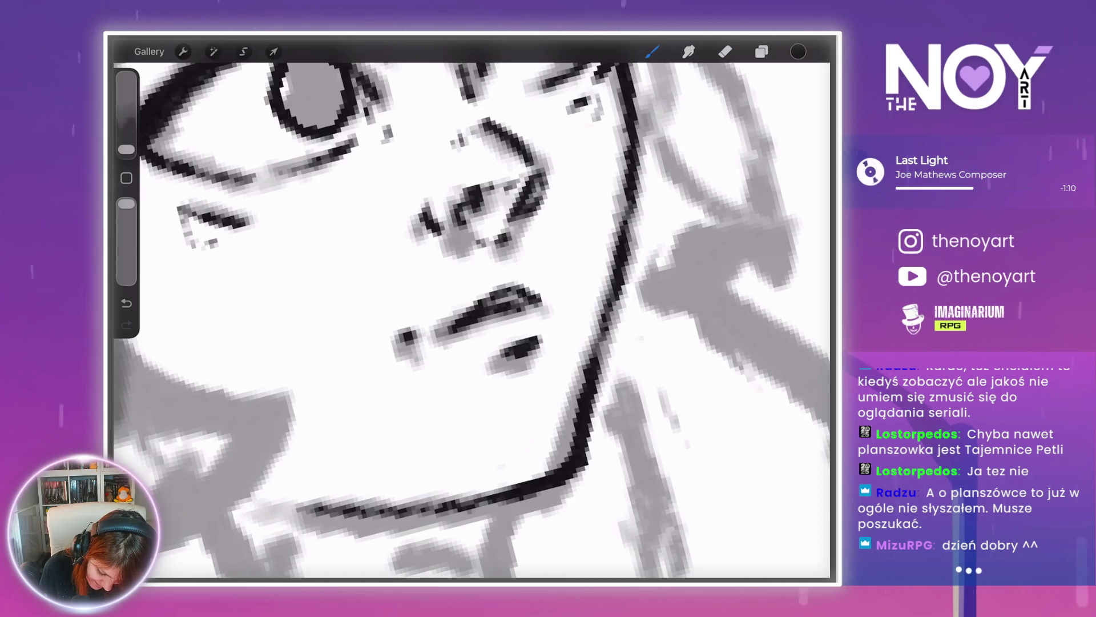
pyautogui.scroll(-10, 472, 320)
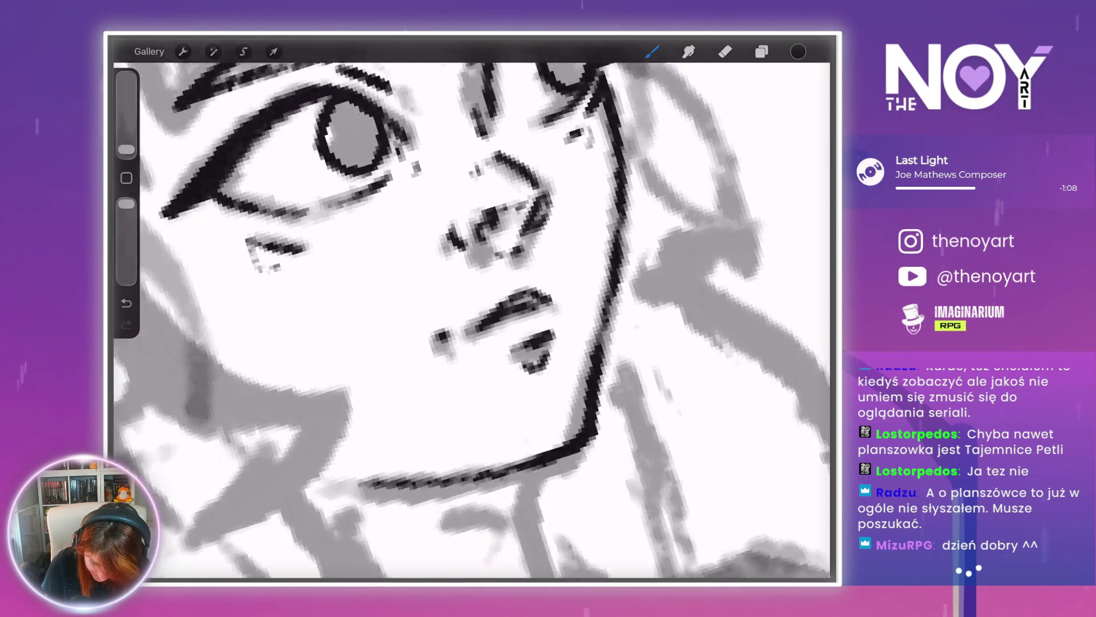
pyautogui.scroll(-3, 472, 320)
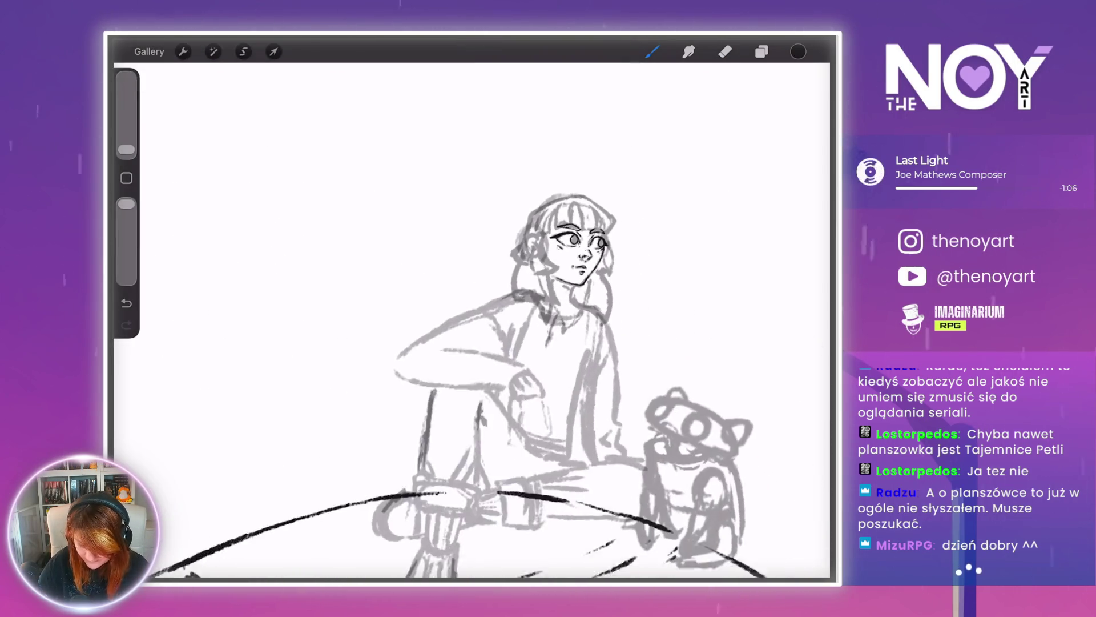
pyautogui.scroll(10, 548, 176)
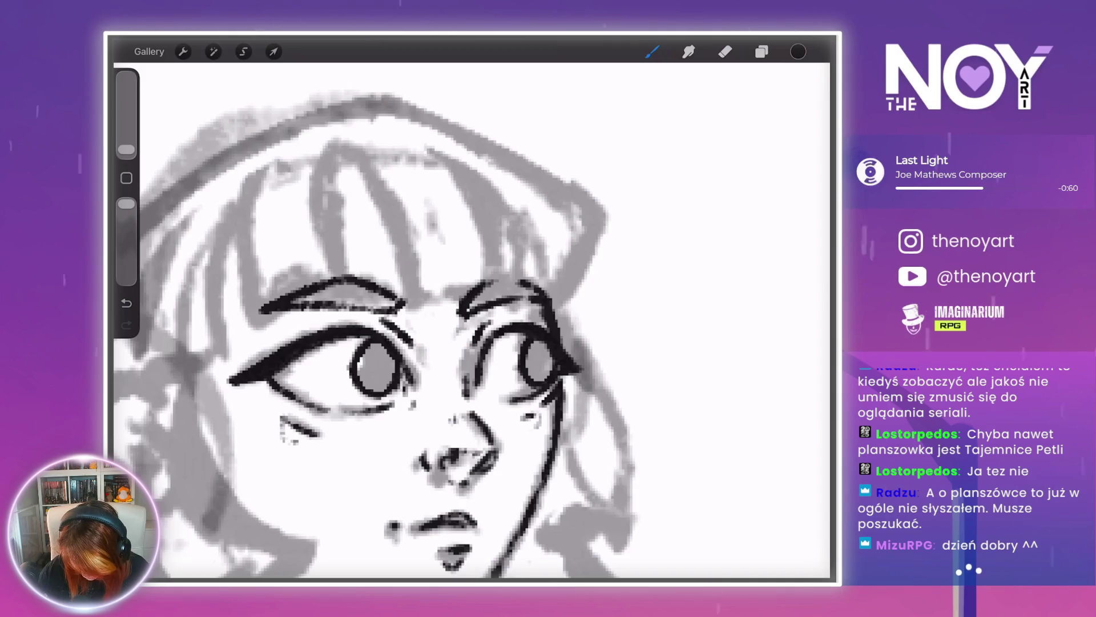
pyautogui.scroll(-10, 472, 334)
pyautogui.scroll(-10, 472, 320)
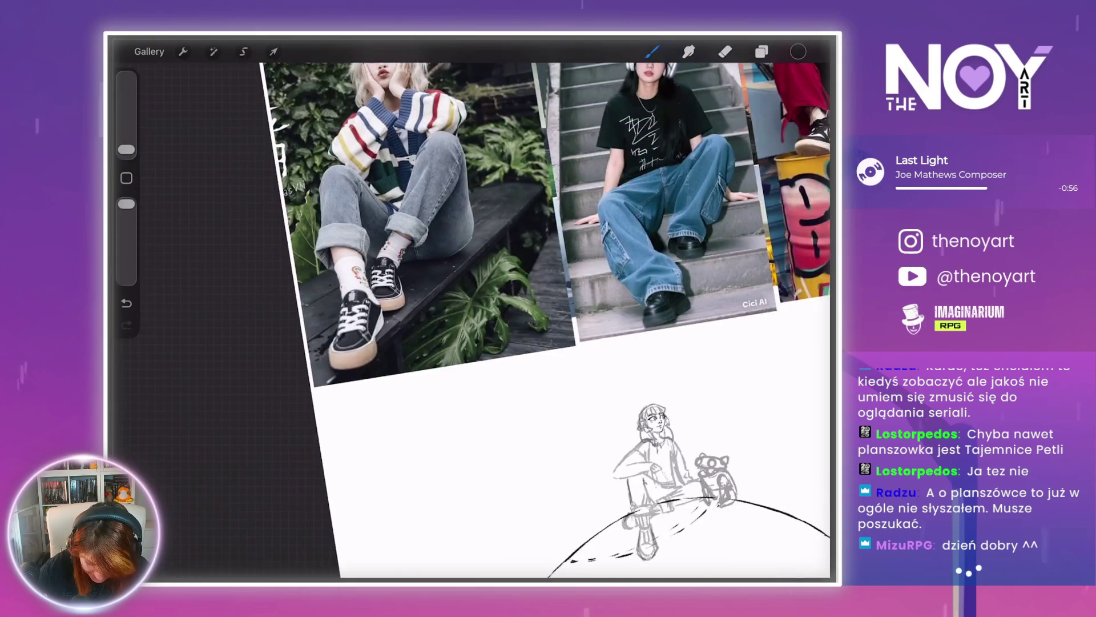
pyautogui.scroll(10, 471, 319)
pyautogui.scroll(-5, 472, 320)
pyautogui.scroll(8, 471, 319)
pyautogui.scroll(10, 377, 343)
pyautogui.scroll(3, 471, 320)
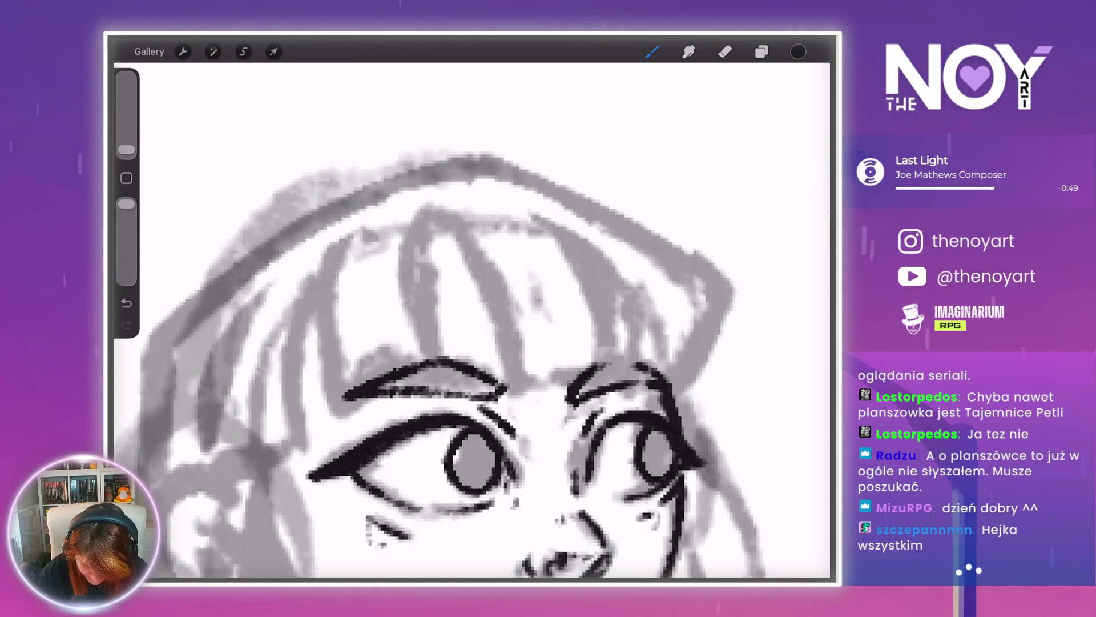
# - Ink a long first fringe strand down over the forehead
pyautogui.moveTo(455, 201); pyautogui.dragTo(481, 260)
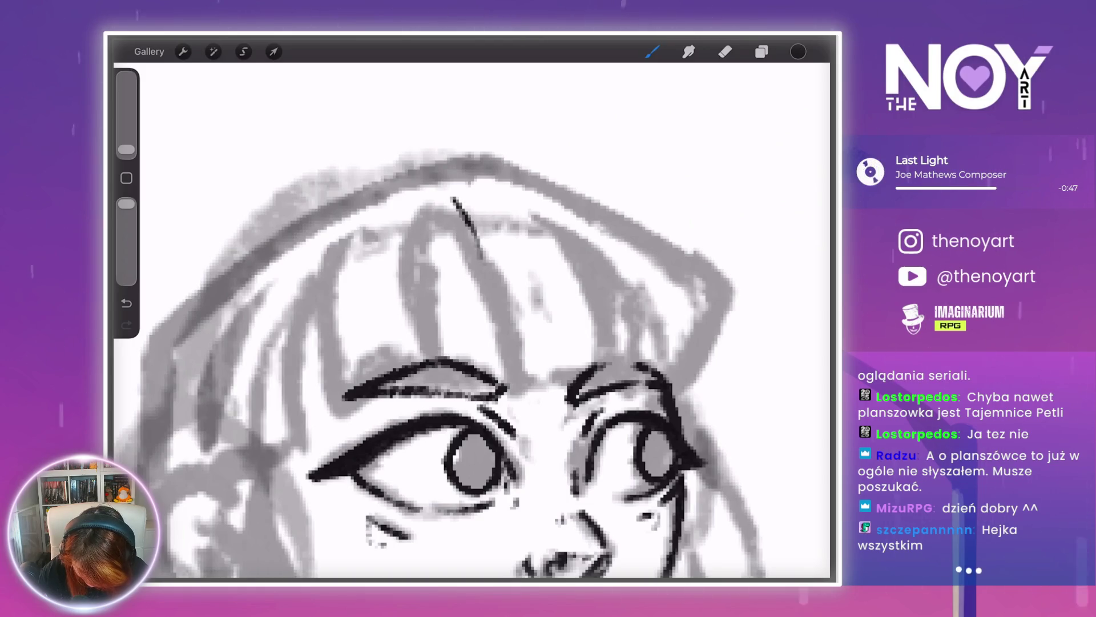
pyautogui.moveTo(508, 343); pyautogui.dragTo(512, 388)
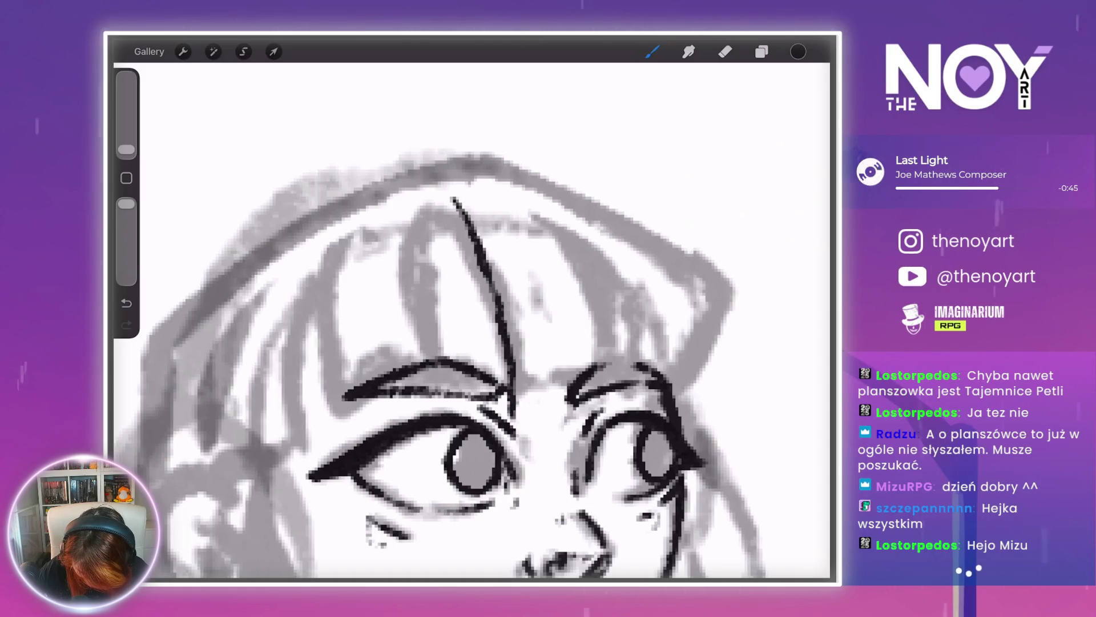
pyautogui.moveTo(512, 426)
pyautogui.mouseDown()
pyautogui.moveTo(515, 442)
pyautogui.moveTo(608, 418)
pyautogui.mouseUp()
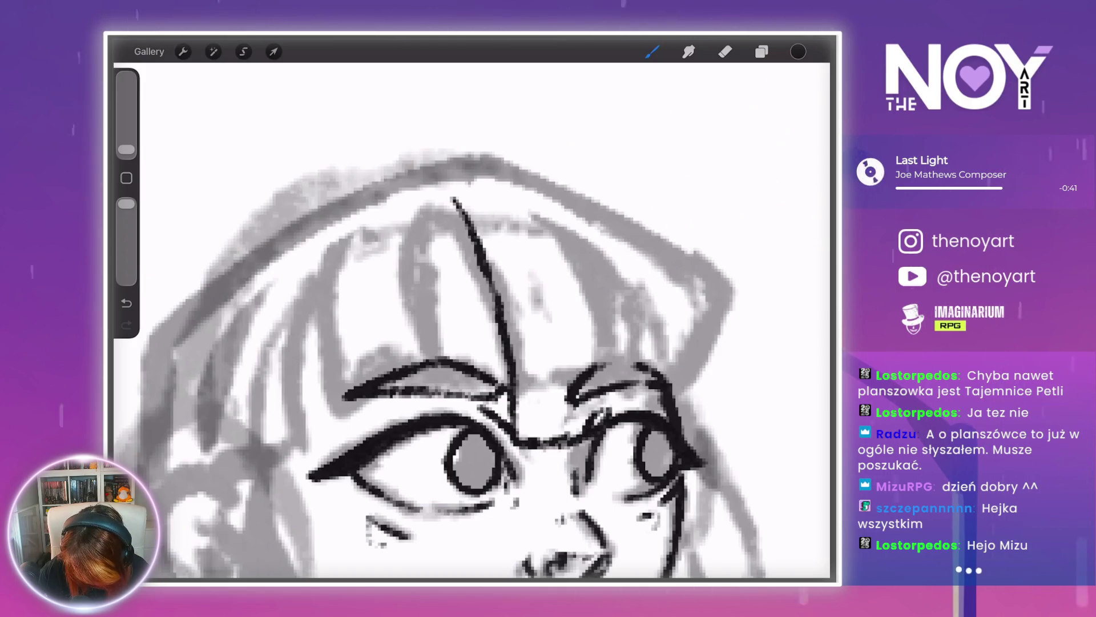
# - Ink a second bang strand down toward the eye and add a short stroke to the bangs
pyautogui.moveTo(507, 194); pyautogui.dragTo(580, 251)
pyautogui.moveTo(613, 313)
pyautogui.mouseDown()
pyautogui.moveTo(619, 354)
pyautogui.moveTo(604, 414)
pyautogui.mouseUp()
pyautogui.scroll(-5, 472, 320)
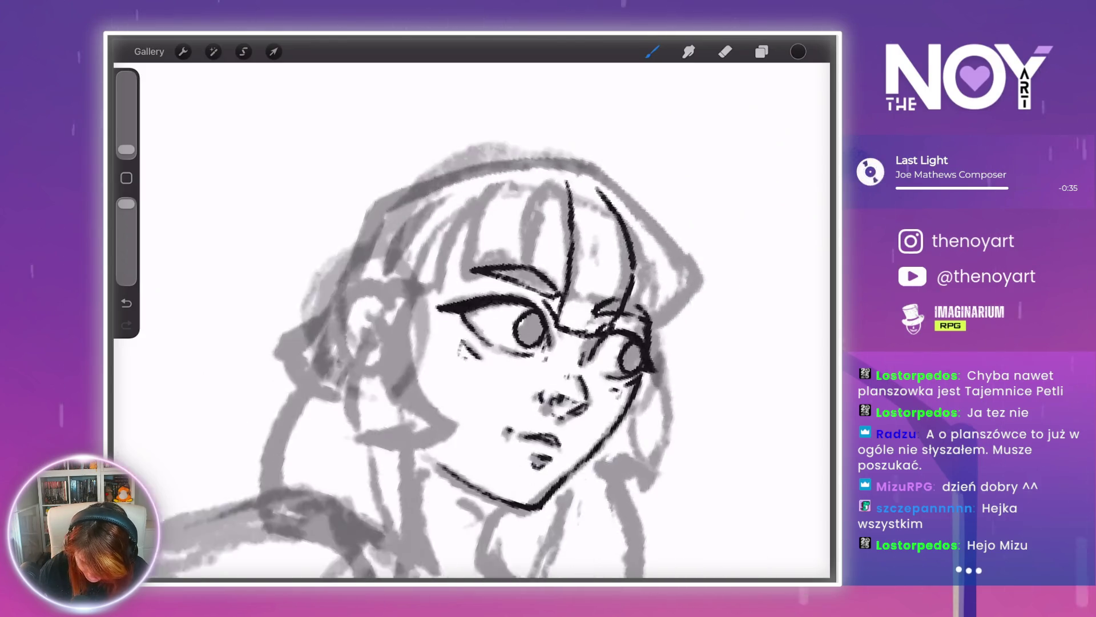
pyautogui.scroll(5, 472, 319)
pyautogui.scroll(1, 472, 320)
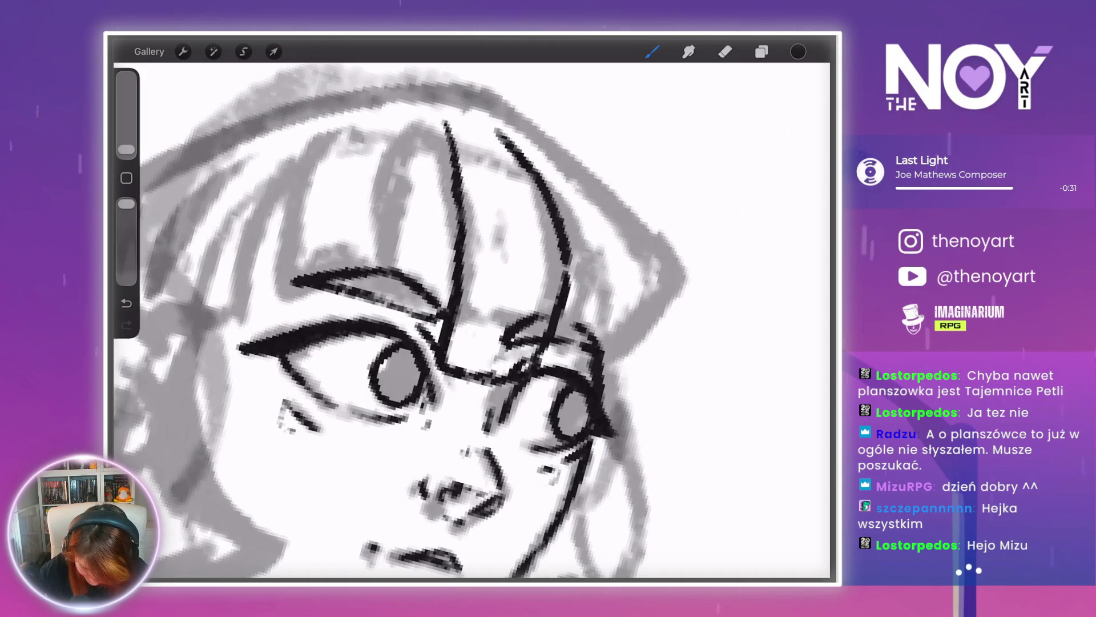
pyautogui.scroll(-5, 472, 320)
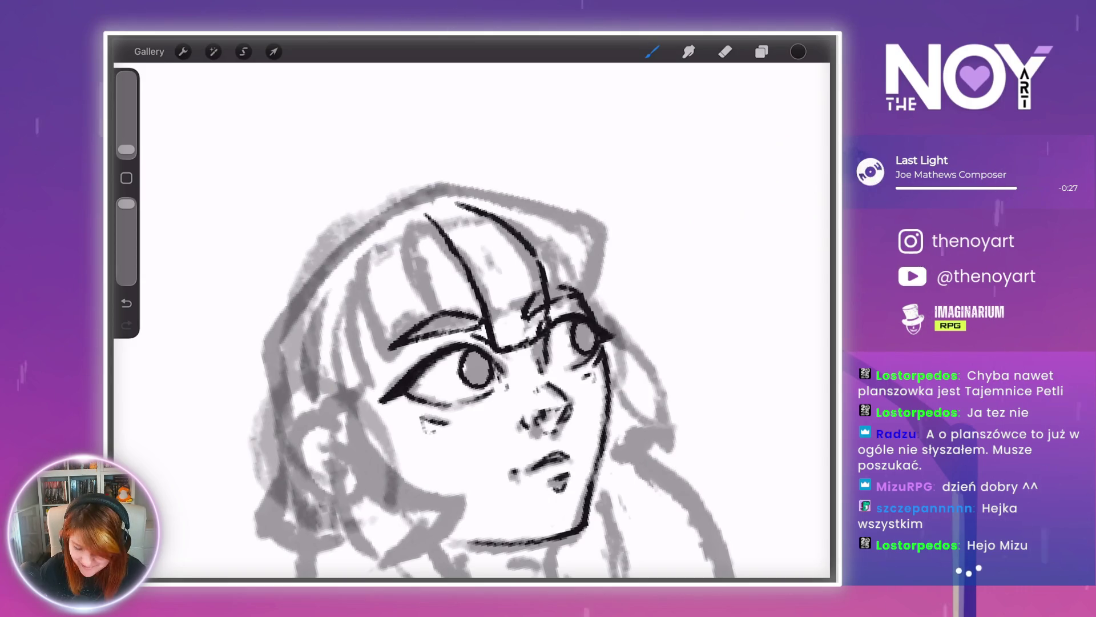
pyautogui.scroll(3, 472, 319)
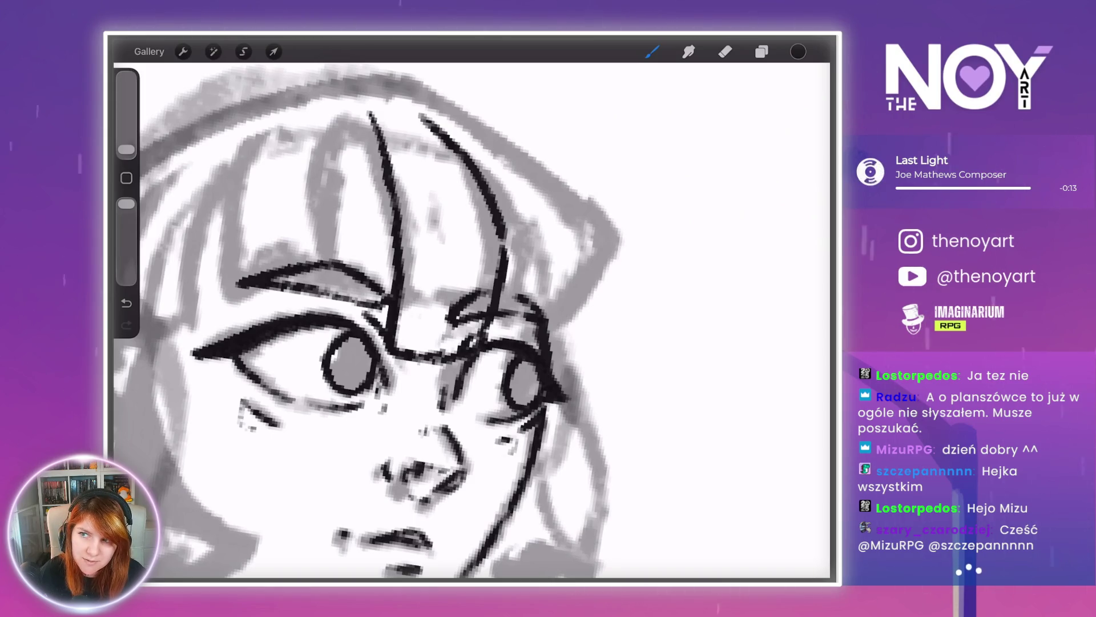
pyautogui.scroll(3, 605, 194)
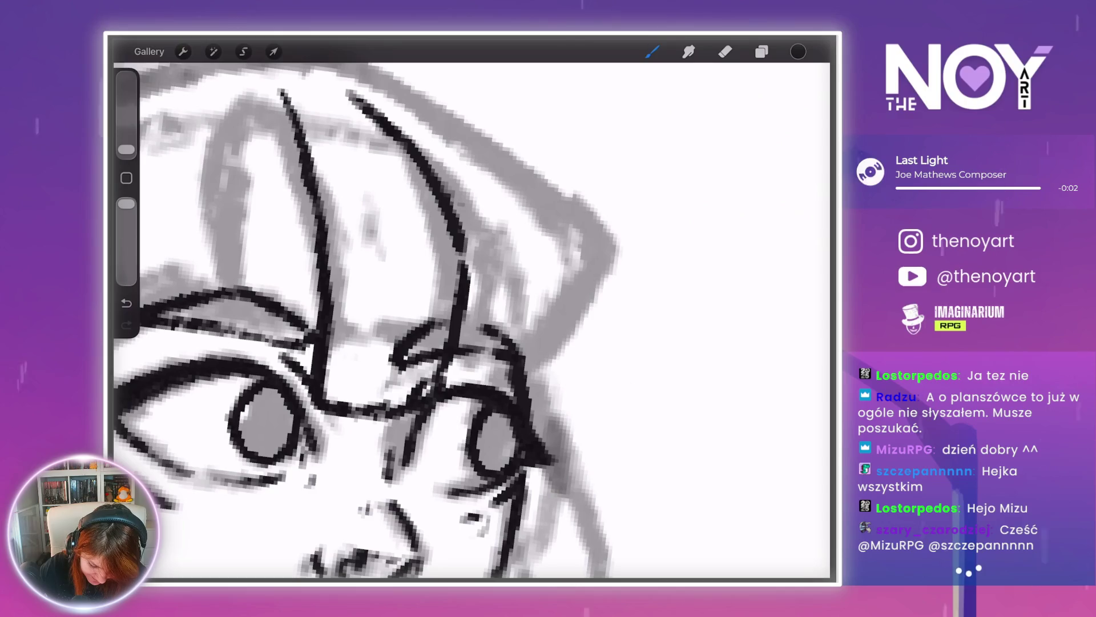
pyautogui.moveTo(462, 220); pyautogui.dragTo(495, 269)
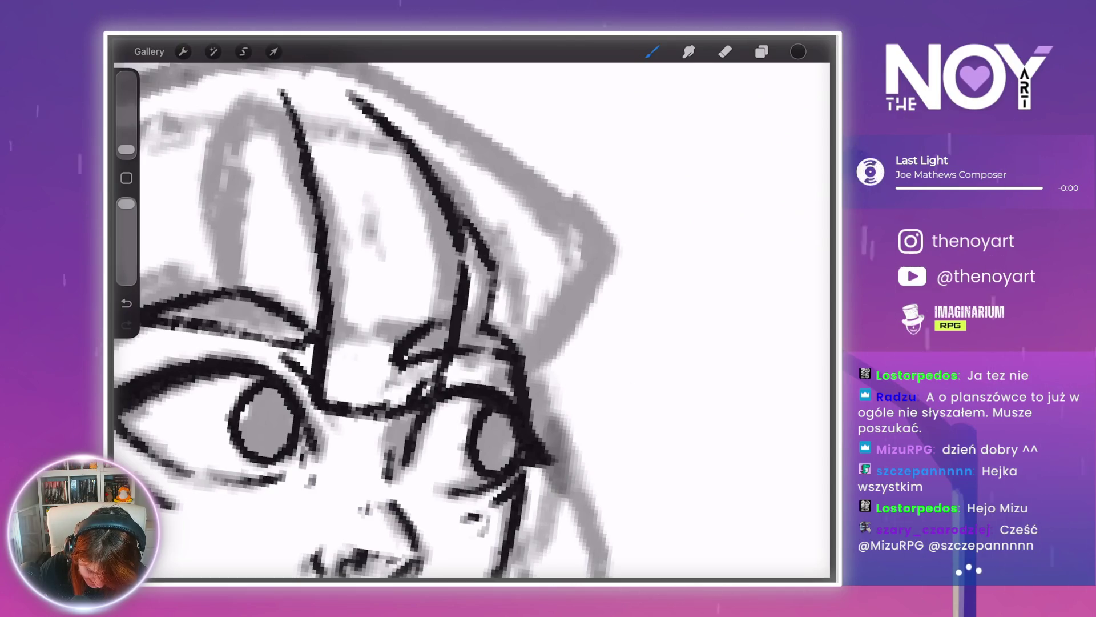
pyautogui.scroll(-5, 472, 320)
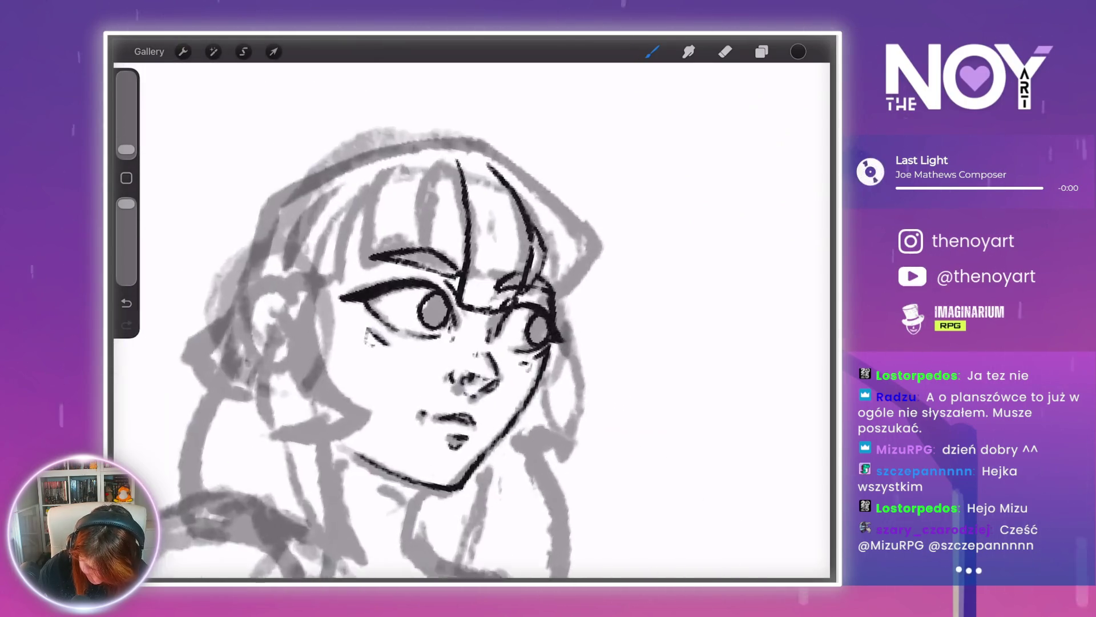
# - Redraw the right bang strand, trying a line out from the right eye's outer corner, then undo it
pyautogui.hotkey('ctrl', 'z')
pyautogui.click(553, 397)
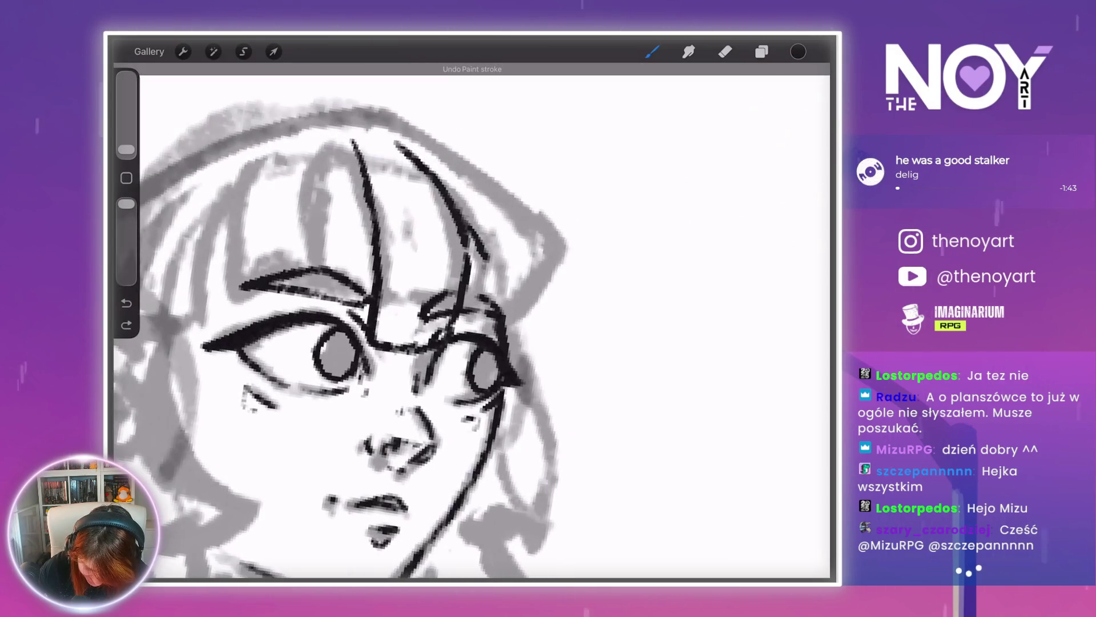
pyautogui.moveTo(469, 231); pyautogui.dragTo(485, 291)
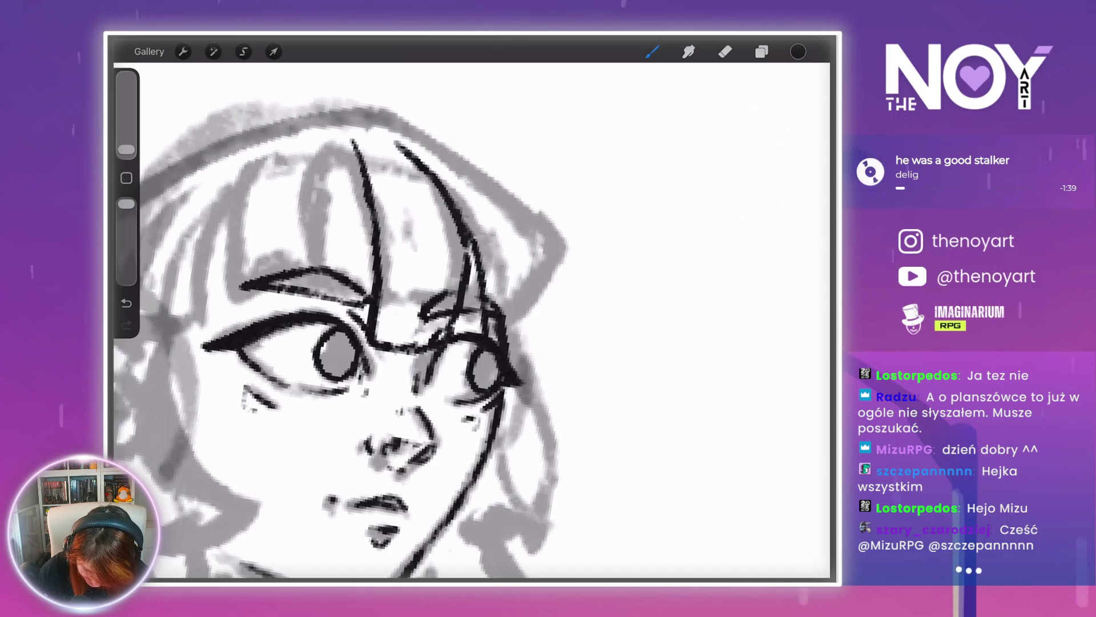
pyautogui.moveTo(507, 336); pyautogui.dragTo(532, 323)
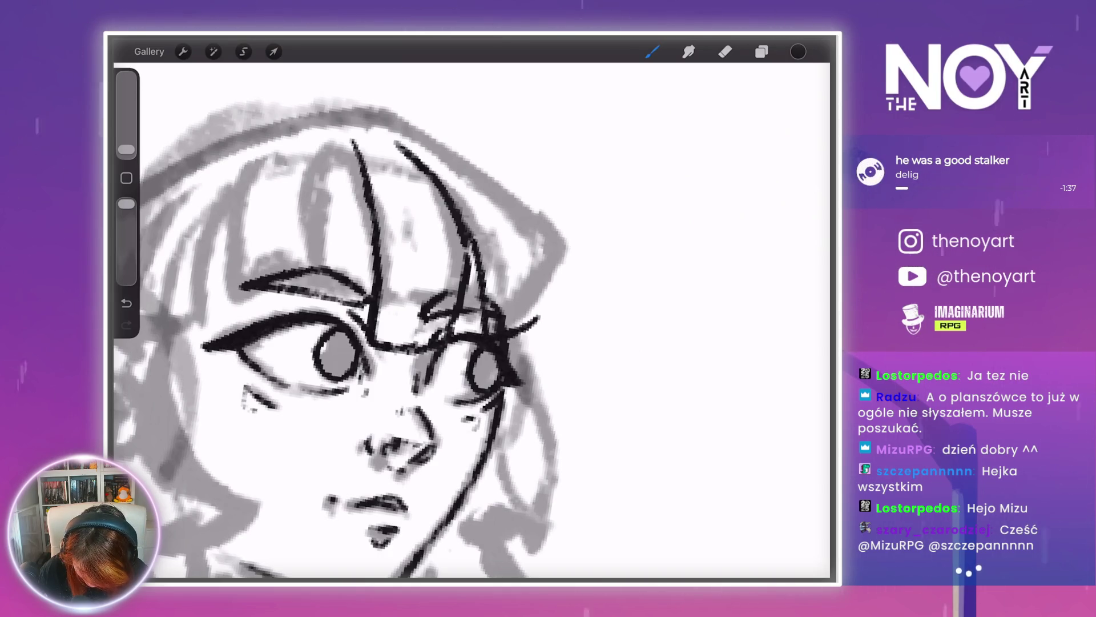
pyautogui.scroll(-5, 472, 342)
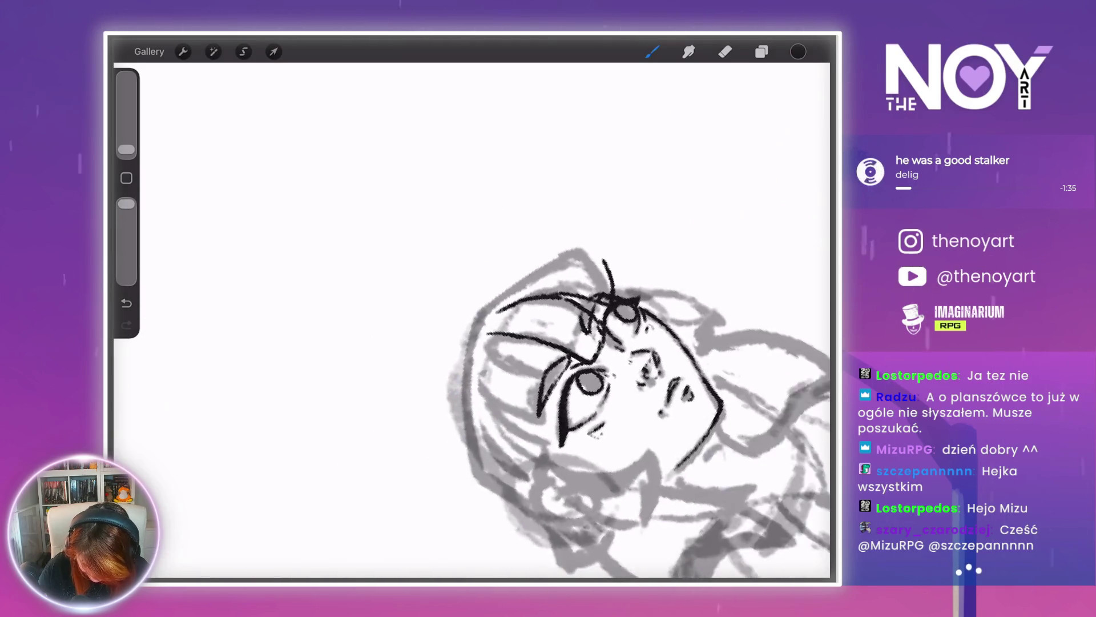
pyautogui.scroll(5, 551, 391)
pyautogui.hotkey('ctrl', 'z')
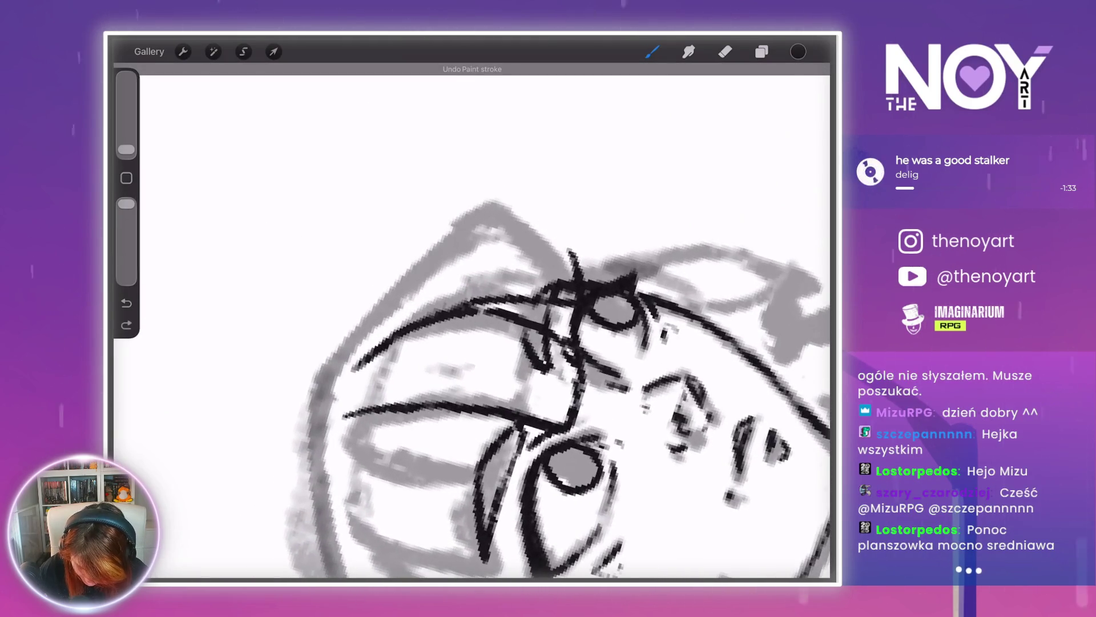
pyautogui.scroll(-5, 504, 352)
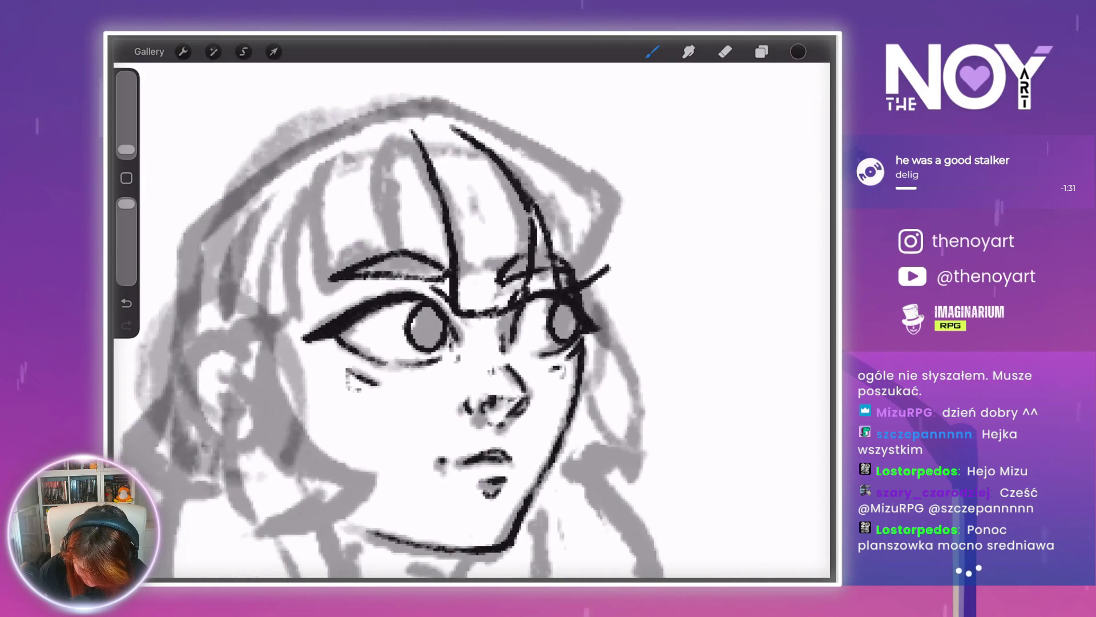
pyautogui.scroll(3, 390, 311)
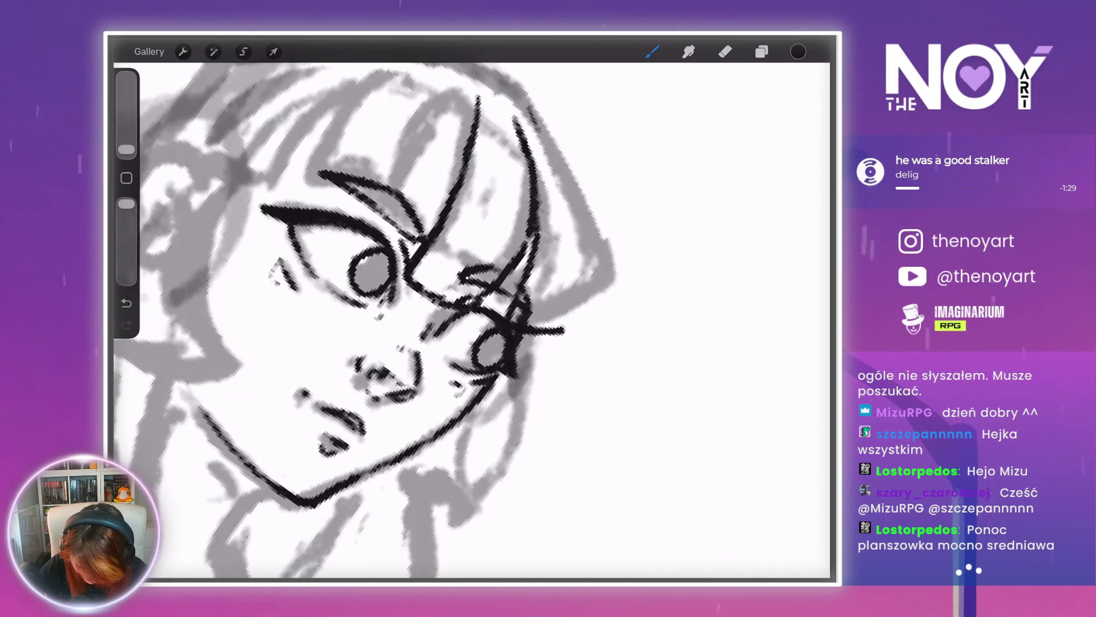
# - Ink the right side of the hair, redoing the stroke that went wrong
pyautogui.moveTo(527, 103)
pyautogui.mouseDown()
pyautogui.moveTo(562, 209)
pyautogui.moveTo(569, 280)
pyautogui.mouseUp()
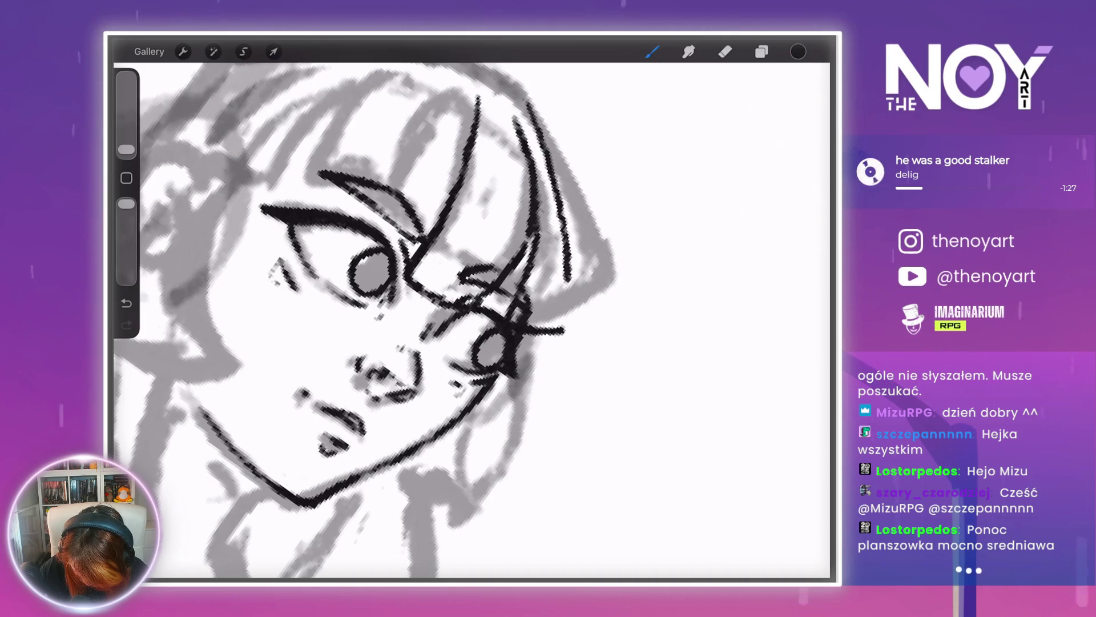
pyautogui.scroll(-3, 471, 319)
pyautogui.scroll(4, 571, 400)
pyautogui.hotkey('ctrl', 'z')
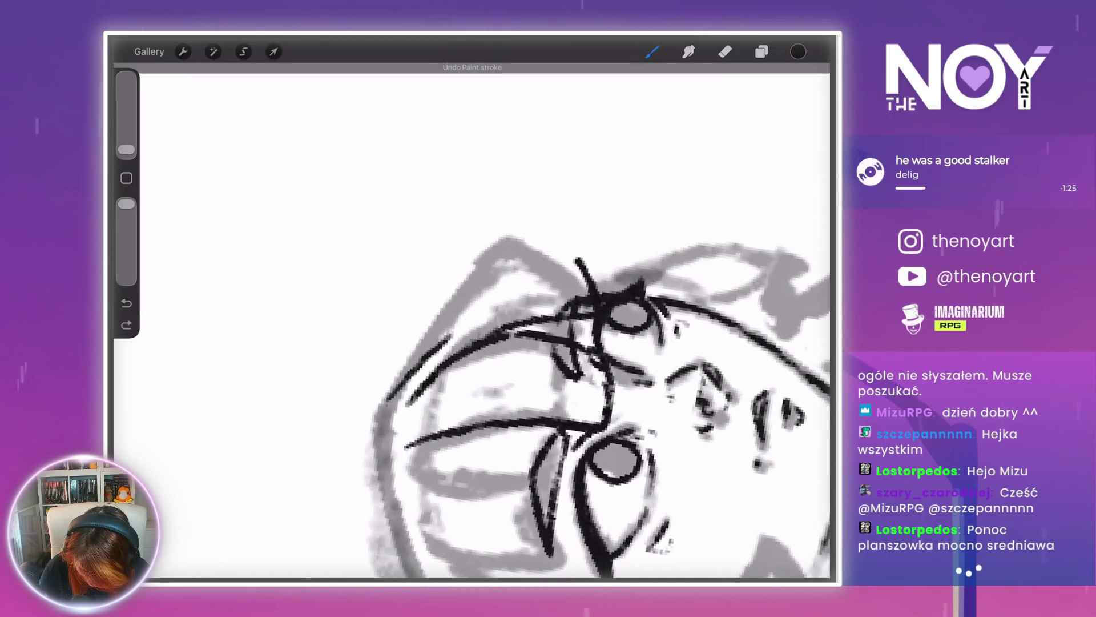
pyautogui.moveTo(579, 262)
pyautogui.mouseDown()
pyautogui.moveTo(486, 294)
pyautogui.moveTo(438, 340)
pyautogui.mouseUp()
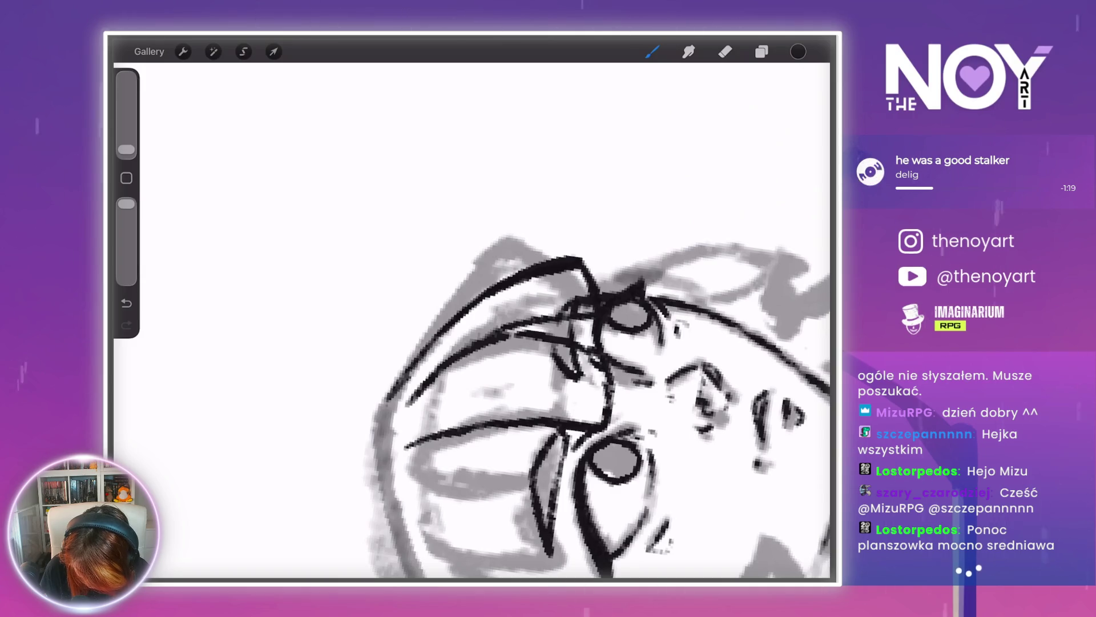
pyautogui.scroll(-5, 472, 351)
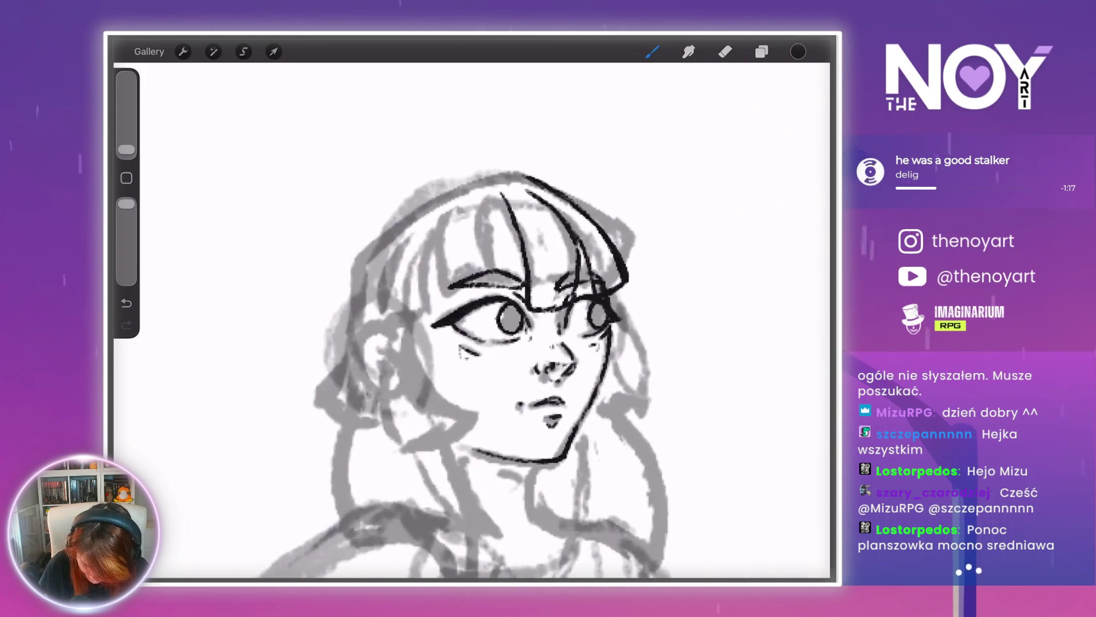
pyautogui.scroll(5, 514, 320)
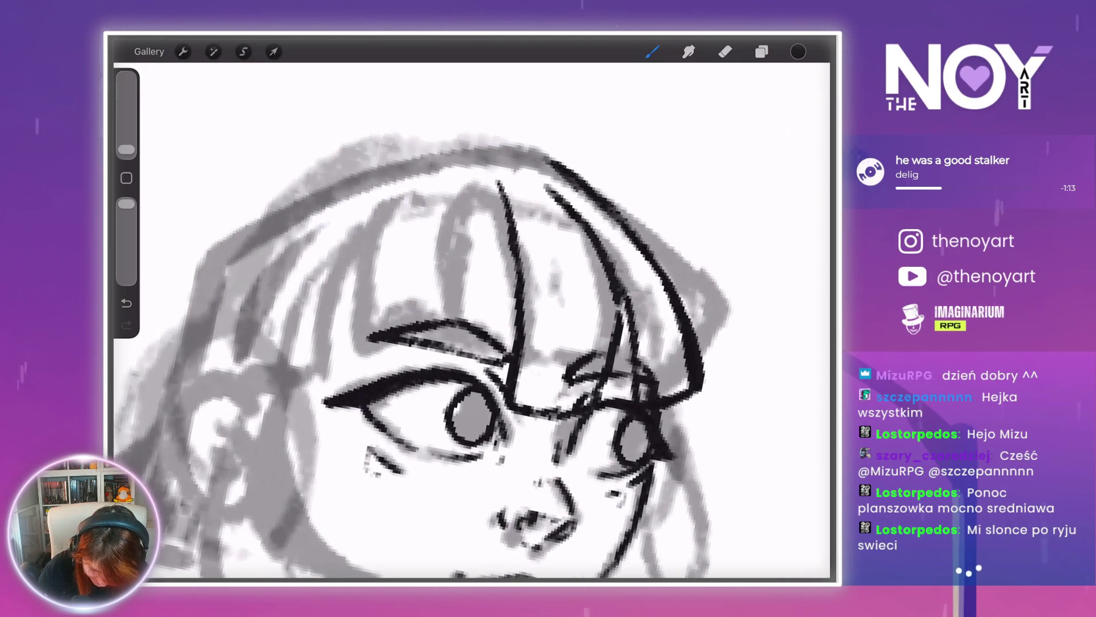
# - Try a bang strand and a long curve along the bangs, then undo both strokes
pyautogui.moveTo(494, 189); pyautogui.dragTo(467, 235)
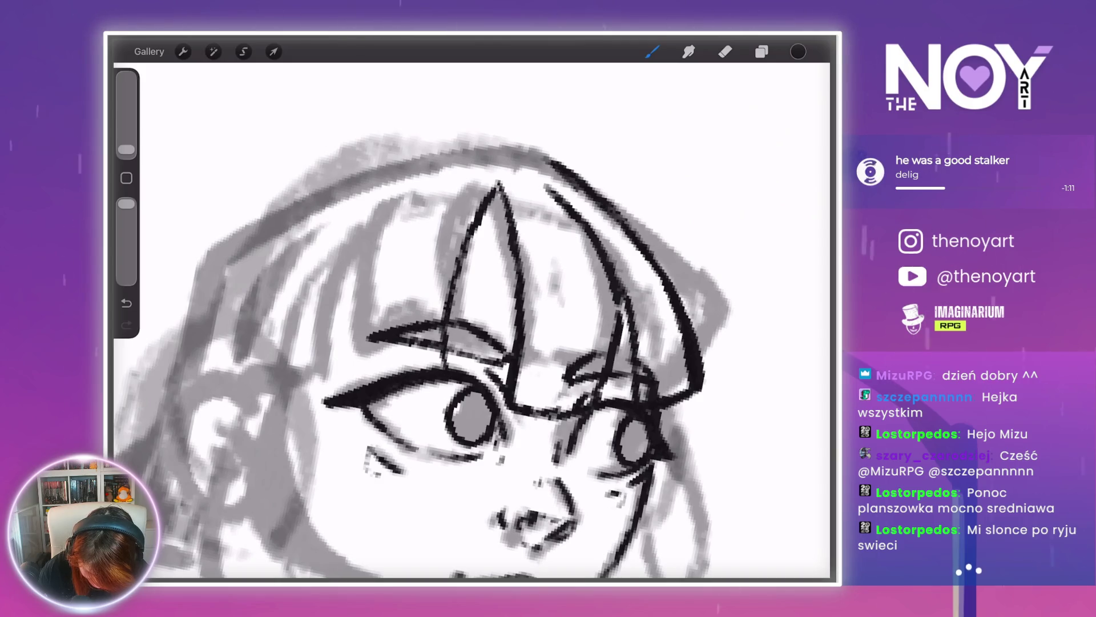
pyautogui.scroll(-3, 471, 320)
pyautogui.scroll(3, 471, 320)
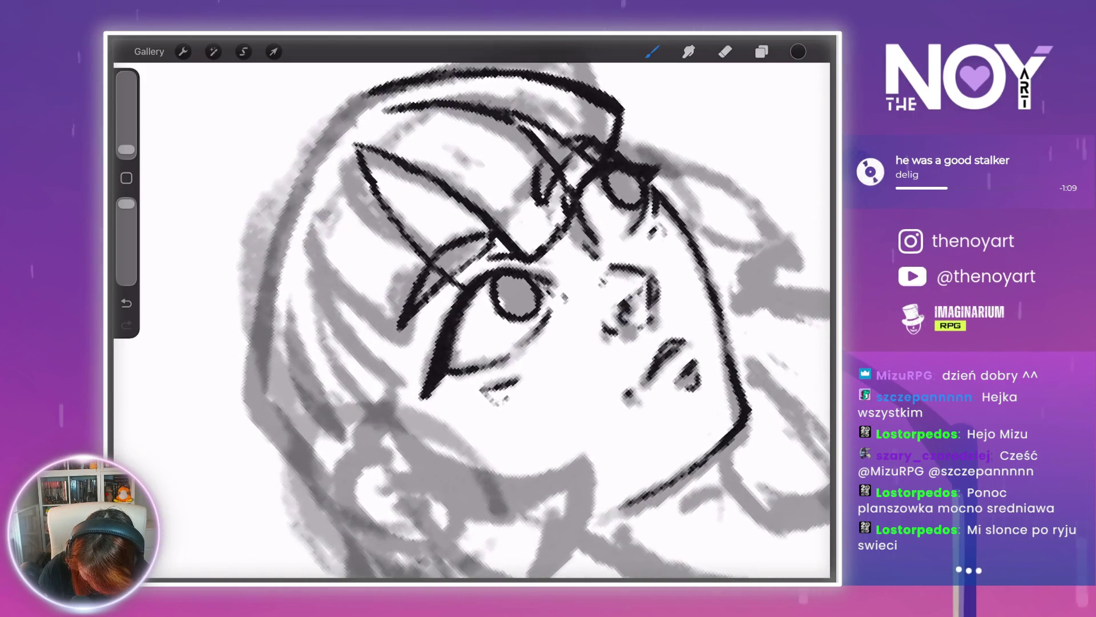
pyautogui.scroll(-2, 474, 320)
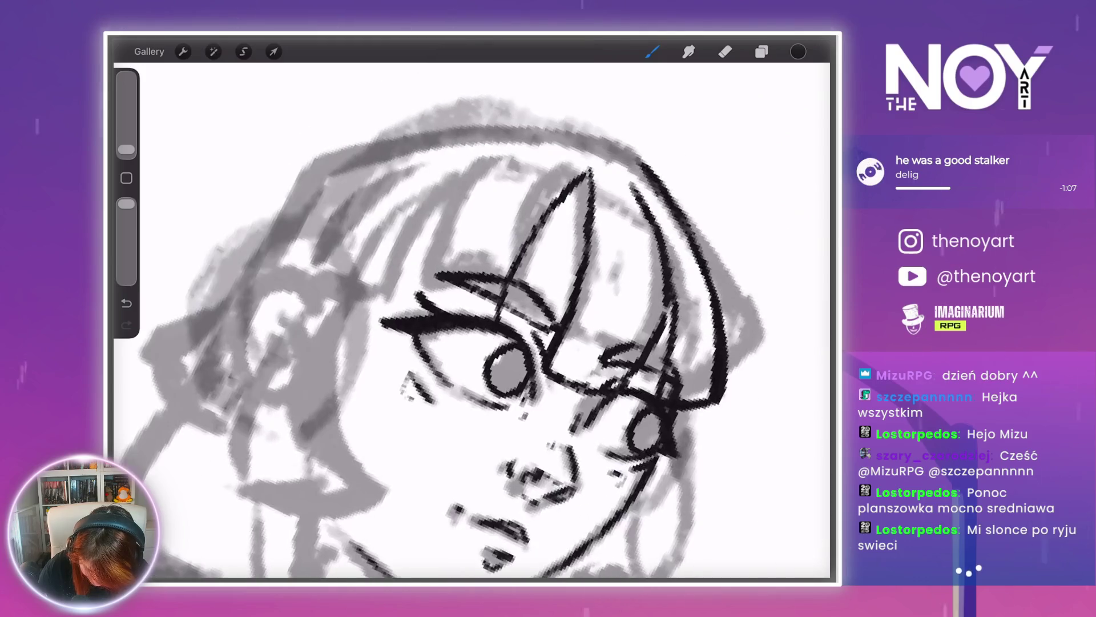
pyautogui.scroll(3, 471, 320)
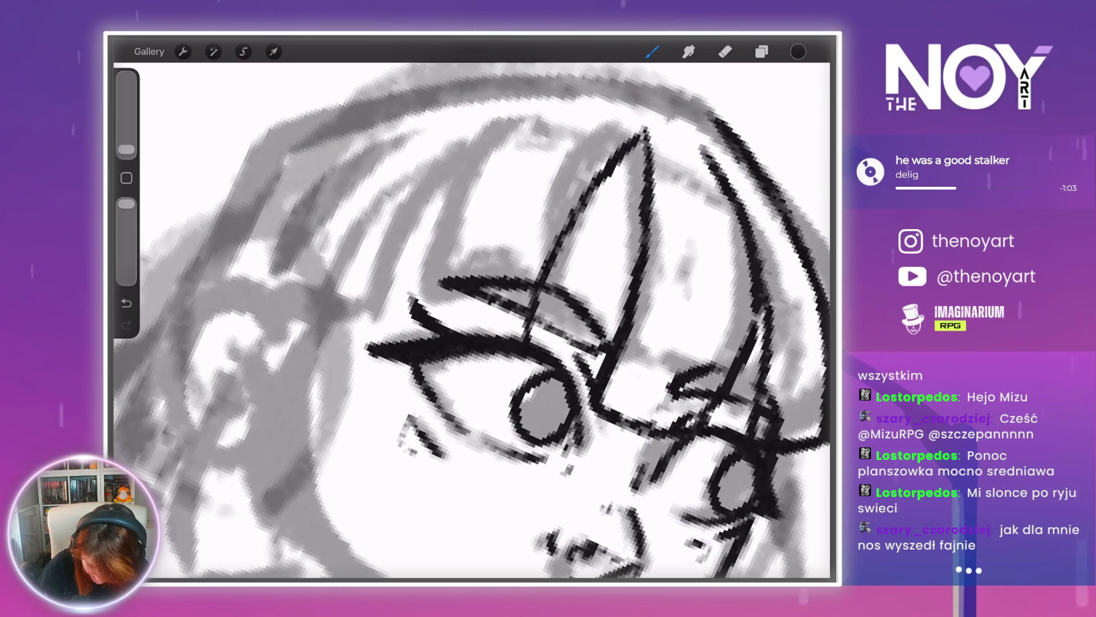
pyautogui.moveTo(588, 107)
pyautogui.mouseDown()
pyautogui.moveTo(525, 125)
pyautogui.moveTo(474, 159)
pyautogui.moveTo(401, 251)
pyautogui.moveTo(394, 293)
pyautogui.mouseUp()
pyautogui.scroll(-5, 471, 320)
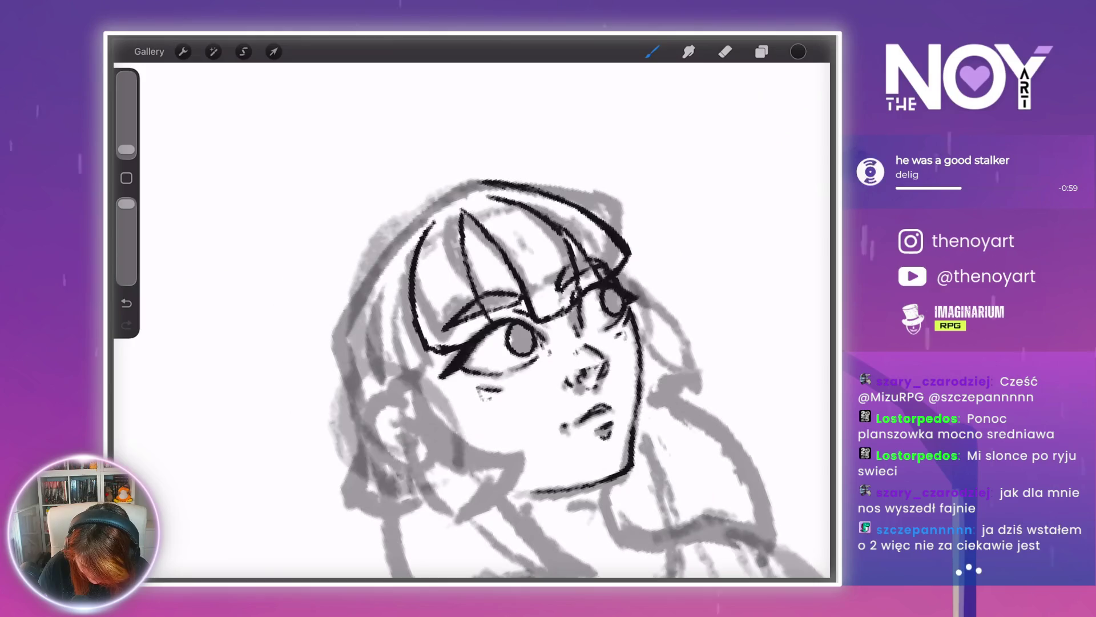
pyautogui.hotkey('ctrl', 'z')
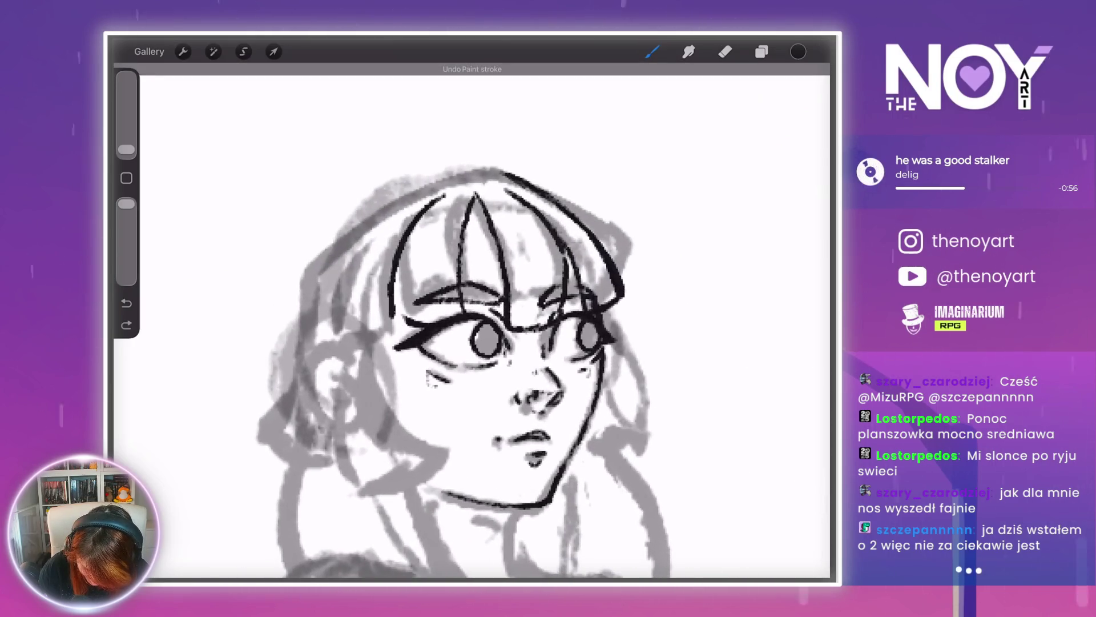
pyautogui.hotkey('ctrl', 'z')
pyautogui.scroll(3, 440, 348)
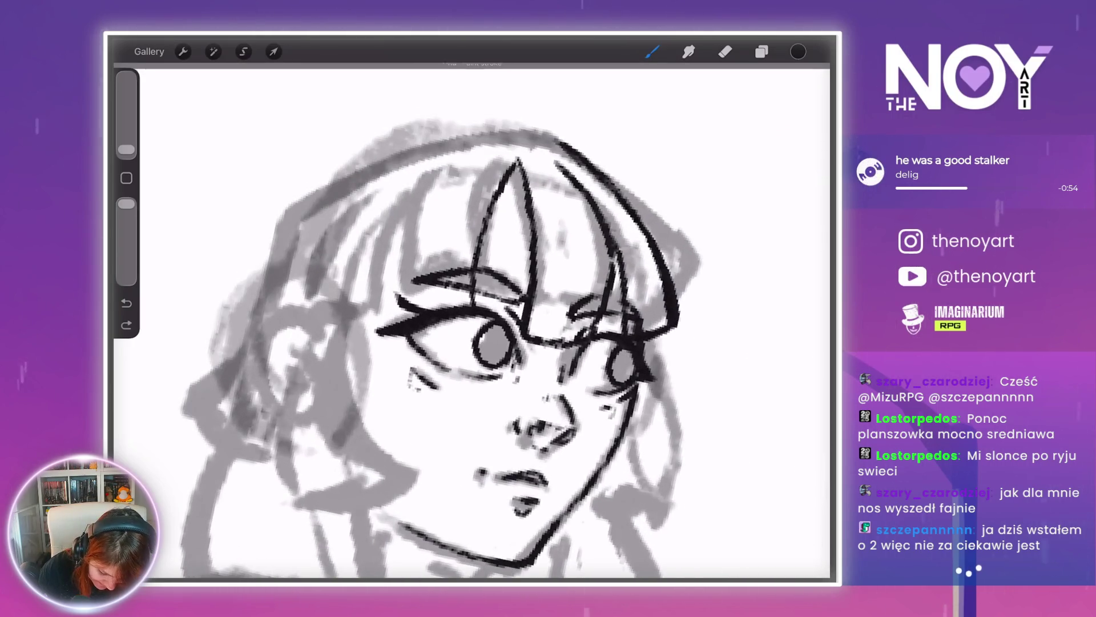
# - Ink the left bang strands, the short outer curl and the left edge of the hair
pyautogui.moveTo(399, 242); pyautogui.dragTo(402, 293)
pyautogui.moveTo(411, 223); pyautogui.dragTo(371, 318)
pyautogui.moveTo(325, 279); pyautogui.dragTo(360, 316)
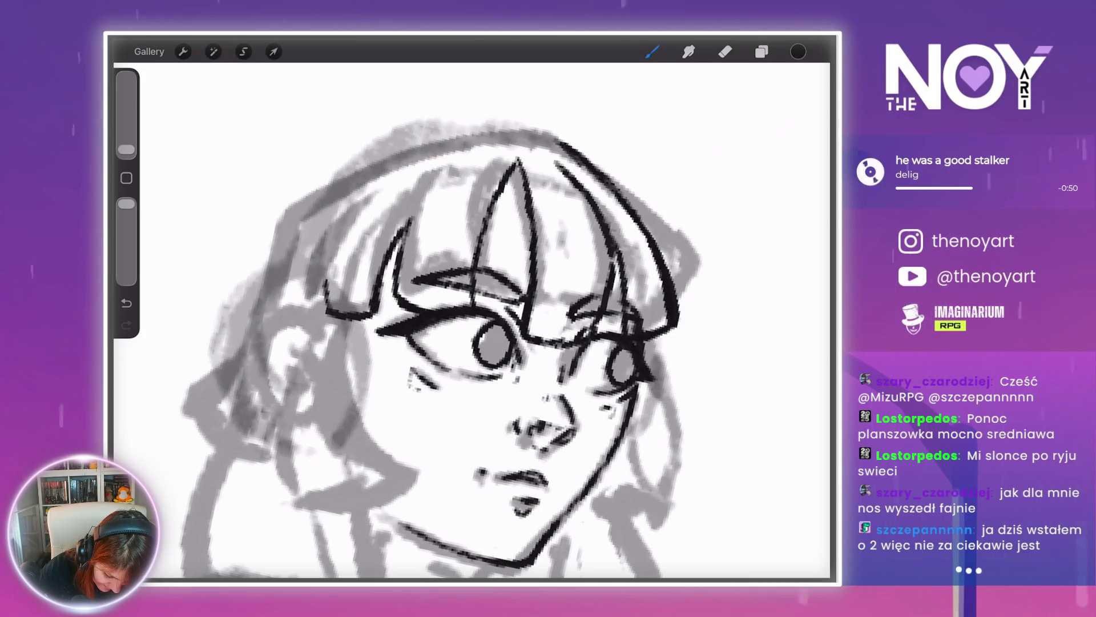
pyautogui.scroll(-3, 473, 348)
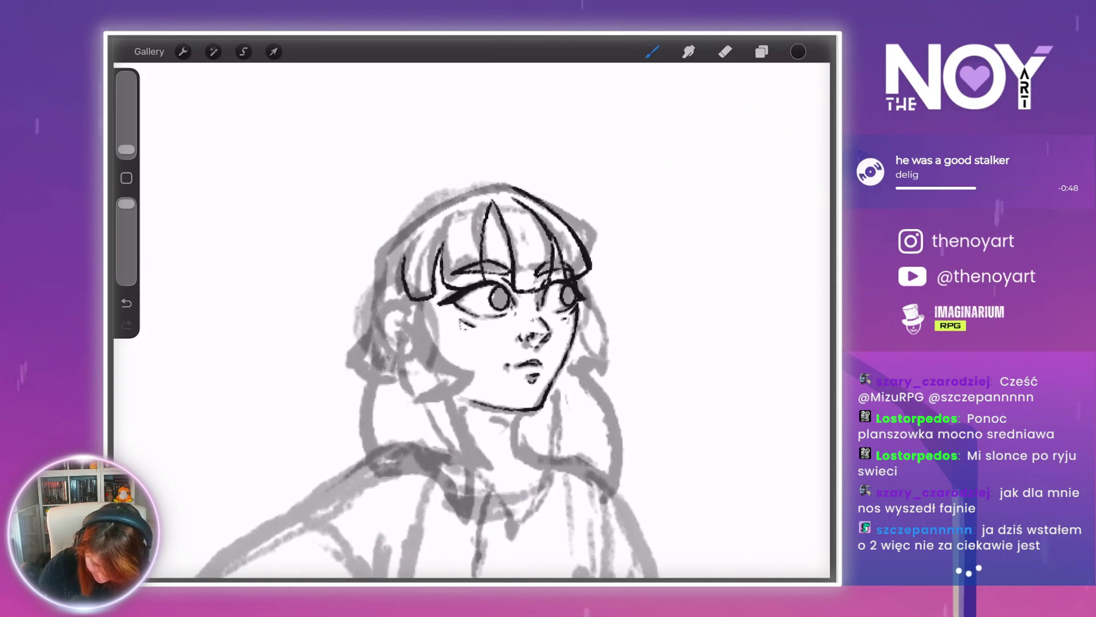
pyautogui.scroll(3, 497, 159)
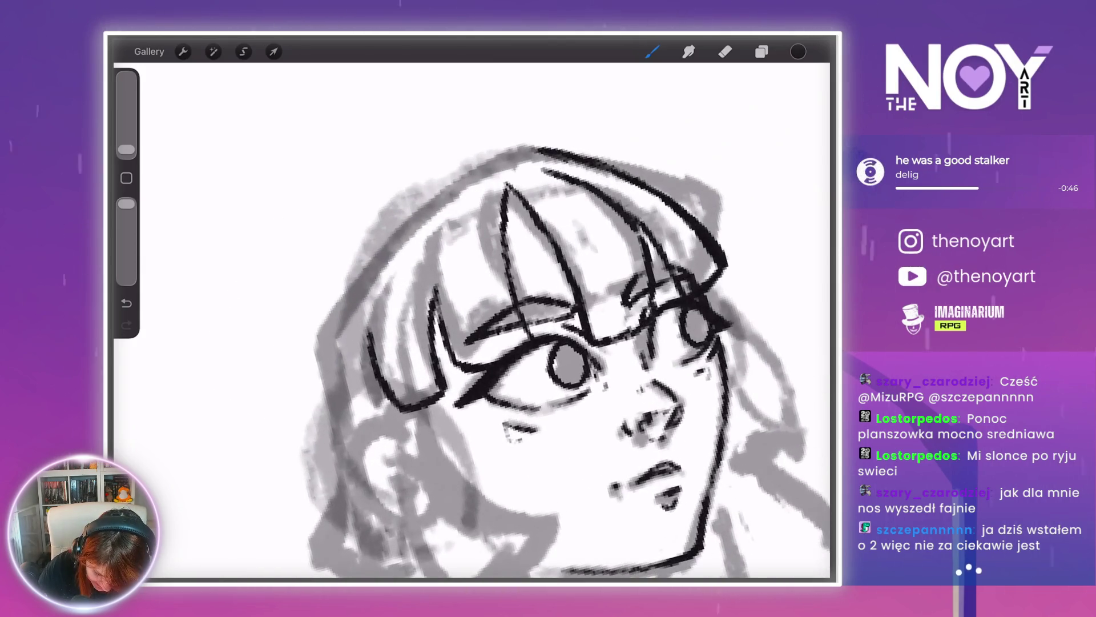
pyautogui.moveTo(409, 249); pyautogui.dragTo(369, 337)
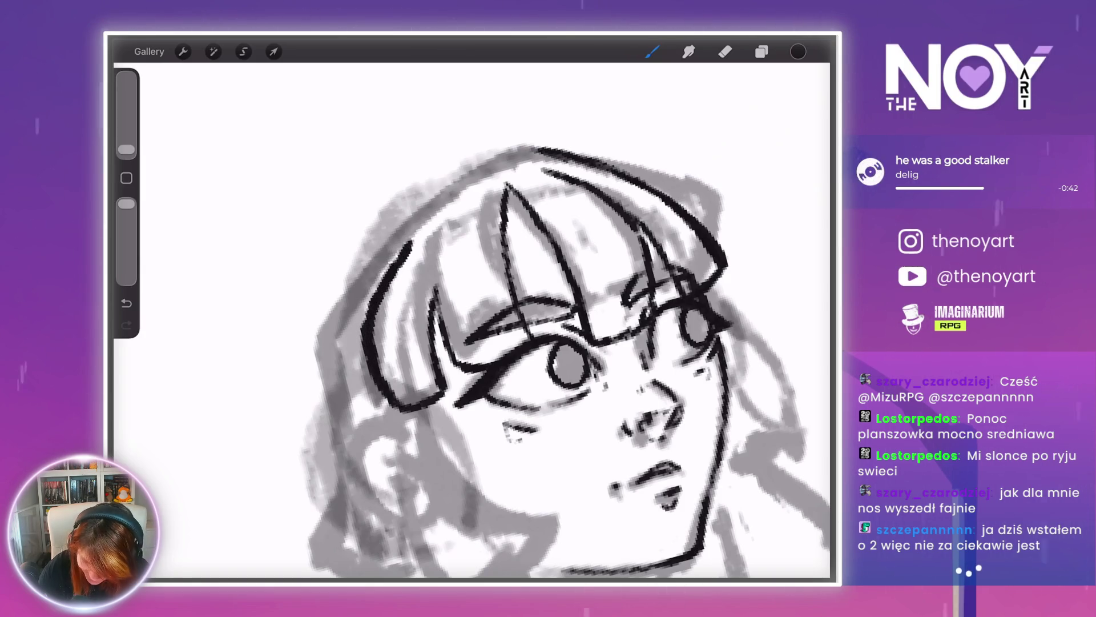
# - Thin the heavy left hair stroke with the Eraser
pyautogui.press('e')
pyautogui.moveTo(406, 248); pyautogui.dragTo(374, 314)
pyautogui.scroll(-5, 565, 360)
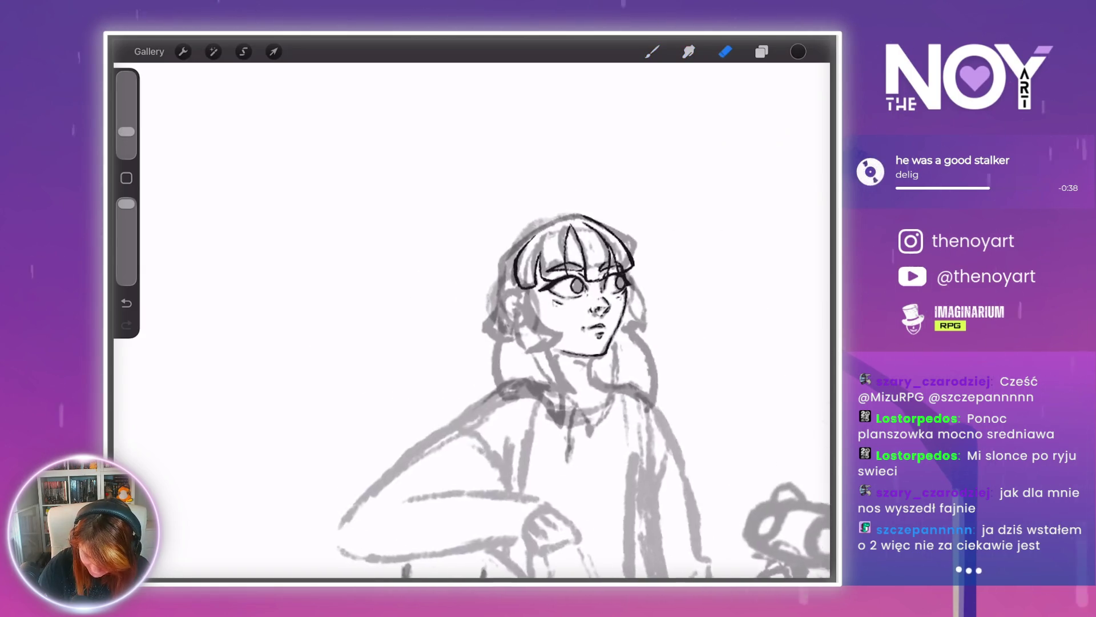
# - With the brush, ink the hair outline over the crown and down the left side
pyautogui.scroll(3, 551, 383)
pyautogui.click(651, 51)
pyautogui.scroll(2, 474, 342)
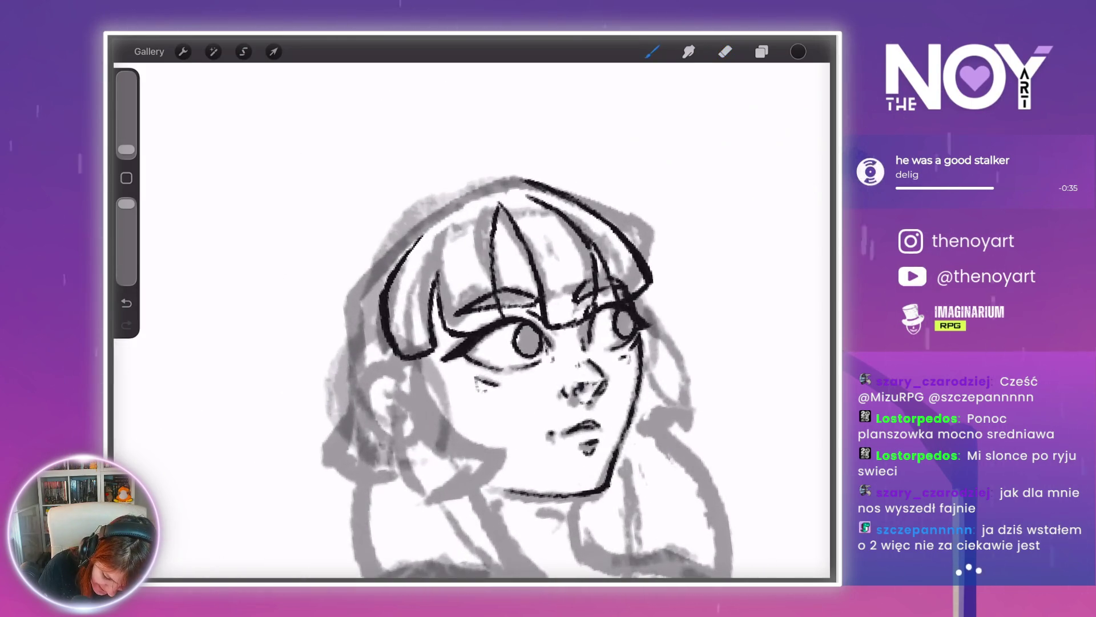
pyautogui.moveTo(470, 197)
pyautogui.mouseDown()
pyautogui.moveTo(518, 178)
pyautogui.moveTo(370, 262)
pyautogui.moveTo(354, 350)
pyautogui.mouseUp()
pyautogui.moveTo(371, 264); pyautogui.dragTo(352, 298)
pyautogui.moveTo(528, 339)
pyautogui.mouseDown()
pyautogui.moveTo(489, 240)
pyautogui.moveTo(467, 246)
pyautogui.mouseUp()
pyautogui.scroll(-2, 437, 328)
pyautogui.scroll(2, 325, 314)
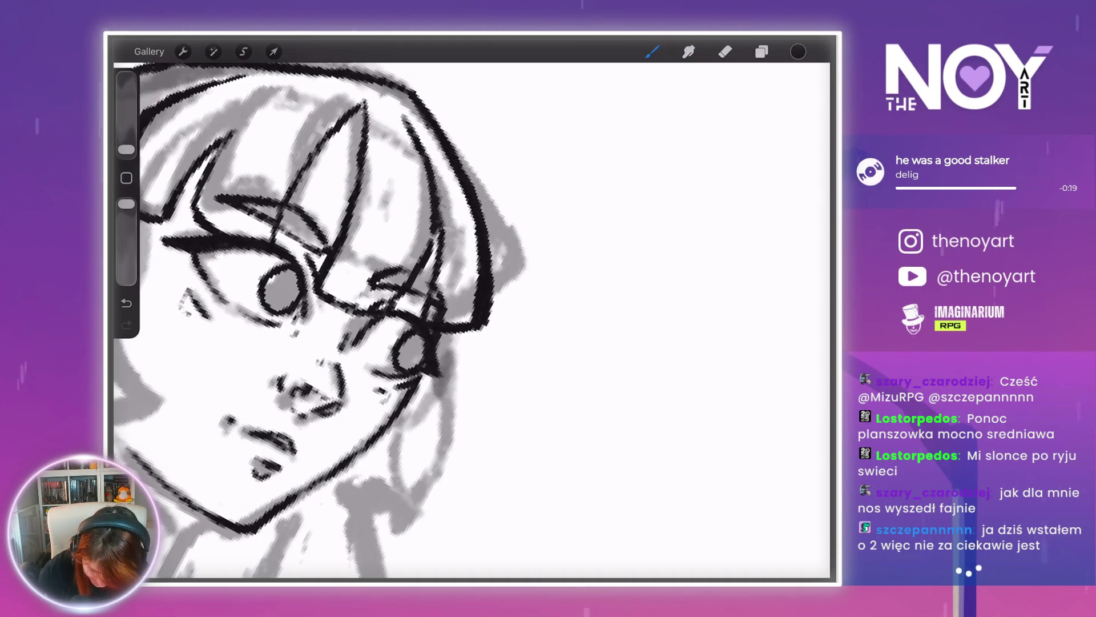
pyautogui.scroll(-3, 343, 320)
pyautogui.scroll(4, 514, 400)
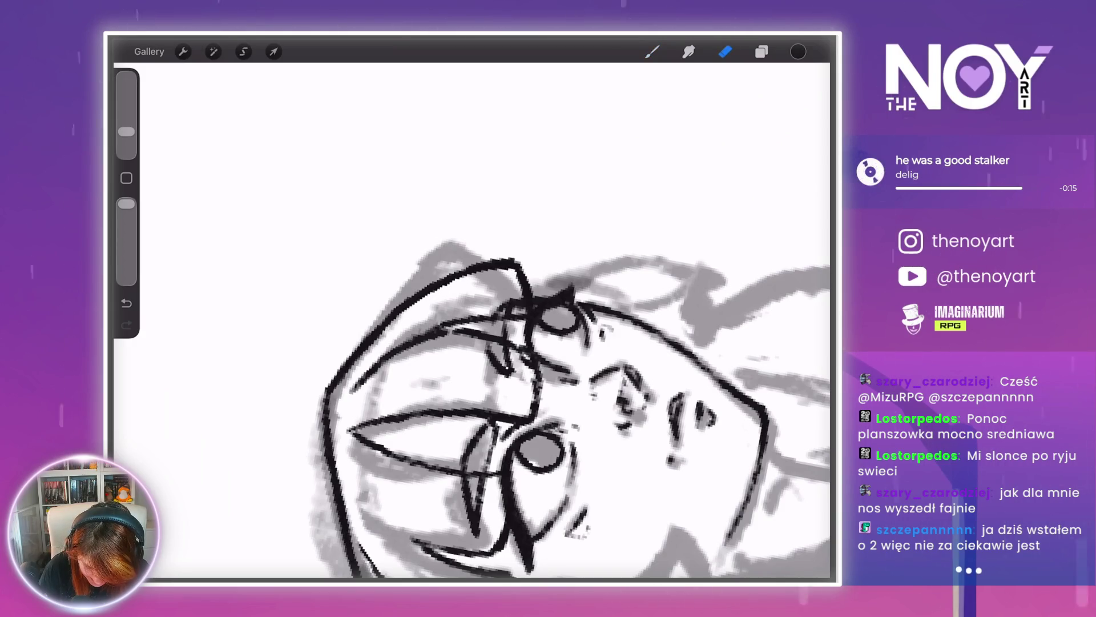
pyautogui.scroll(-3, 540, 377)
pyautogui.scroll(3, 491, 326)
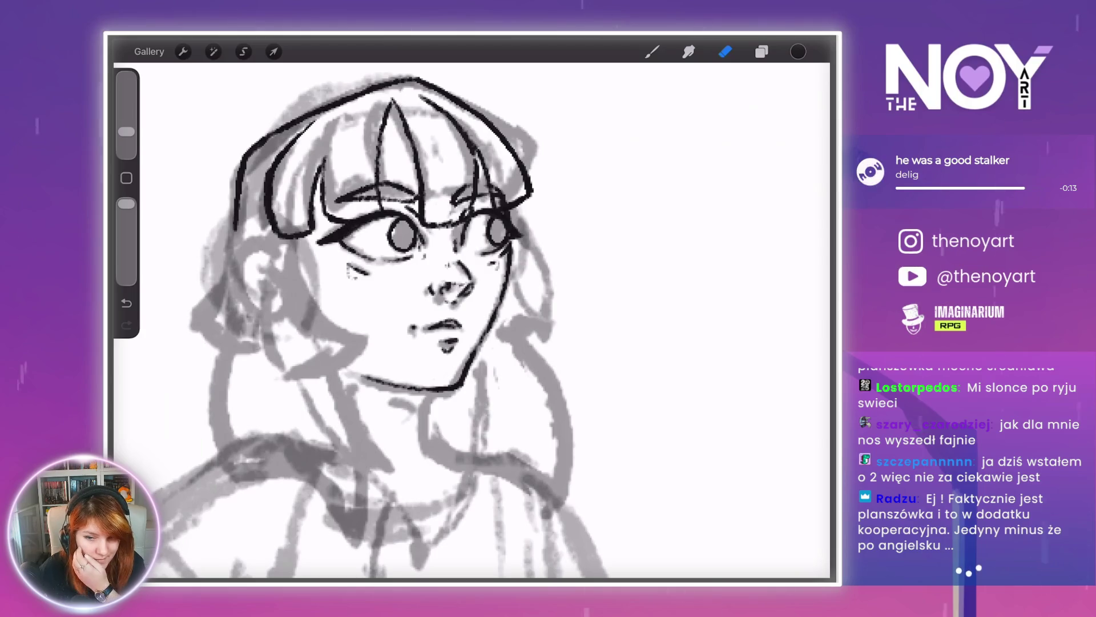
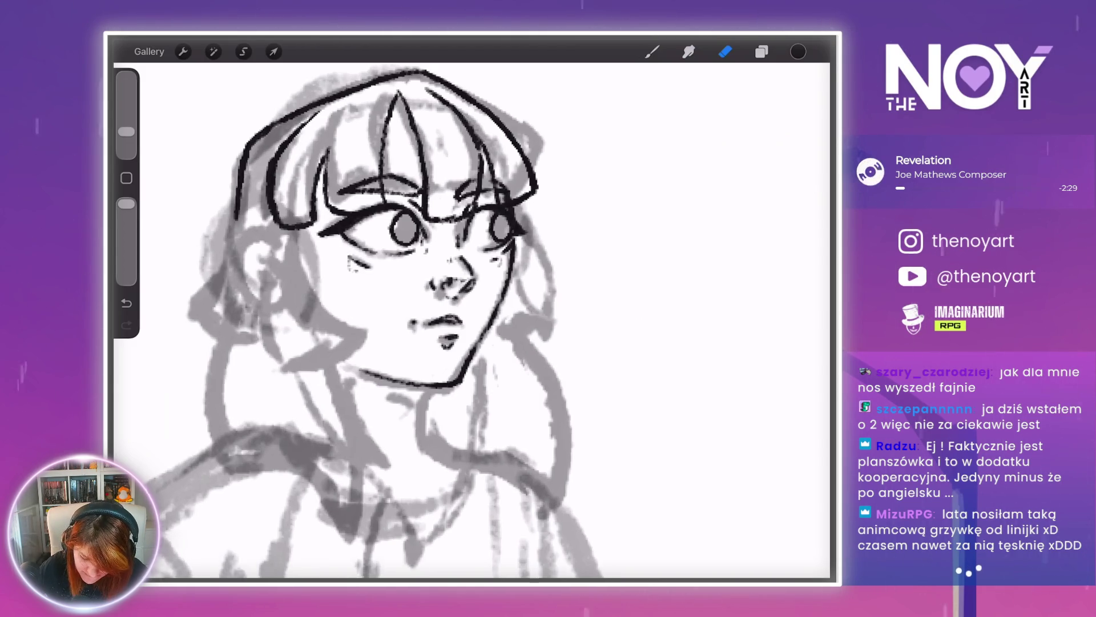
# - Return to the brush and undo the two unwanted ink strokes by the left hair
pyautogui.press('b')
pyautogui.scroll(3, 366, 286)
pyautogui.hscroll(-2, 377, 320)
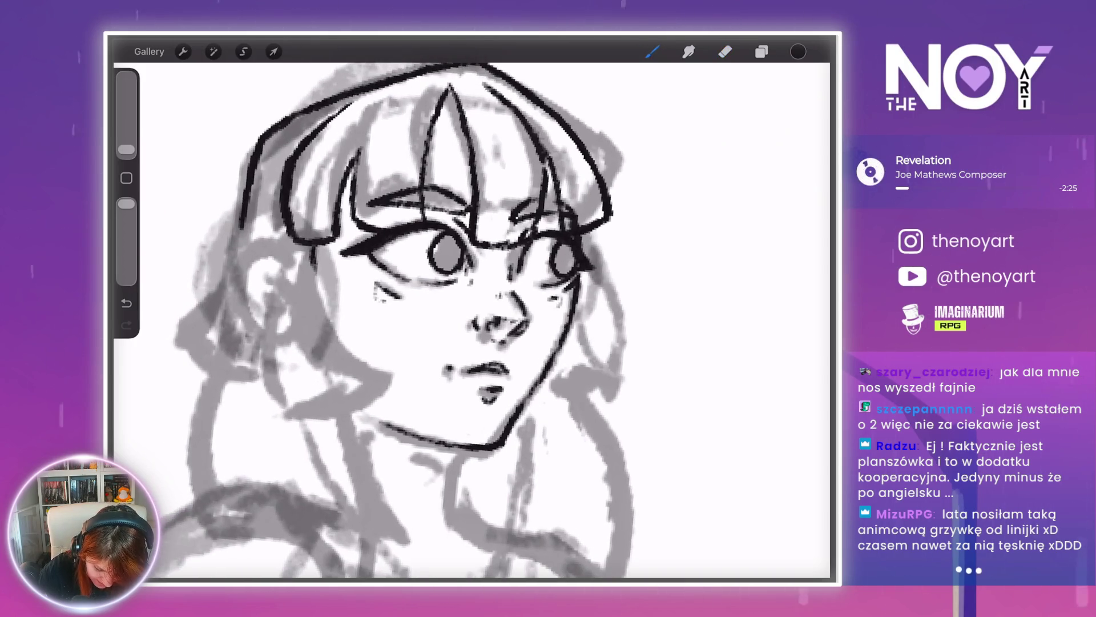
pyautogui.scroll(-3, 400, 285)
pyautogui.scroll(3, 400, 285)
pyautogui.scroll(3, 411, 314)
pyautogui.hotkey('ctrl', 'z')
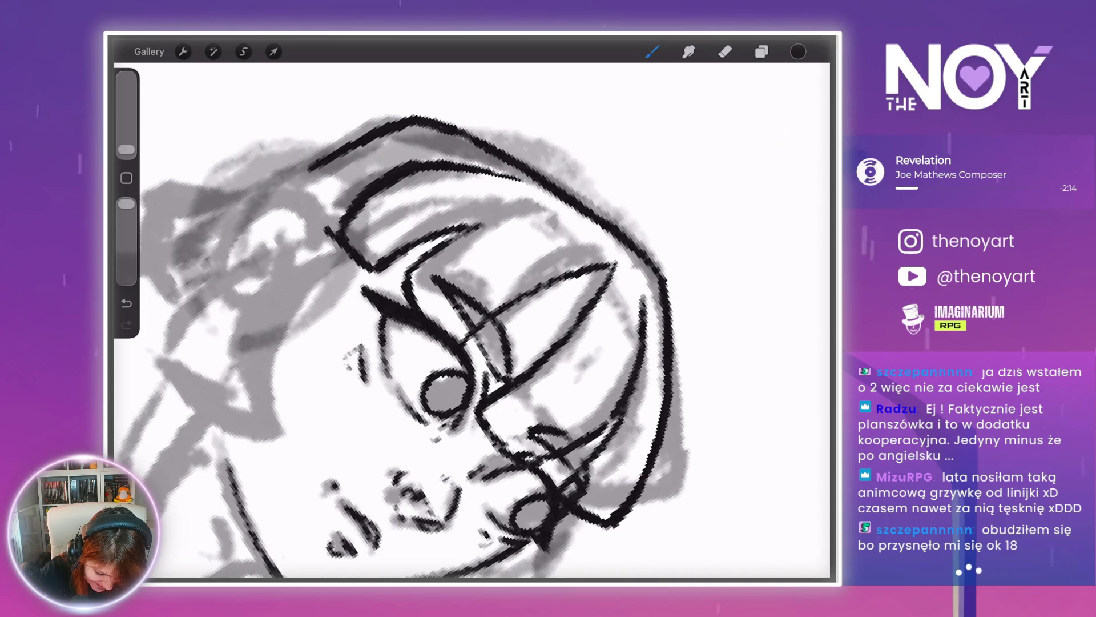
pyautogui.hotkey('ctrl', 'z')
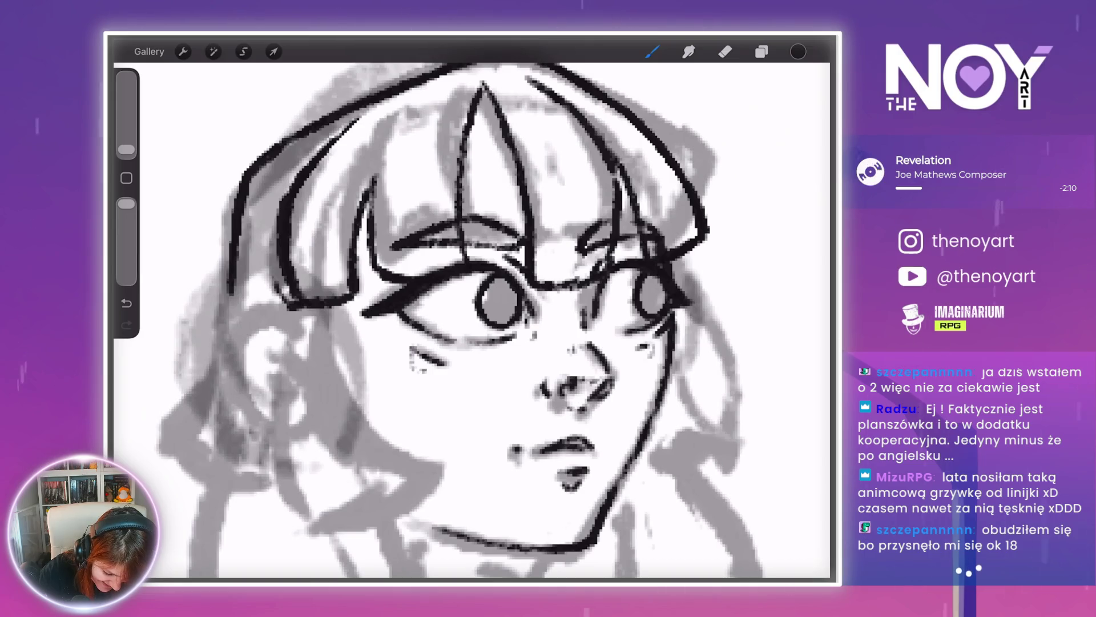
# - Ink the left hair strand with a thickened tip, then erase to trim its inner line
pyautogui.moveTo(264, 229); pyautogui.dragTo(270, 268)
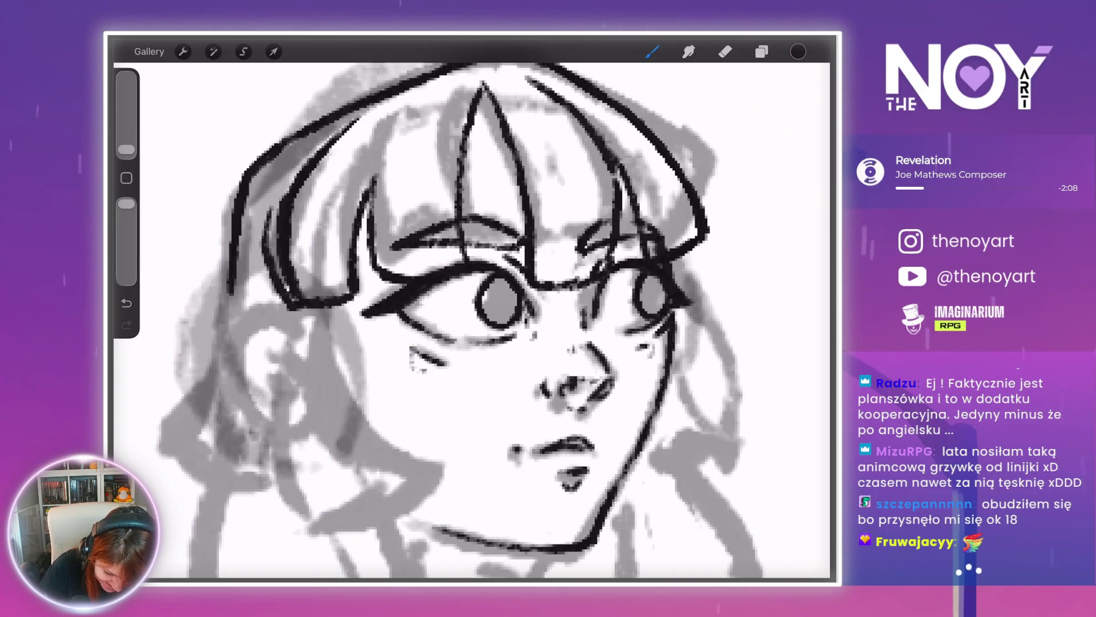
pyautogui.moveTo(394, 101); pyautogui.dragTo(268, 219)
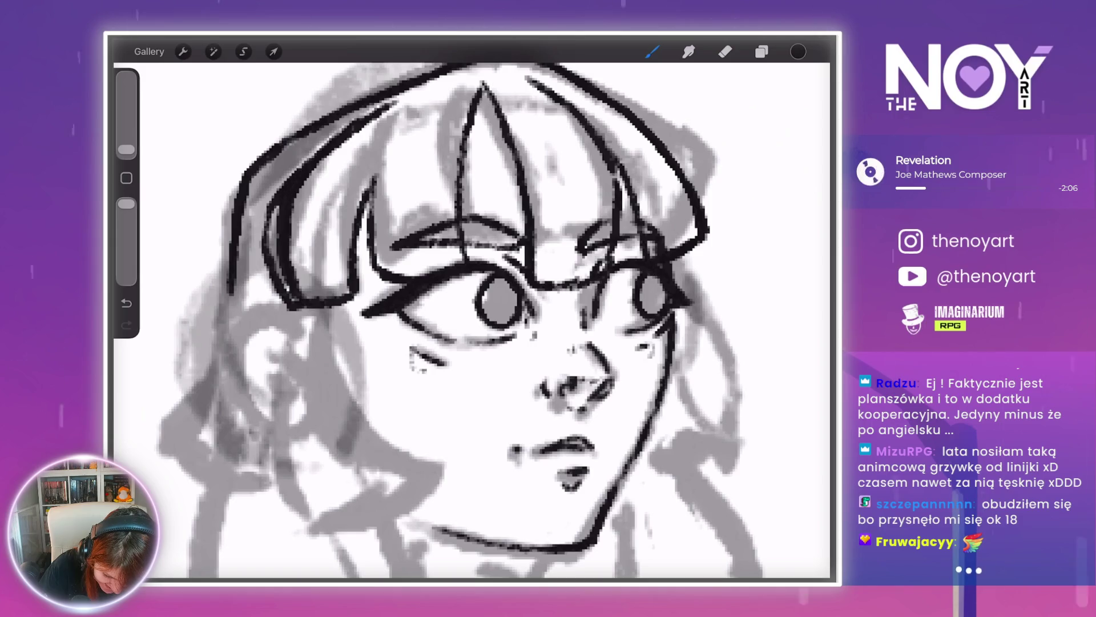
pyautogui.moveTo(277, 304); pyautogui.dragTo(320, 332)
pyautogui.moveTo(275, 302); pyautogui.dragTo(313, 337)
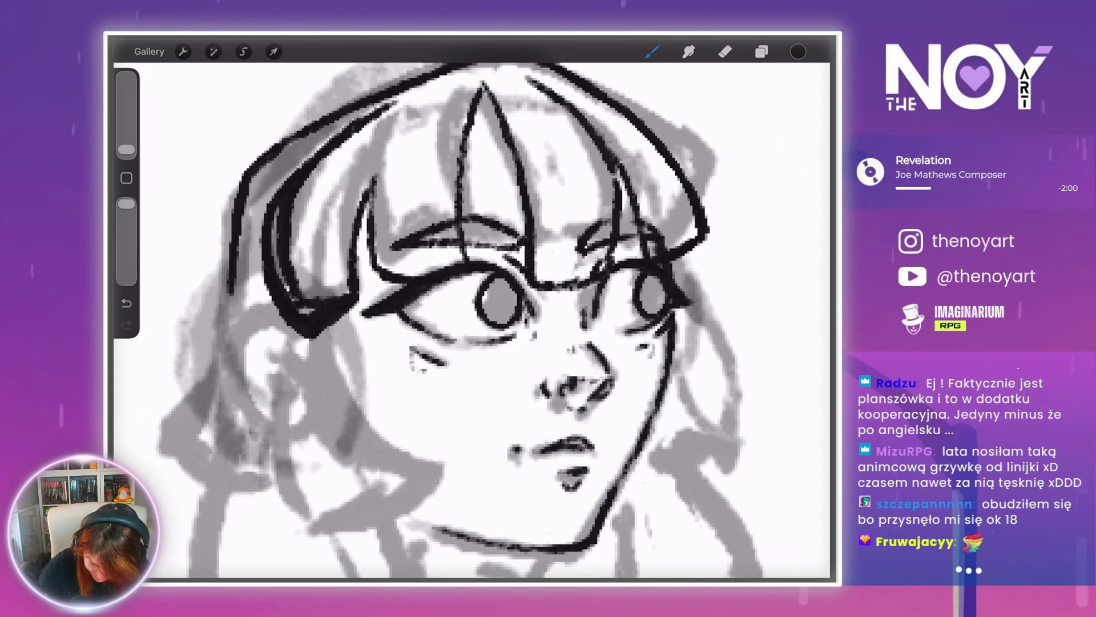
pyautogui.press('e')
pyautogui.moveTo(319, 154)
pyautogui.mouseDown()
pyautogui.moveTo(286, 240)
pyautogui.moveTo(283, 289)
pyautogui.moveTo(308, 320)
pyautogui.mouseUp()
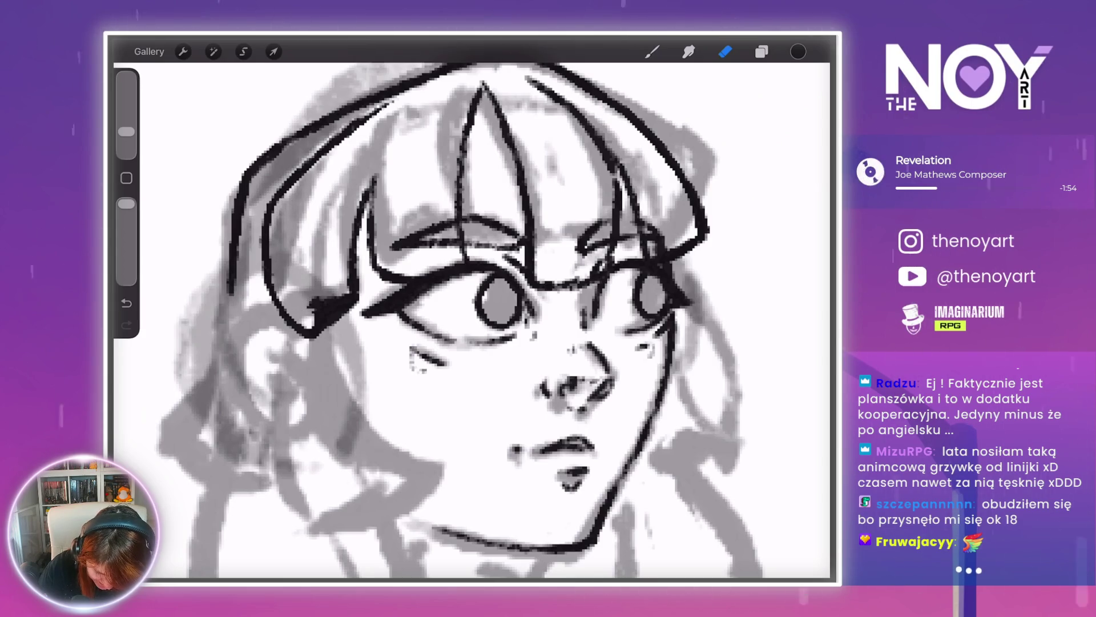
pyautogui.scroll(-3, 474, 319)
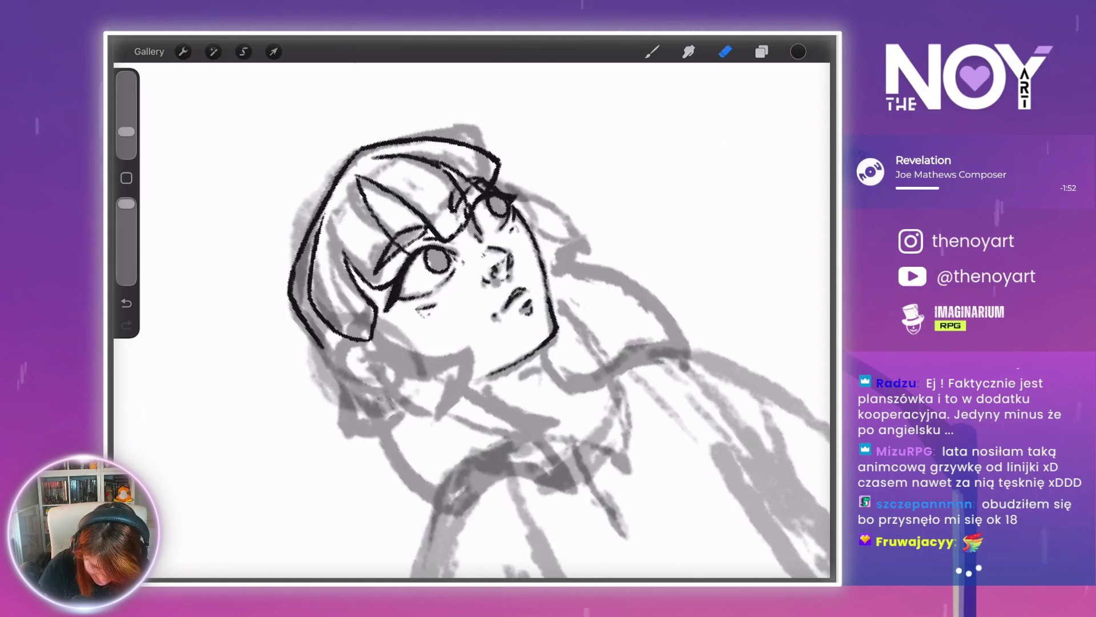
# - Undo the last ink stroke on the upper-left hair outline
pyautogui.scroll(1, 474, 320)
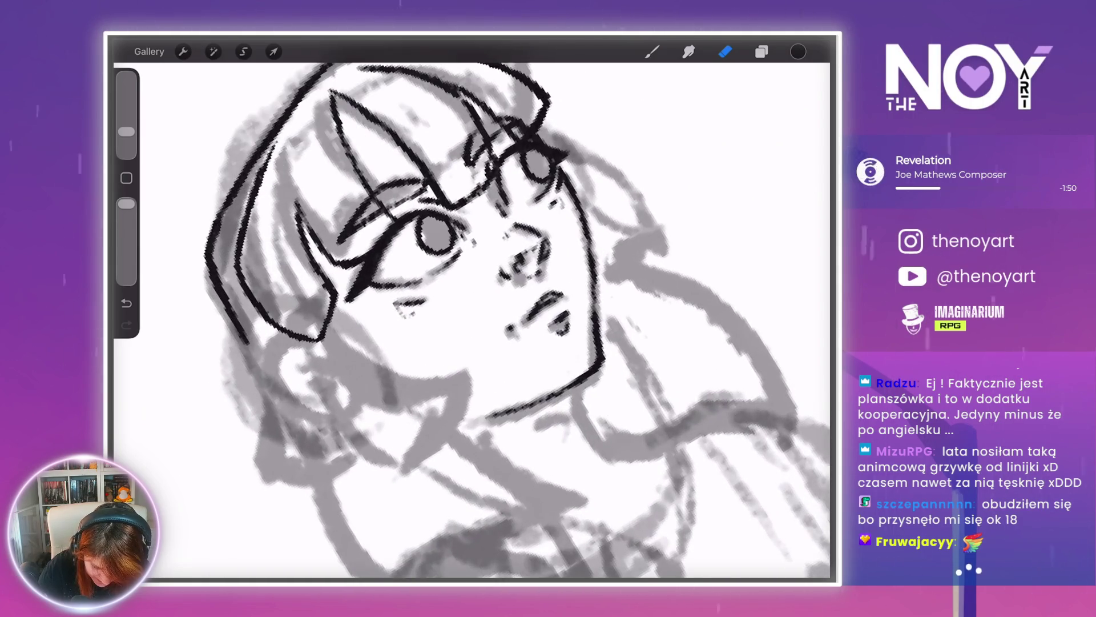
pyautogui.scroll(-5, 474, 320)
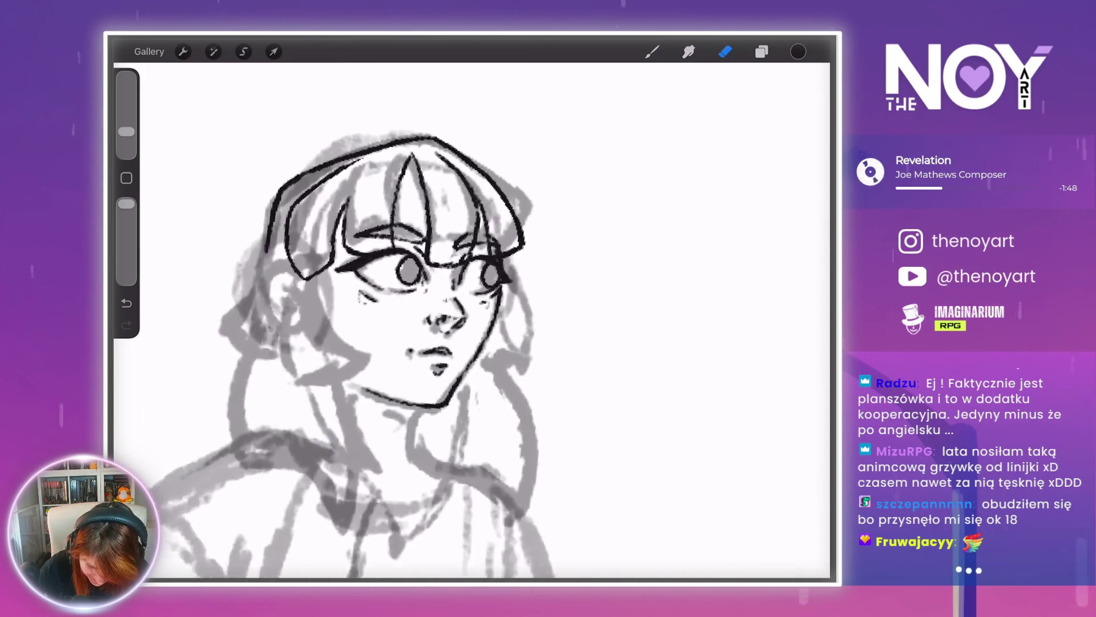
pyautogui.press('b')
pyautogui.scroll(3, 474, 320)
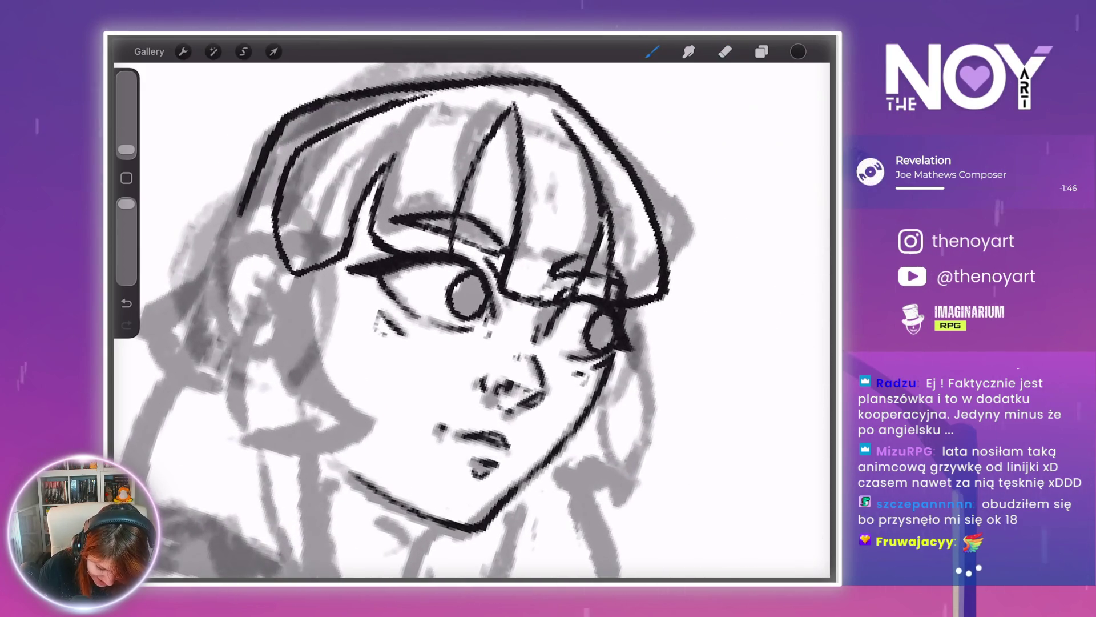
pyautogui.scroll(3, 474, 320)
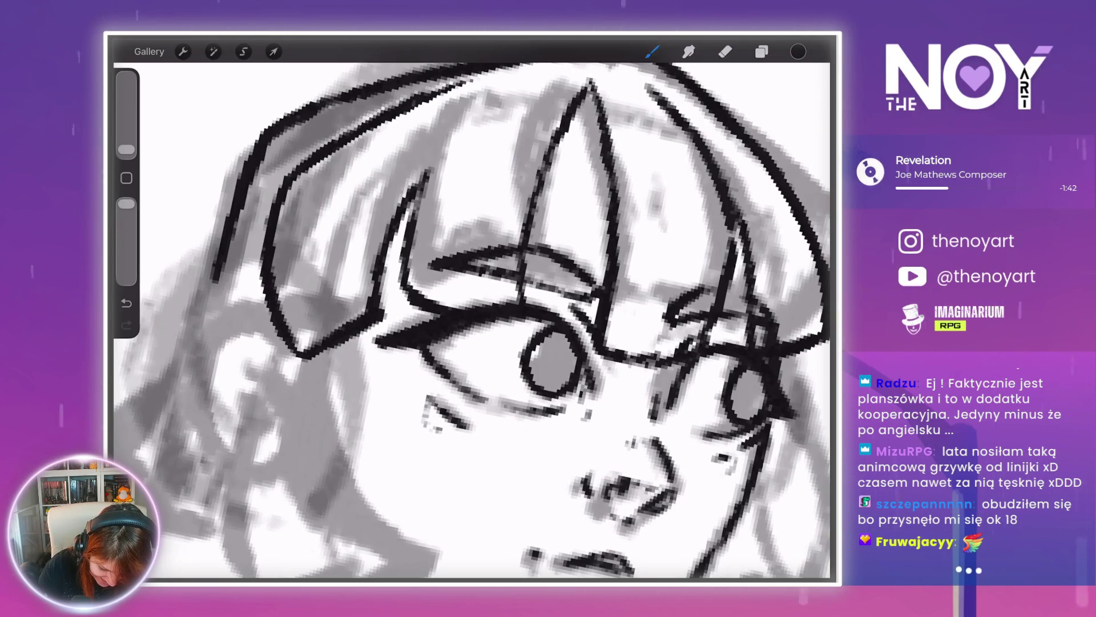
pyautogui.scroll(-5, 472, 320)
pyautogui.scroll(4, 472, 319)
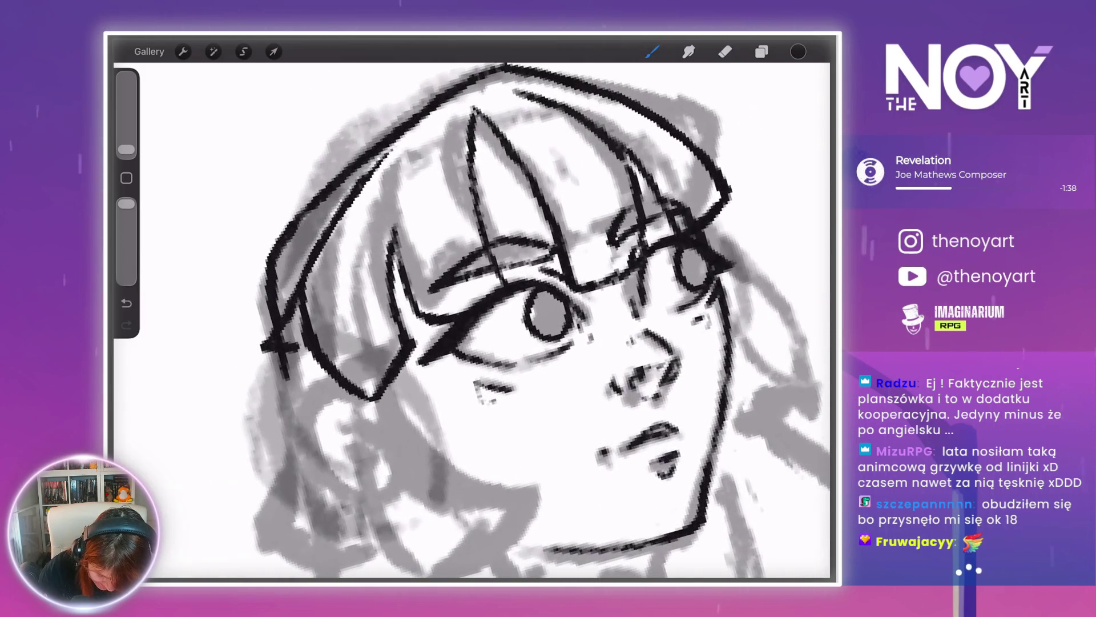
pyautogui.scroll(-5, 472, 320)
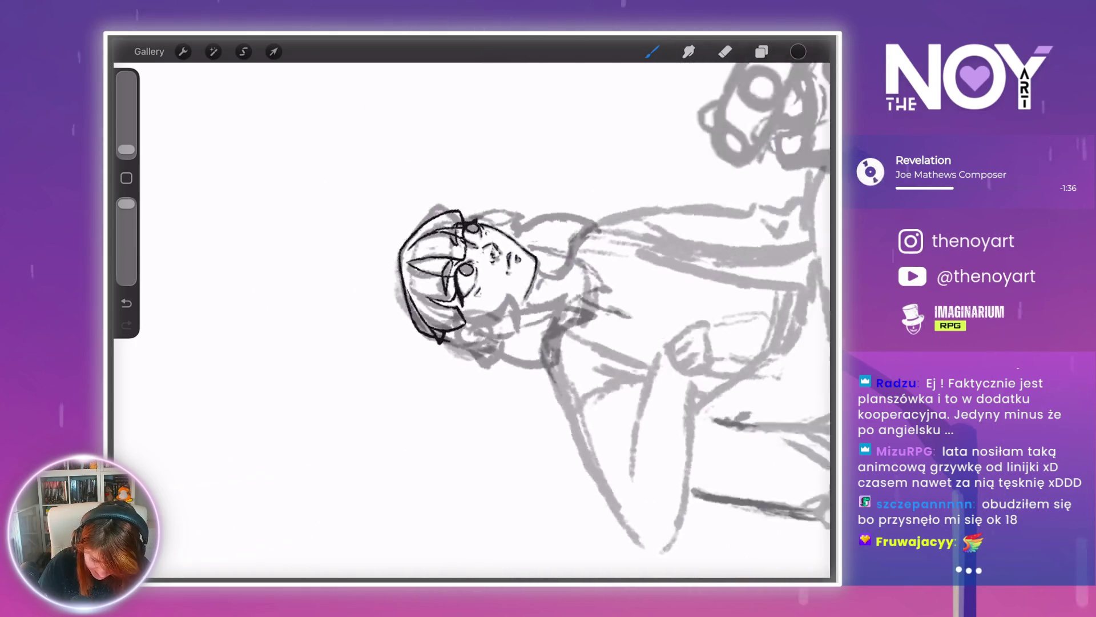
pyautogui.scroll(4, 472, 320)
pyautogui.scroll(3, 471, 320)
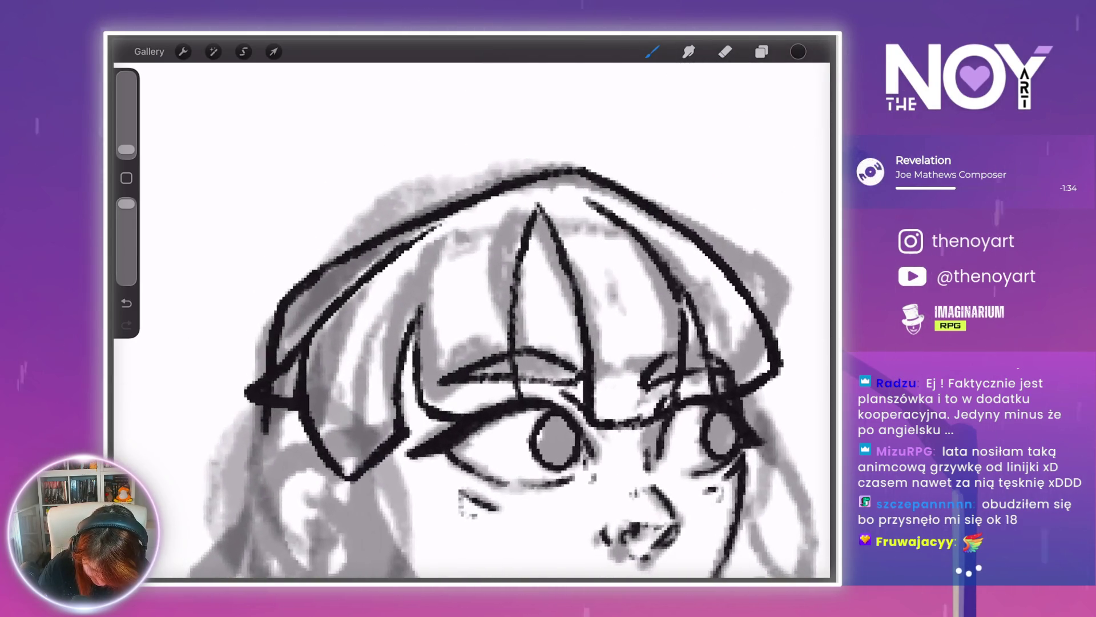
pyautogui.hotkey('ctrl', 'z')
# - Redraw the upper-left hair edge ending in a thick pointed flick, and clean up stray marks
pyautogui.moveTo(288, 314); pyautogui.dragTo(394, 247)
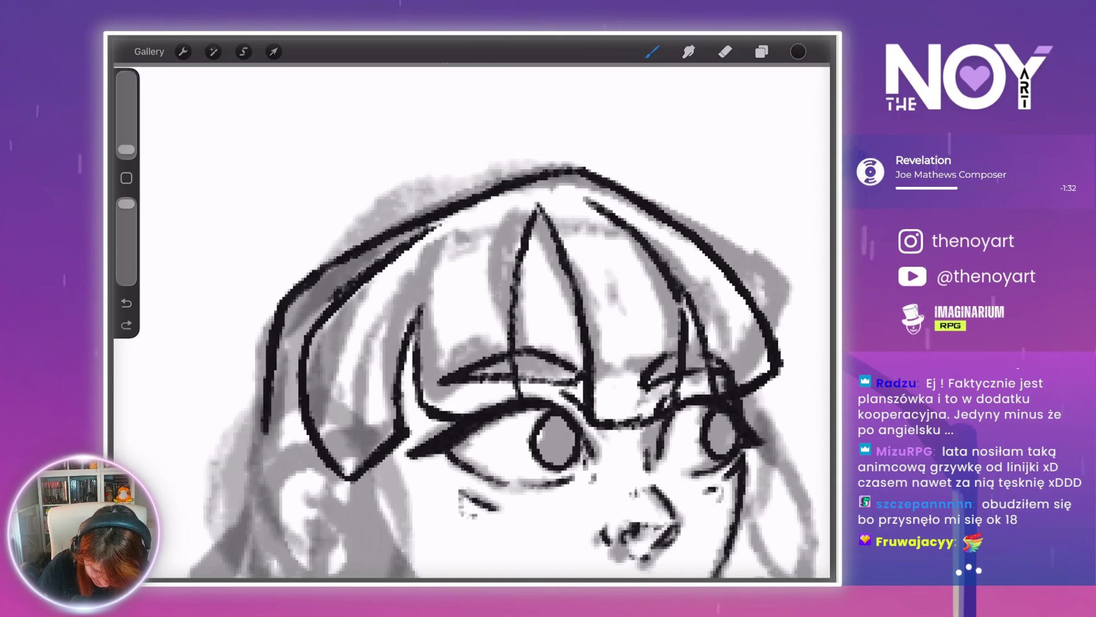
pyautogui.moveTo(257, 309); pyautogui.dragTo(301, 344)
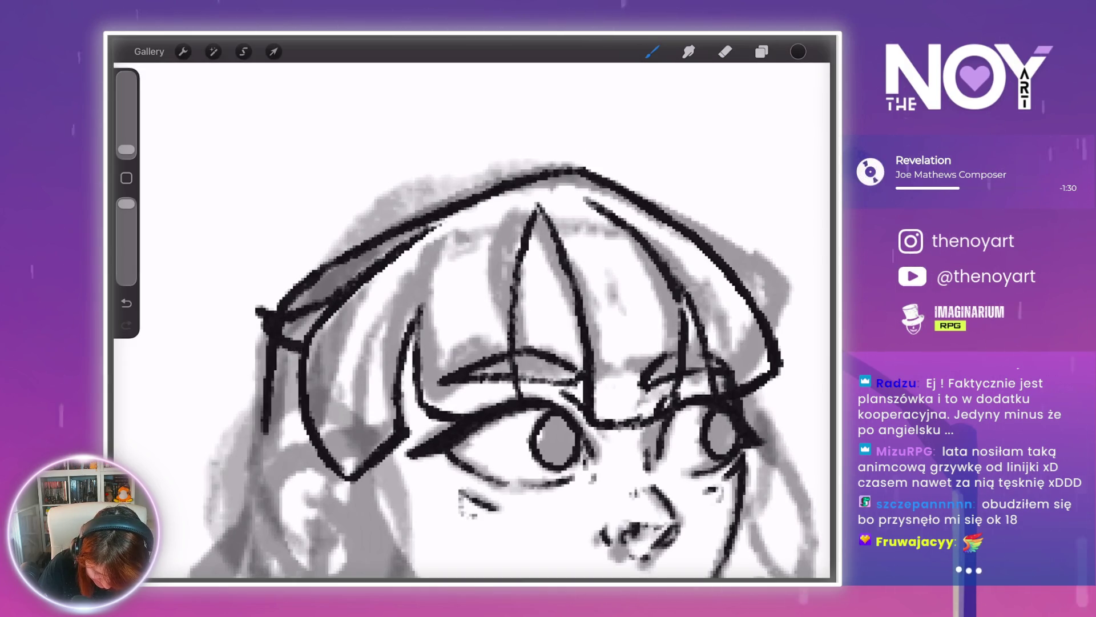
pyautogui.moveTo(250, 307)
pyautogui.mouseDown()
pyautogui.moveTo(275, 318)
pyautogui.moveTo(311, 418)
pyautogui.mouseUp()
pyautogui.moveTo(317, 337)
pyautogui.mouseDown()
pyautogui.moveTo(312, 411)
pyautogui.moveTo(319, 322)
pyautogui.moveTo(371, 277)
pyautogui.mouseUp()
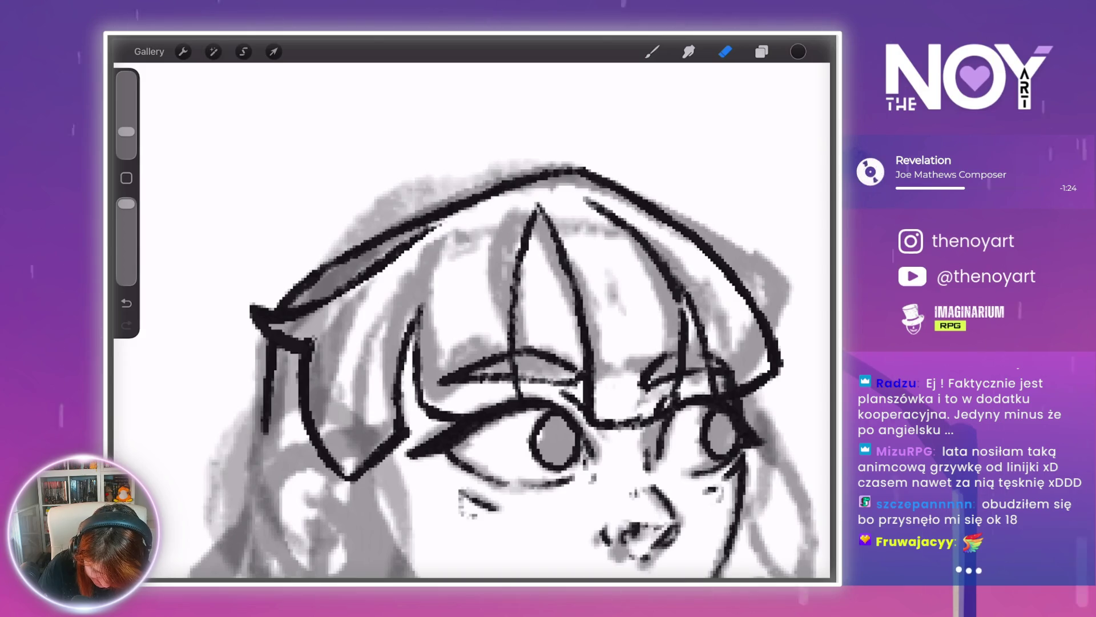
pyautogui.scroll(-5, 474, 366)
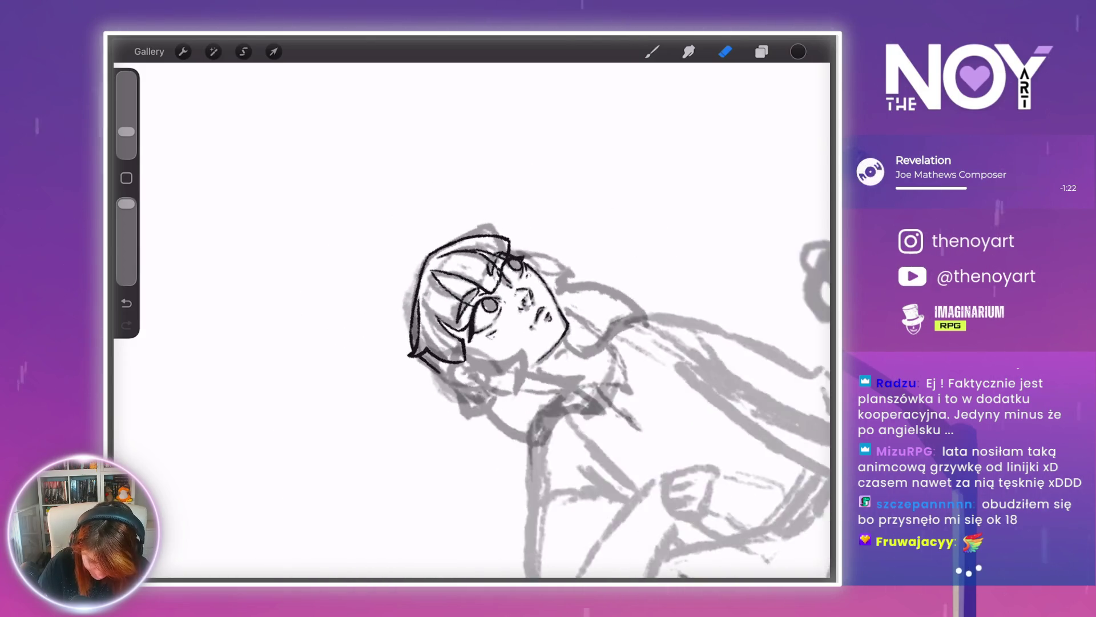
pyautogui.scroll(-2, 434, 354)
pyautogui.press('b')
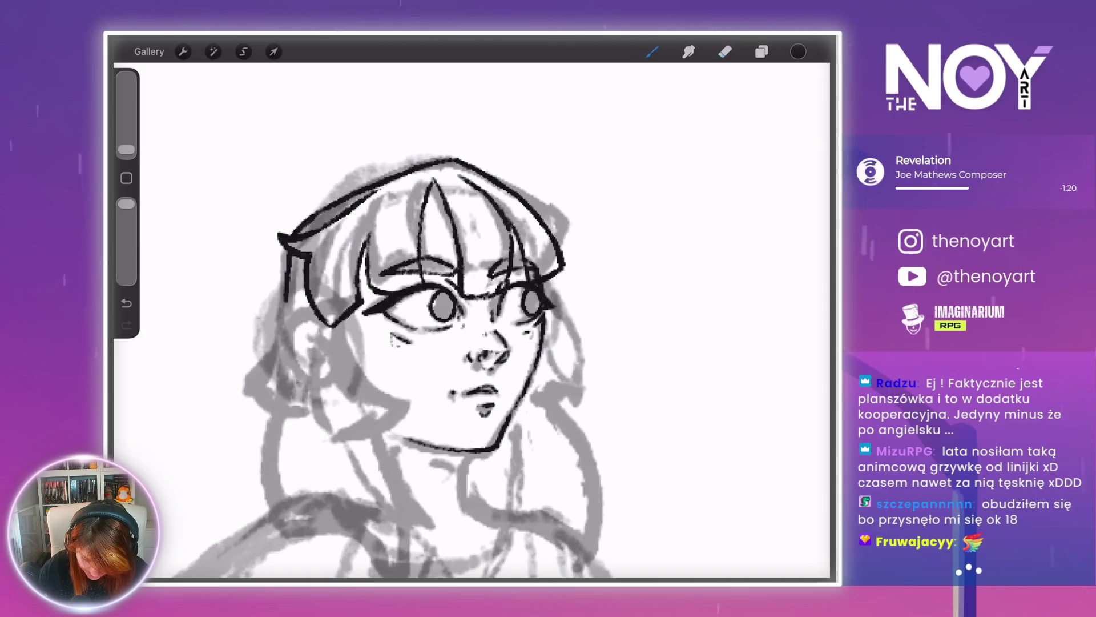
pyautogui.scroll(-3, 474, 365)
pyautogui.scroll(5, 566, 320)
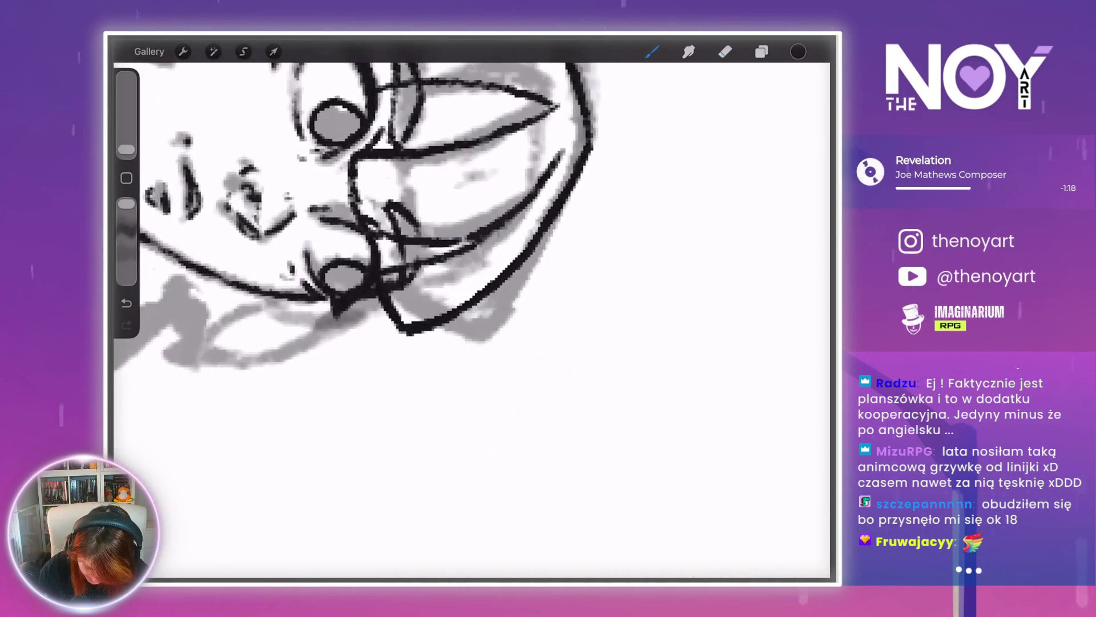
# - Darken the chin stroke and draw the left cheek contour down toward the jaw
pyautogui.moveTo(490, 301); pyautogui.dragTo(484, 341)
pyautogui.scroll(-5, 471, 320)
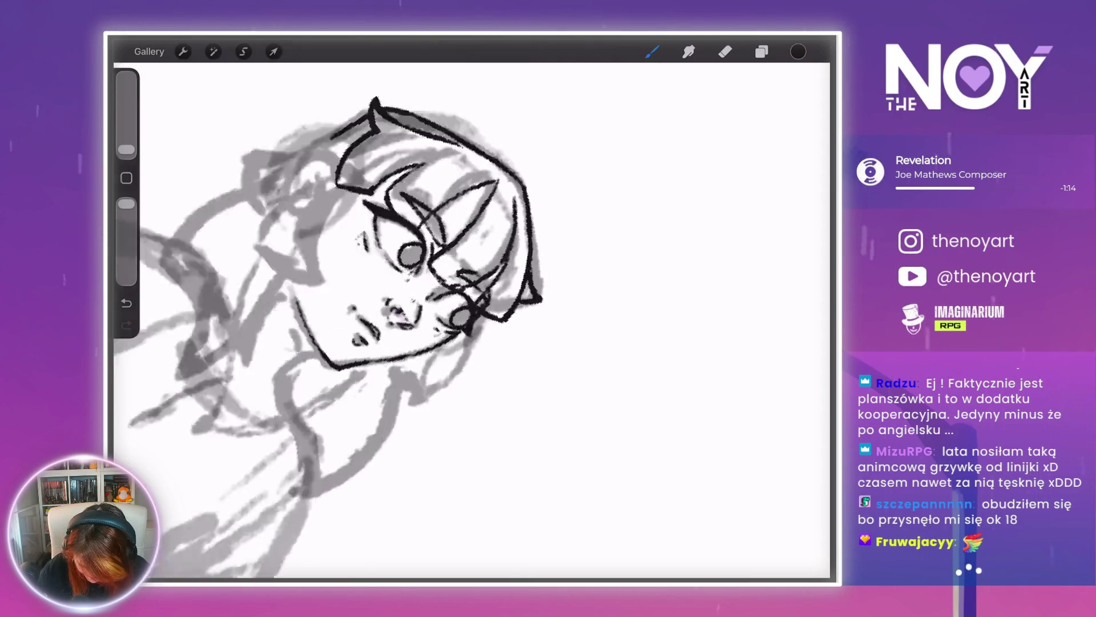
pyautogui.hscroll(-5, 472, 319)
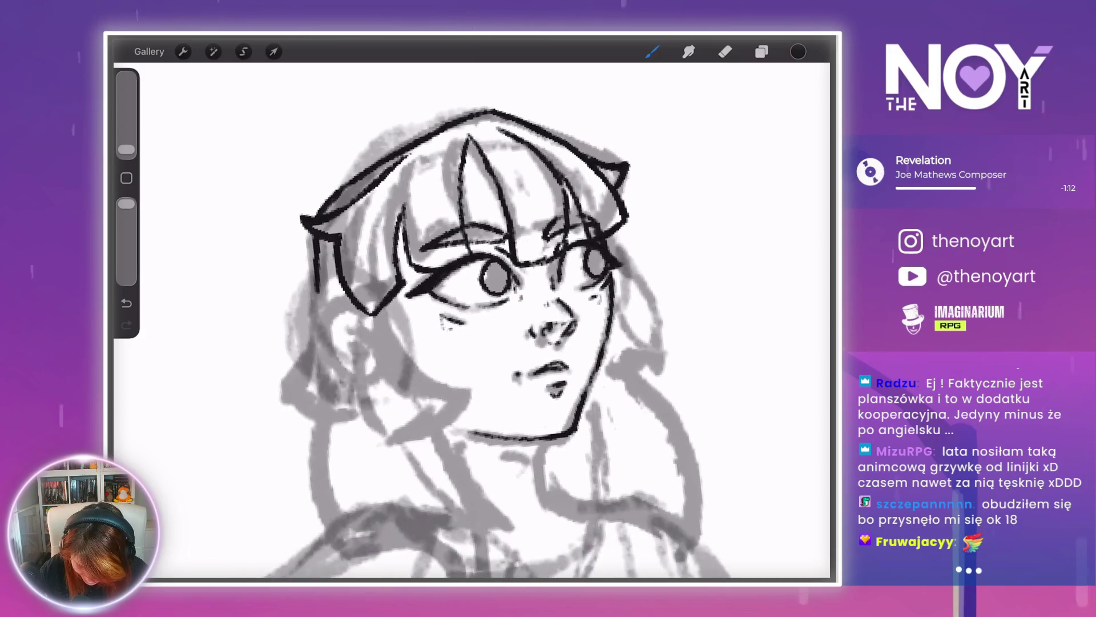
pyautogui.scroll(3, 472, 319)
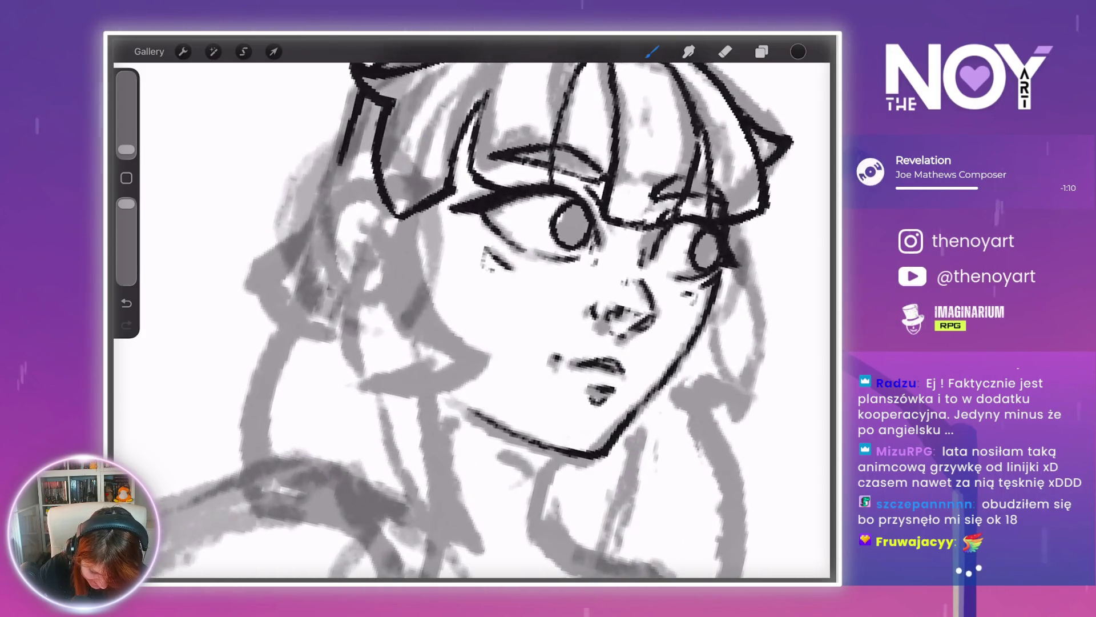
pyautogui.moveTo(448, 282); pyautogui.dragTo(469, 387)
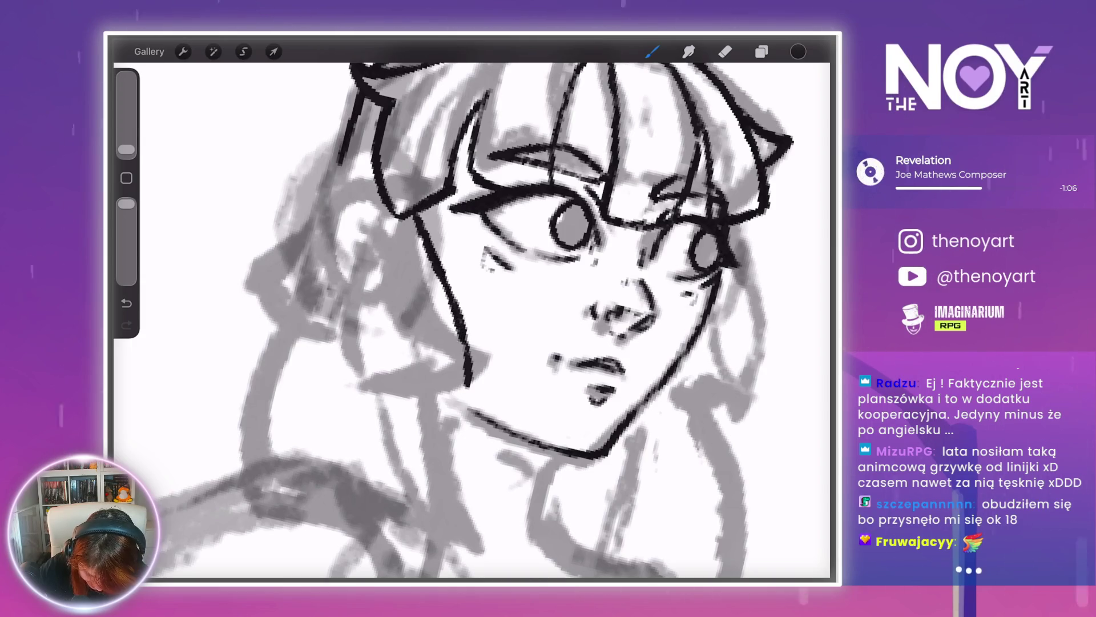
pyautogui.scroll(-5, 471, 312)
pyautogui.scroll(2, 471, 312)
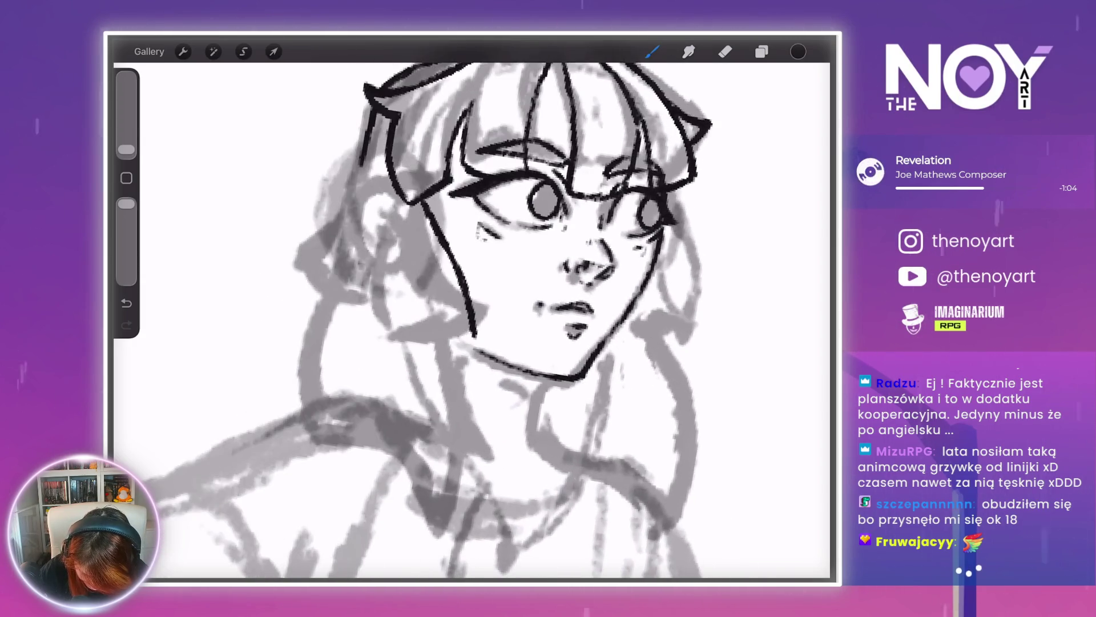
pyautogui.scroll(-5, 514, 314)
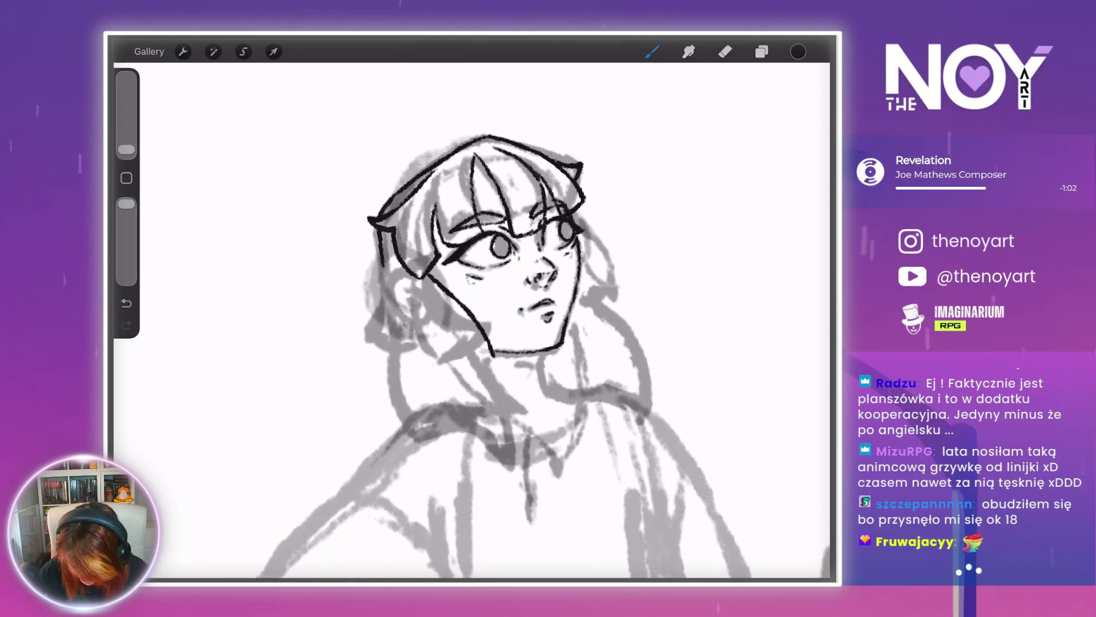
pyautogui.scroll(2, 471, 320)
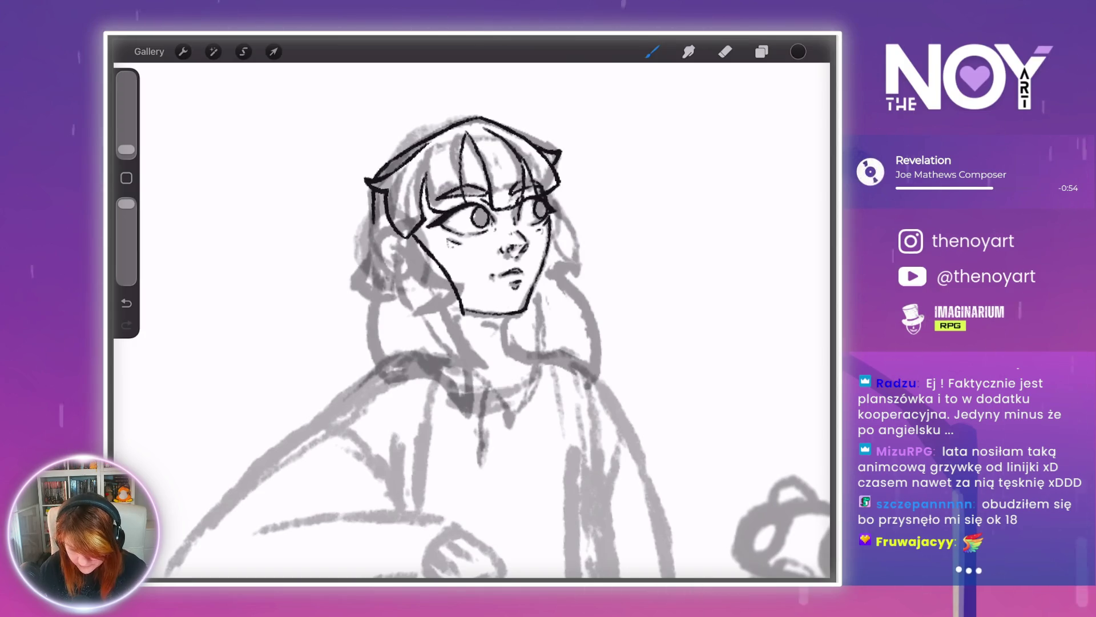
# - Extend the left hair outline downward, redo the cheek stroke, and tilt the canvas
pyautogui.scroll(5, 502, 240)
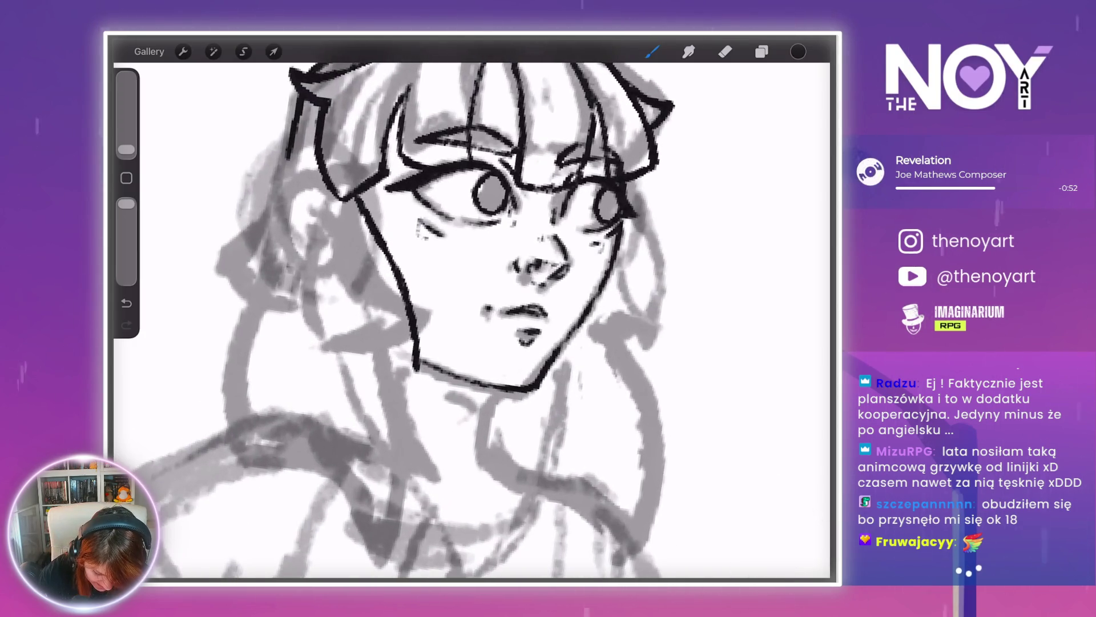
pyautogui.moveTo(338, 297); pyautogui.dragTo(368, 371)
pyautogui.moveTo(387, 260); pyautogui.dragTo(407, 311)
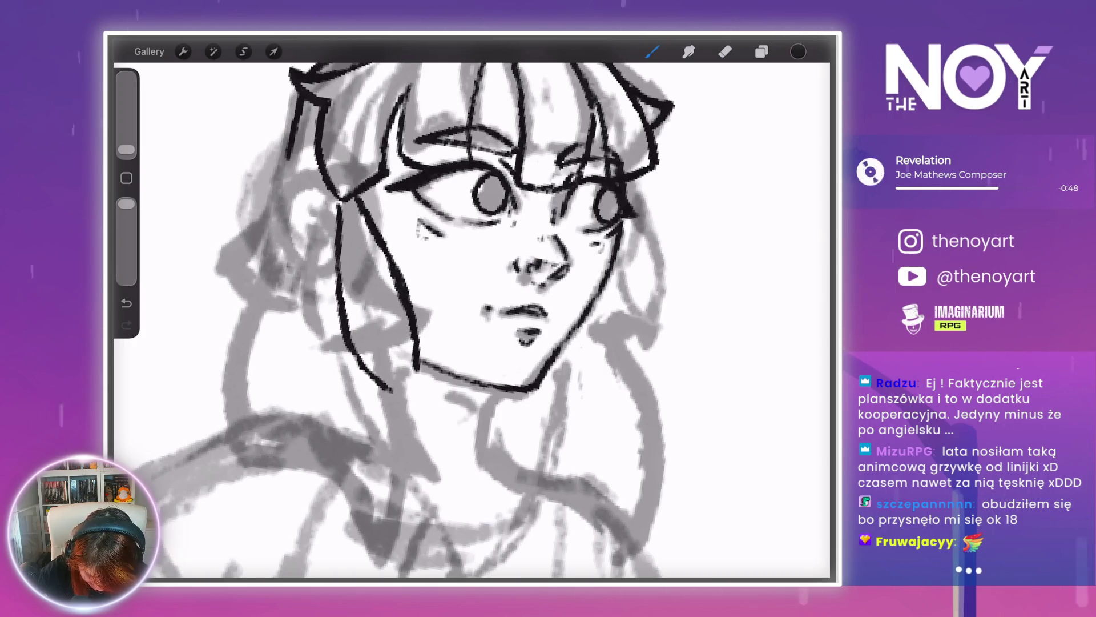
pyautogui.hotkey('ctrl', 'z')
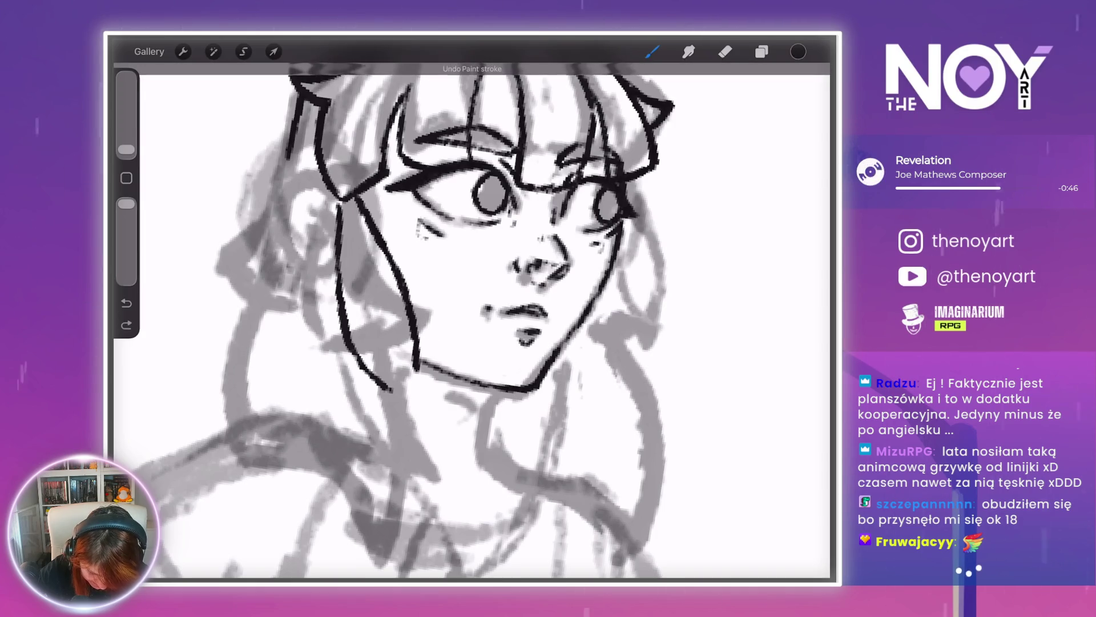
pyautogui.moveTo(413, 307)
pyautogui.mouseDown()
pyautogui.moveTo(439, 330)
pyautogui.moveTo(434, 354)
pyautogui.mouseUp()
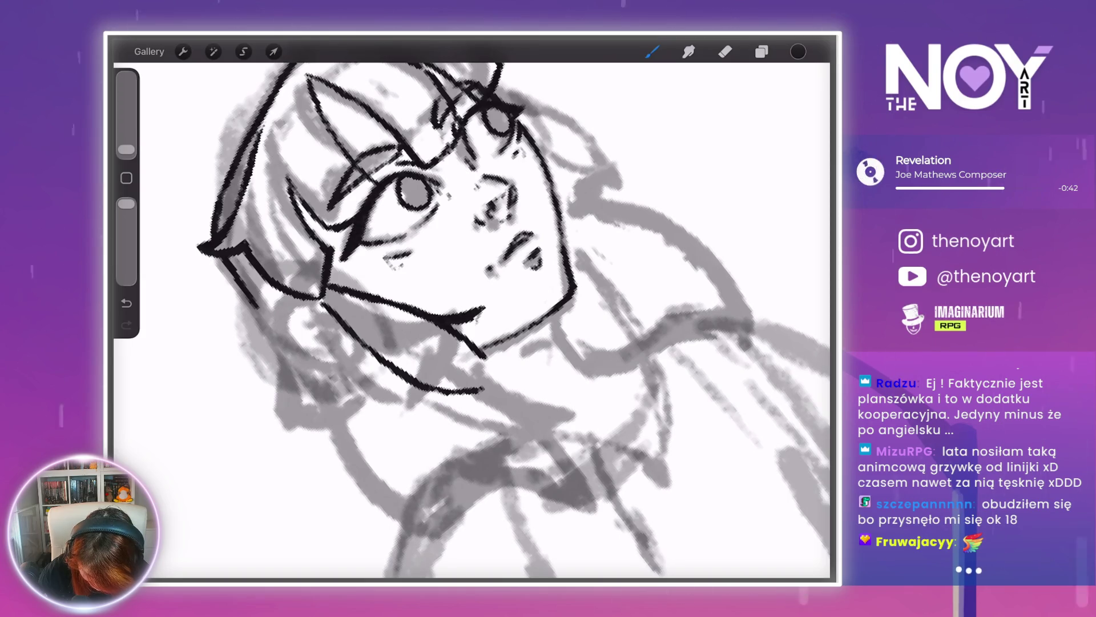
pyautogui.moveTo(457, 217)
pyautogui.mouseDown()
pyautogui.moveTo(416, 208)
pyautogui.moveTo(575, 281)
pyautogui.moveTo(571, 314)
pyautogui.moveTo(542, 228)
pyautogui.moveTo(428, 208)
pyautogui.moveTo(490, 220)
pyautogui.moveTo(554, 274)
pyautogui.mouseUp()
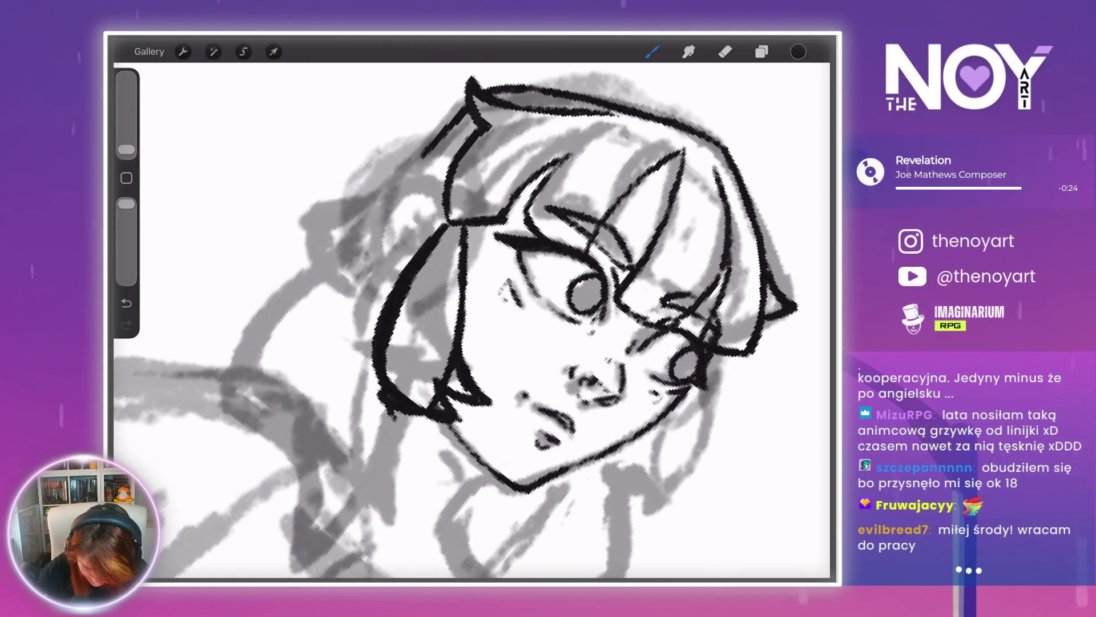
# - Erase along the inner edge of the hair outline to thin it
pyautogui.press('e')
pyautogui.moveTo(434, 234); pyautogui.dragTo(392, 348)
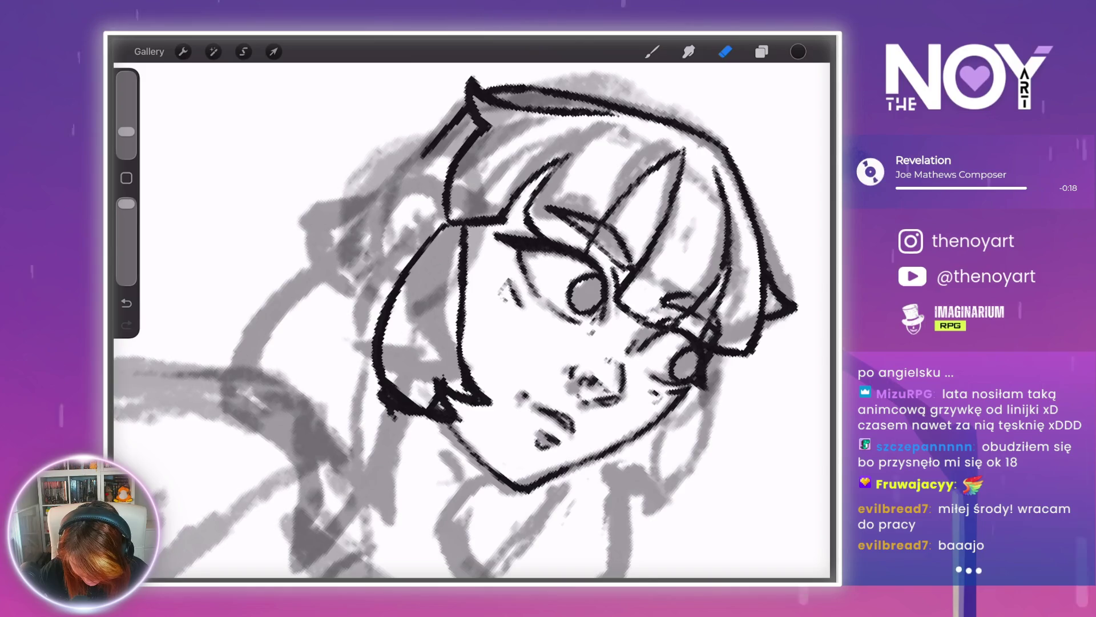
pyautogui.scroll(-5, 471, 324)
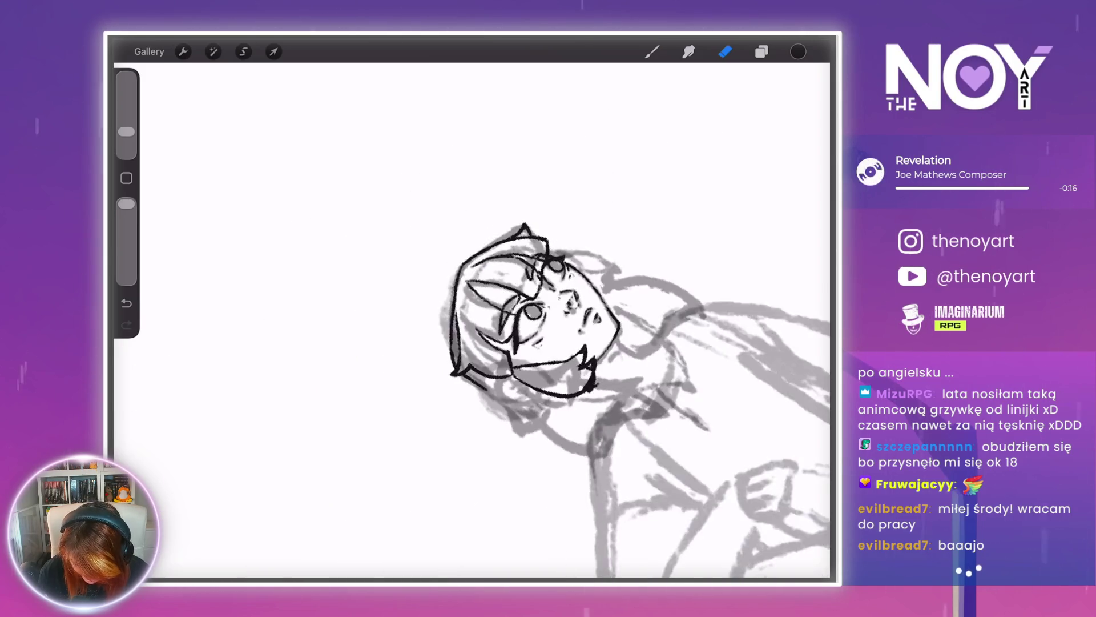
pyautogui.scroll(5, 472, 324)
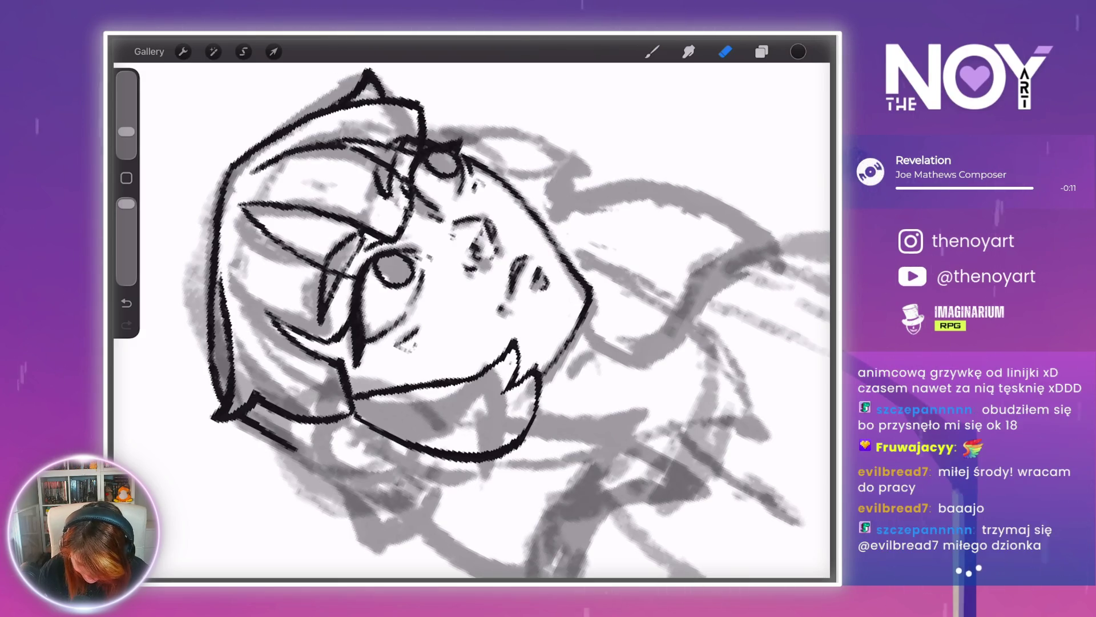
pyautogui.scroll(2, 472, 324)
pyautogui.scroll(2, 420, 321)
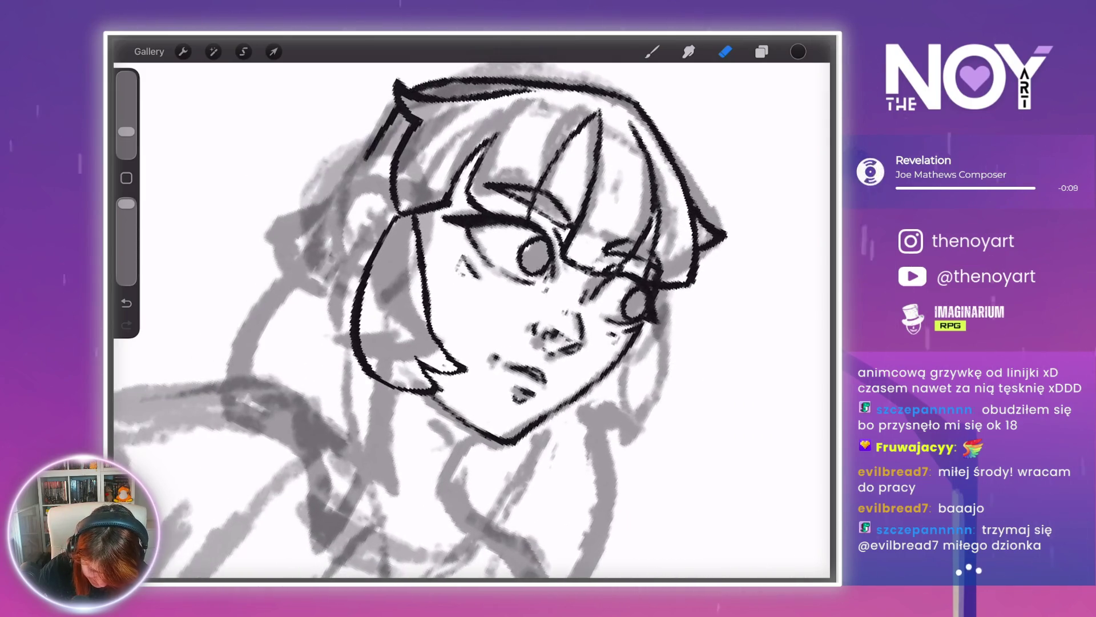
pyautogui.scroll(-2, 420, 321)
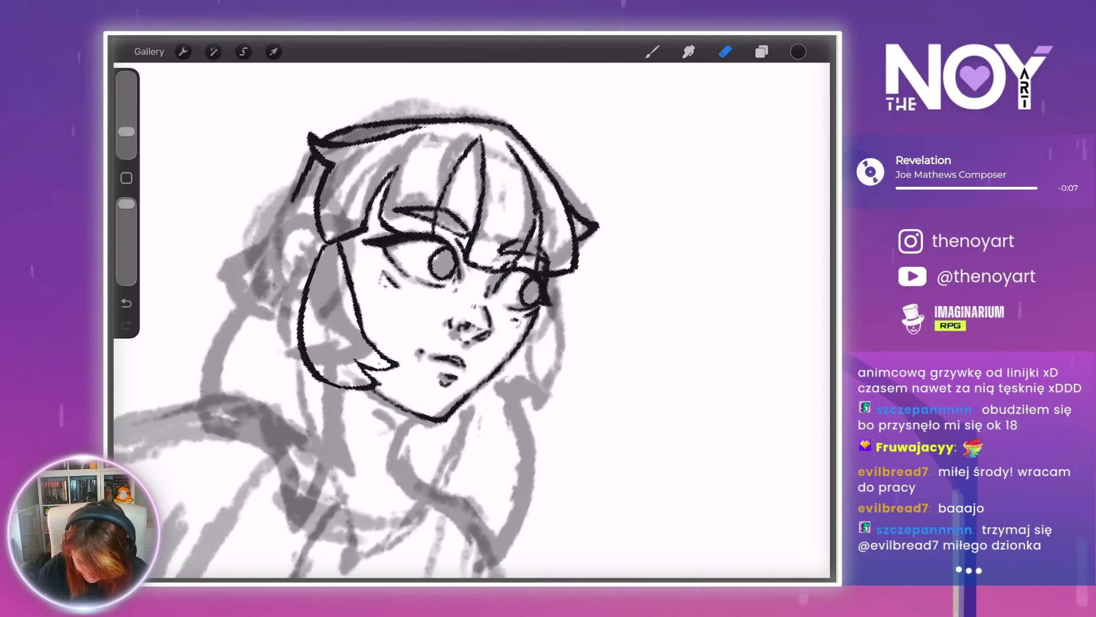
pyautogui.press('b')
pyautogui.scroll(2, 399, 286)
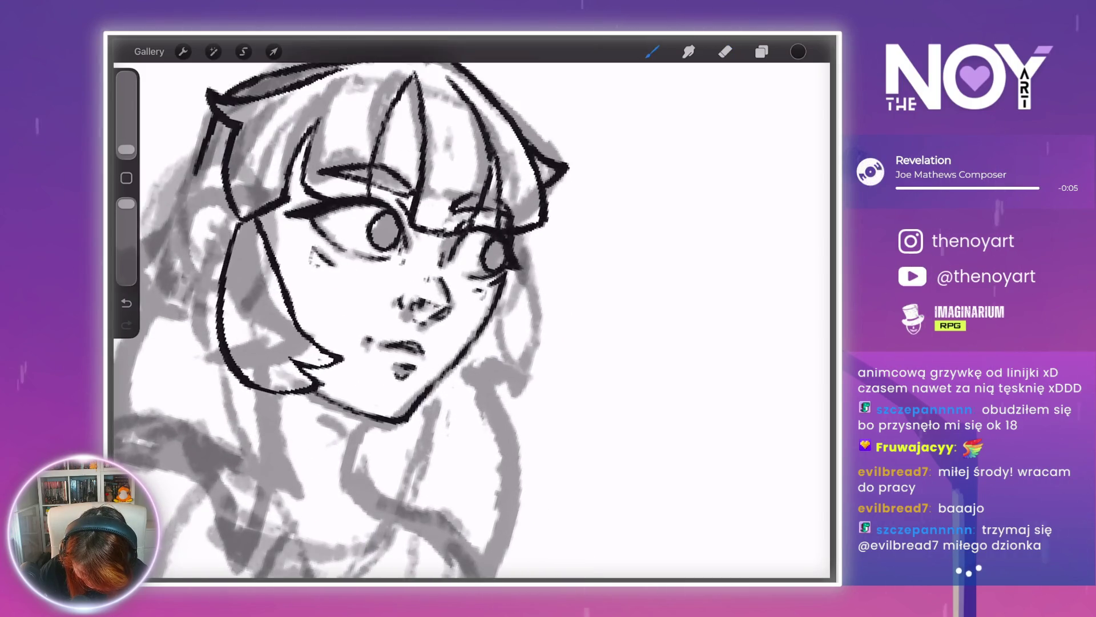
# - Ink the right side of the face, undoing misplaced strokes at the hair tip and neck
pyautogui.moveTo(501, 276); pyautogui.dragTo(540, 369)
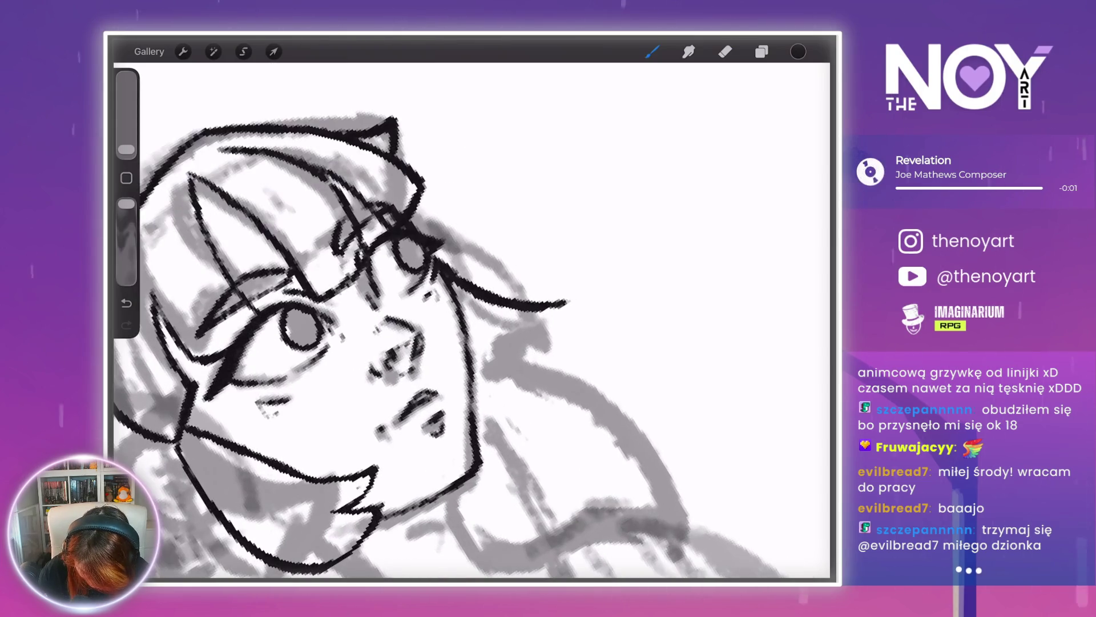
pyautogui.moveTo(565, 304)
pyautogui.mouseDown()
pyautogui.moveTo(528, 362)
pyautogui.moveTo(437, 329)
pyautogui.moveTo(454, 341)
pyautogui.mouseUp()
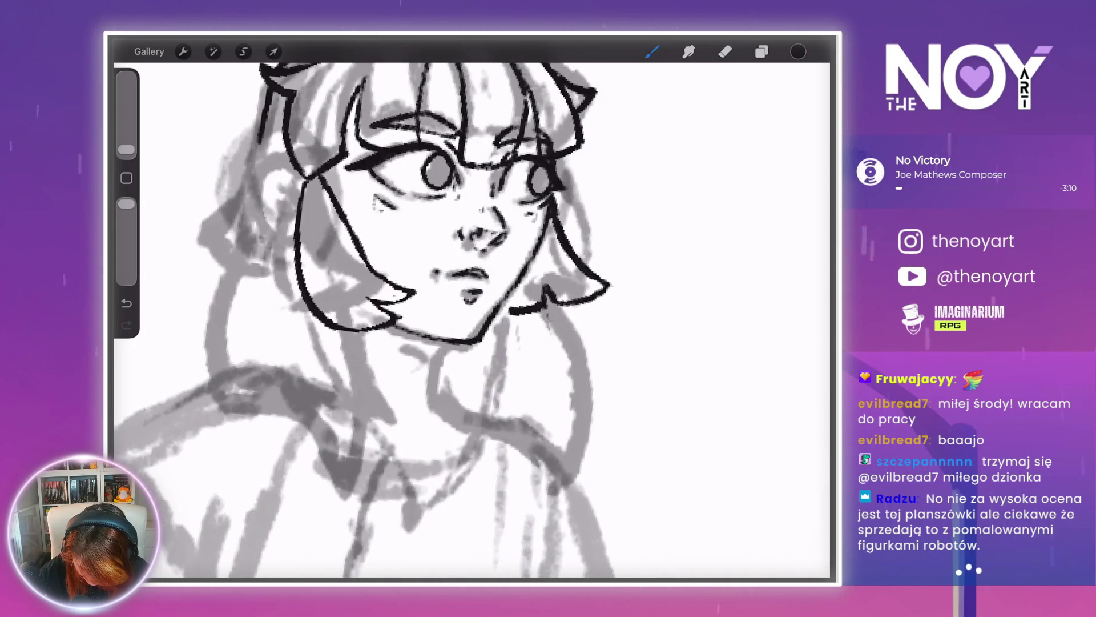
pyautogui.hotkey('ctrl', 'z')
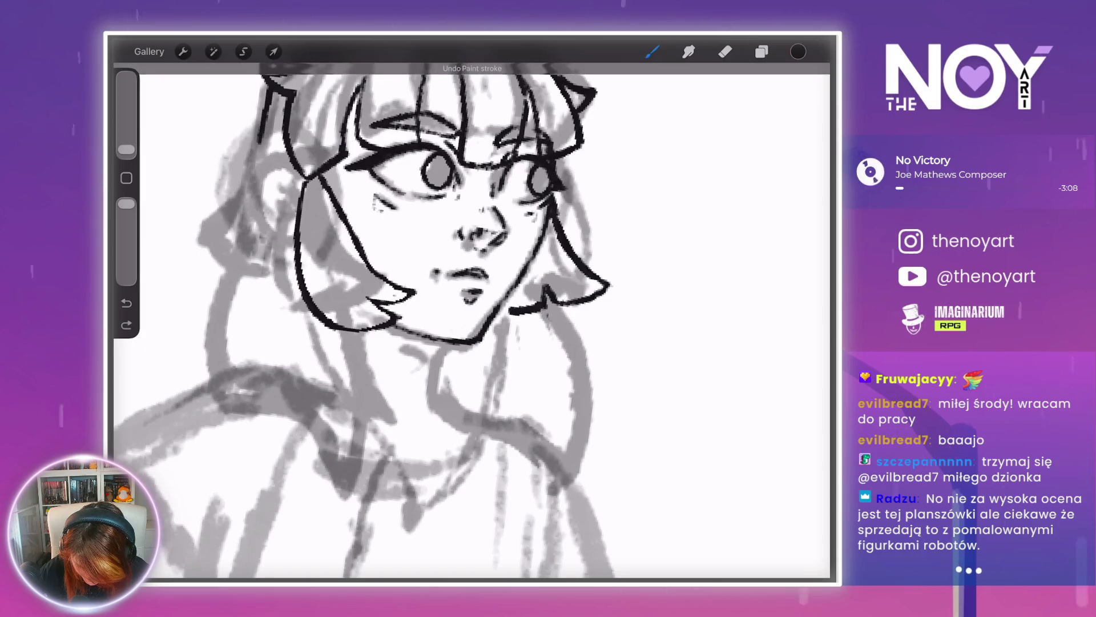
pyautogui.moveTo(557, 311); pyautogui.dragTo(597, 399)
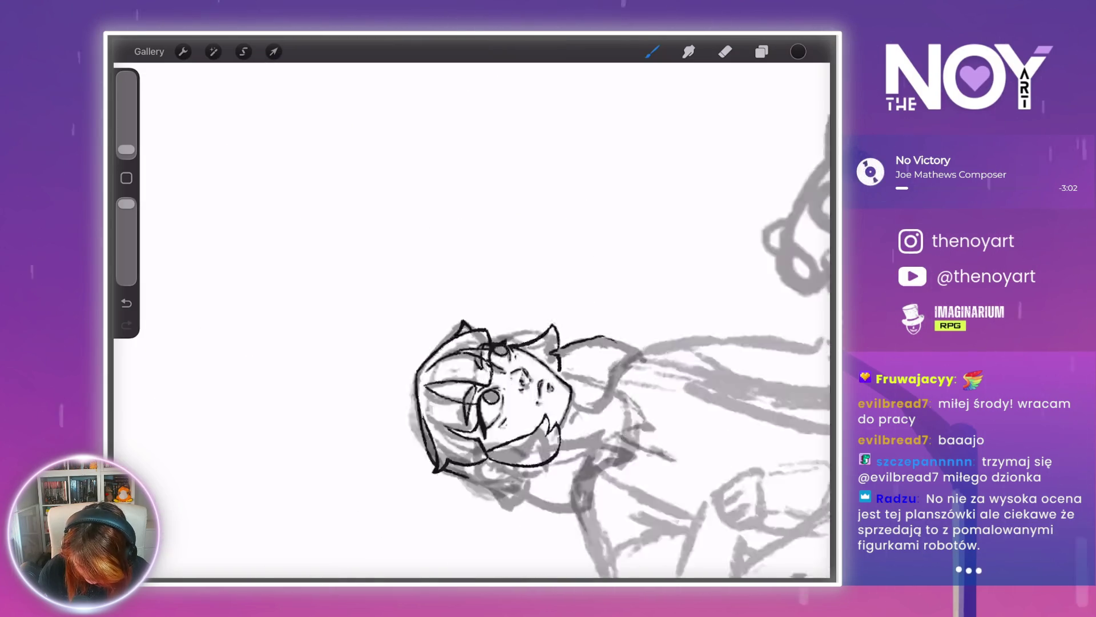
pyautogui.hotkey('ctrl', 'z')
pyautogui.hotkey('ctrl', 'z')
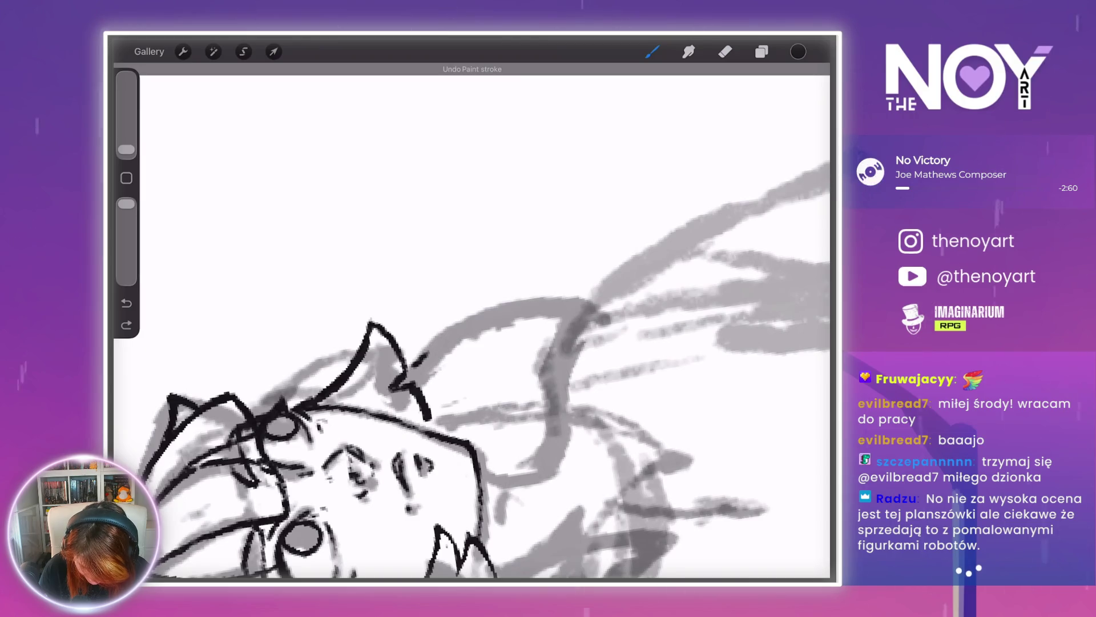
pyautogui.moveTo(408, 370)
pyautogui.mouseDown()
pyautogui.moveTo(491, 306)
pyautogui.moveTo(568, 320)
pyautogui.moveTo(519, 300)
pyautogui.moveTo(456, 311)
pyautogui.moveTo(423, 274)
pyautogui.mouseUp()
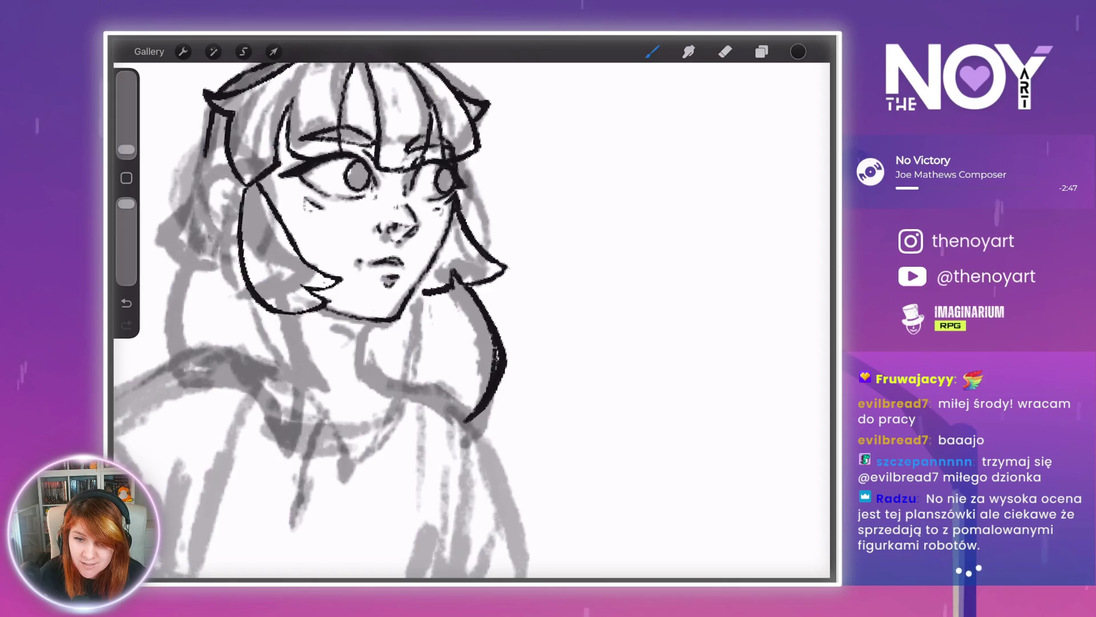
# - Erase to thin the middle and lower parts of the hair strand
pyautogui.press('e')
pyautogui.moveTo(498, 384); pyautogui.dragTo(466, 422)
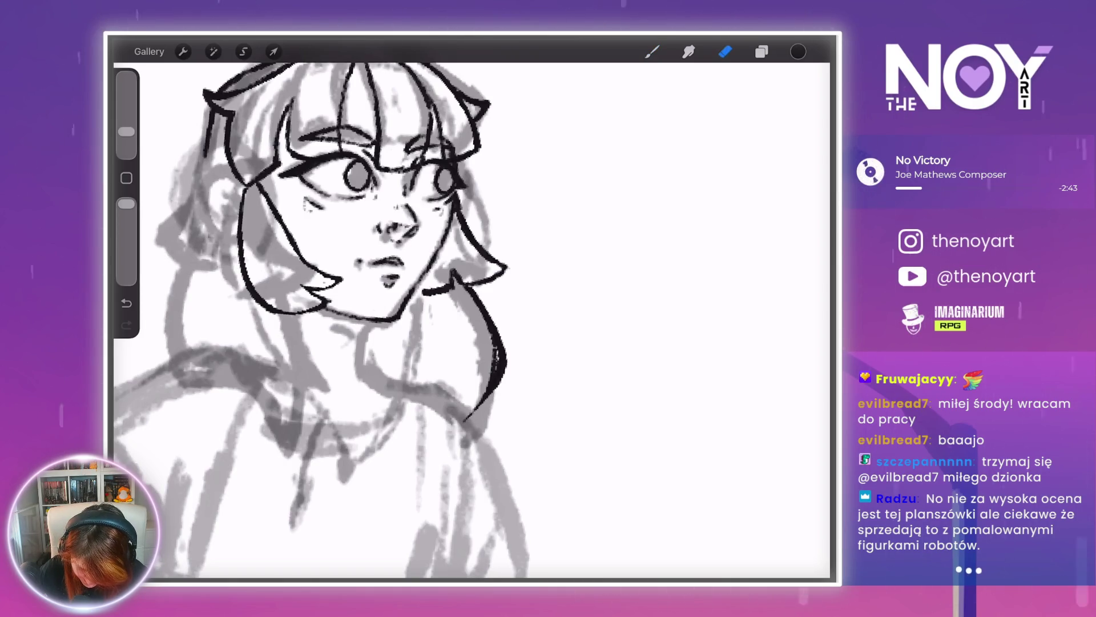
pyautogui.moveTo(498, 354); pyautogui.dragTo(484, 400)
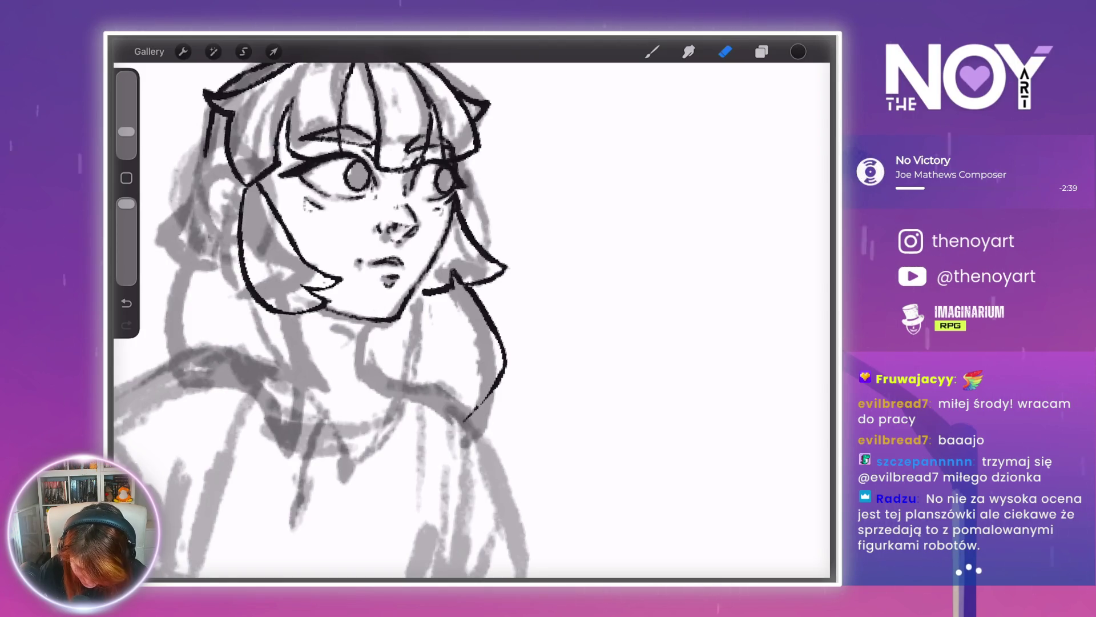
pyautogui.moveTo(488, 394); pyautogui.dragTo(469, 415)
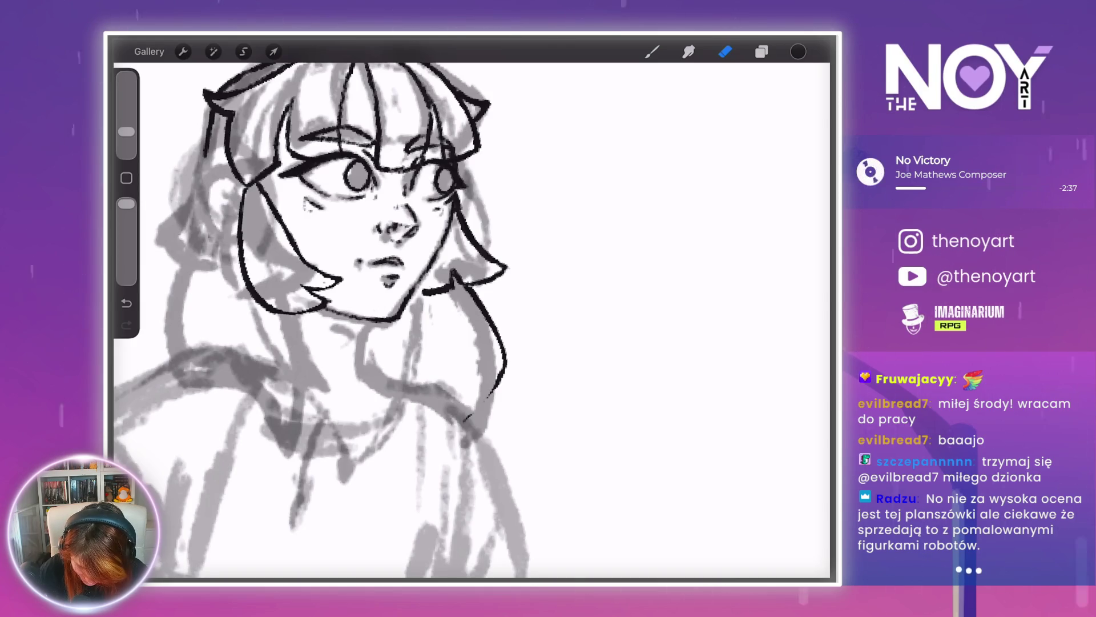
pyautogui.press('b')
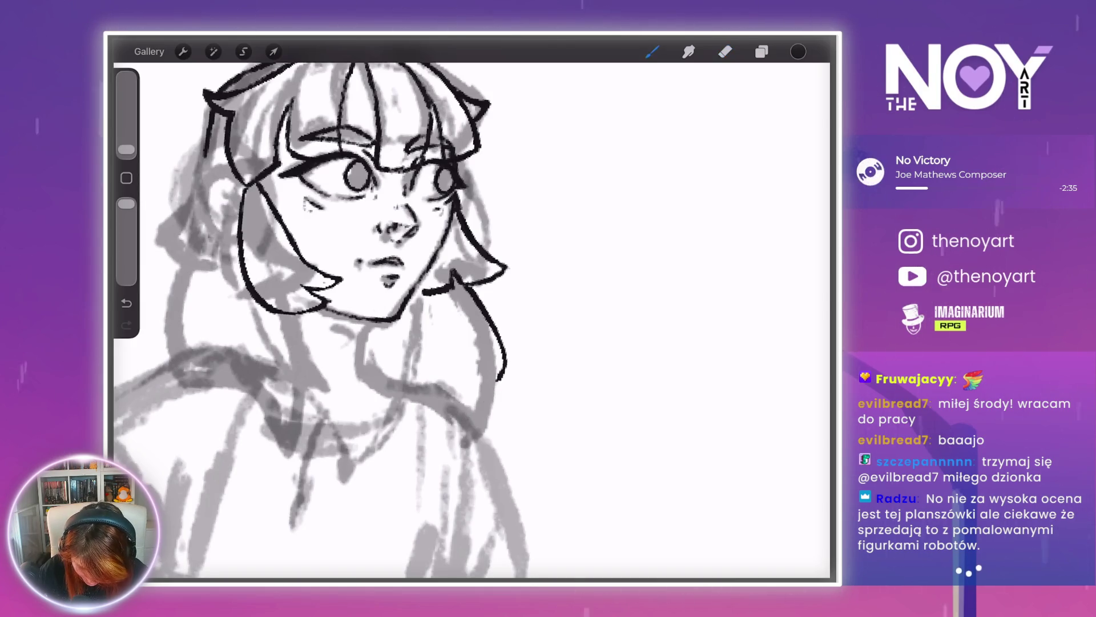
# - Ink the strand hanging toward the shoulder with a curved end, inner line and thicker bottom edge
pyautogui.moveTo(502, 374); pyautogui.dragTo(464, 394)
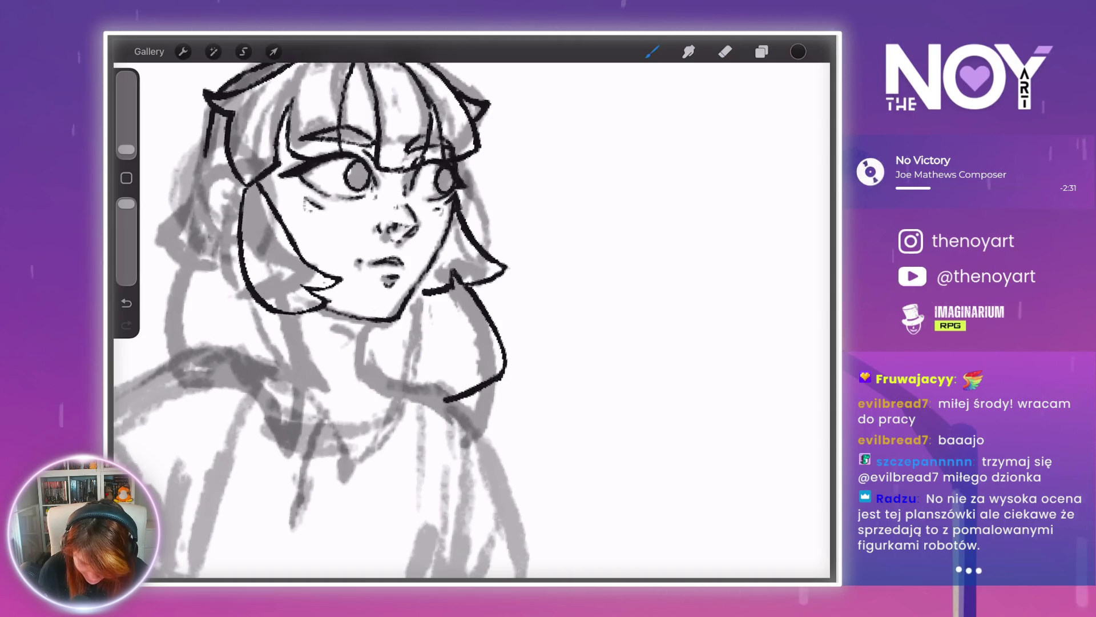
pyautogui.scroll(3, 343, 314)
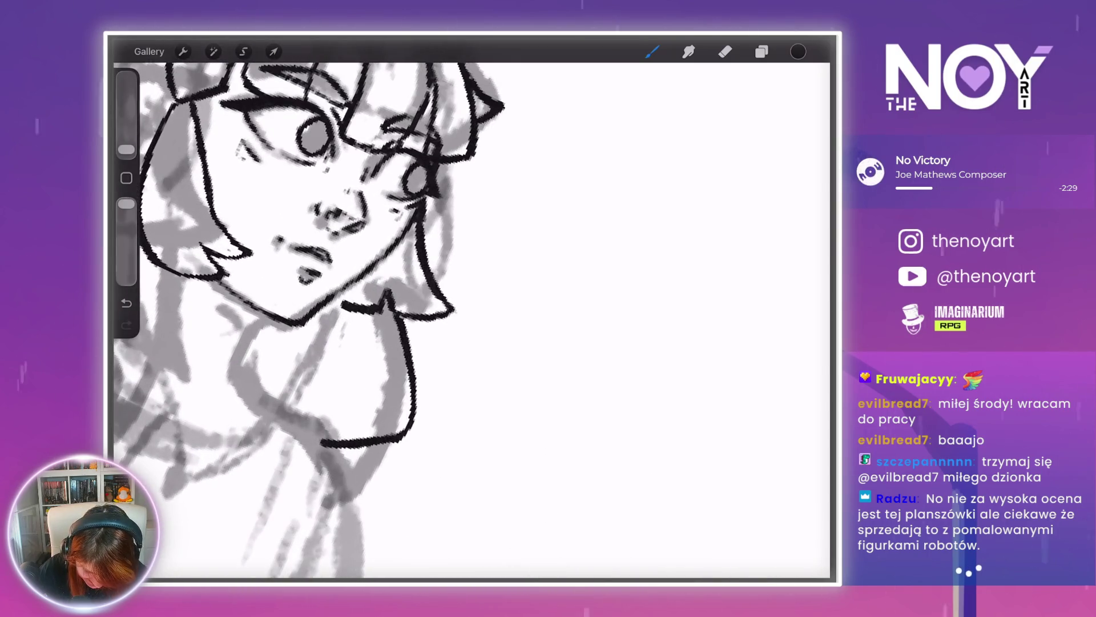
pyautogui.moveTo(407, 326)
pyautogui.mouseDown()
pyautogui.moveTo(440, 378)
pyautogui.moveTo(406, 434)
pyautogui.mouseUp()
pyautogui.moveTo(406, 332); pyautogui.dragTo(421, 363)
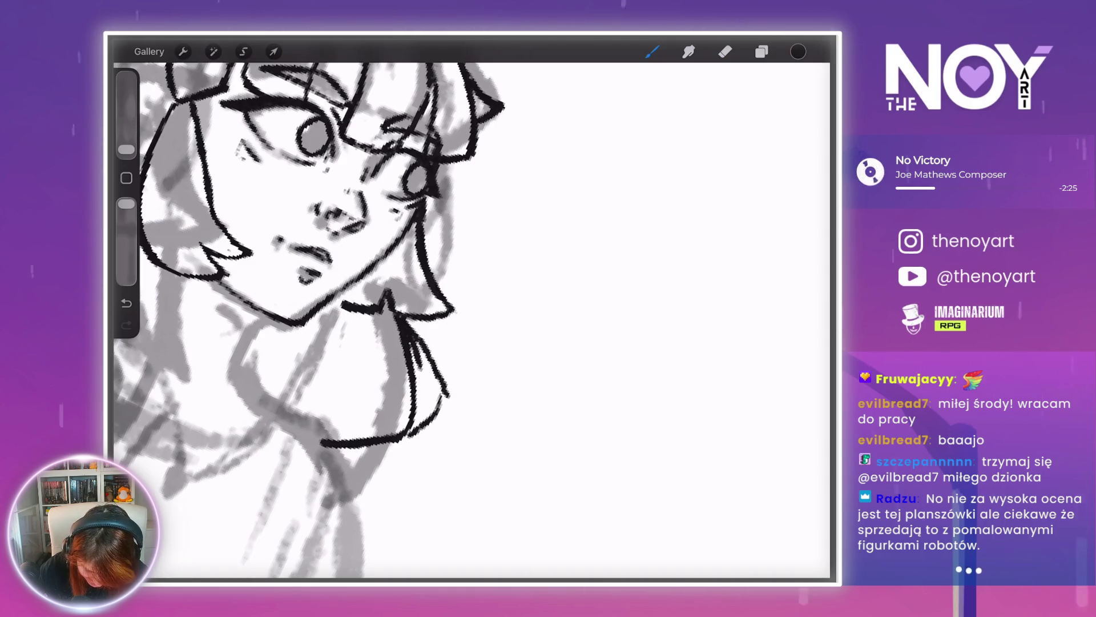
pyautogui.moveTo(419, 433); pyautogui.dragTo(448, 393)
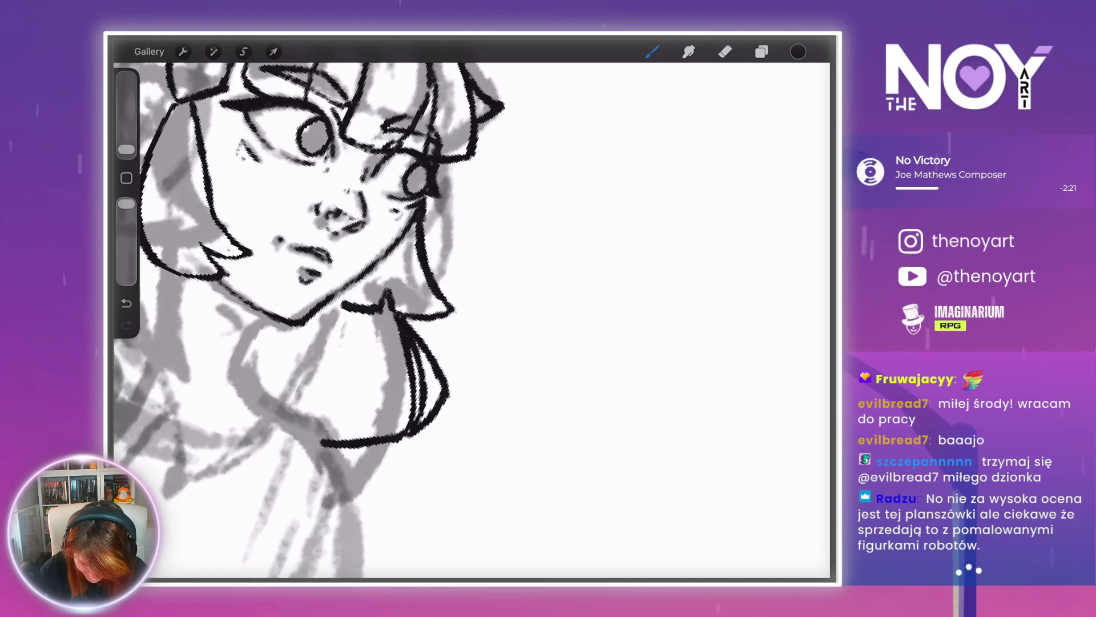
pyautogui.scroll(-5, 471, 320)
pyautogui.scroll(2, 471, 319)
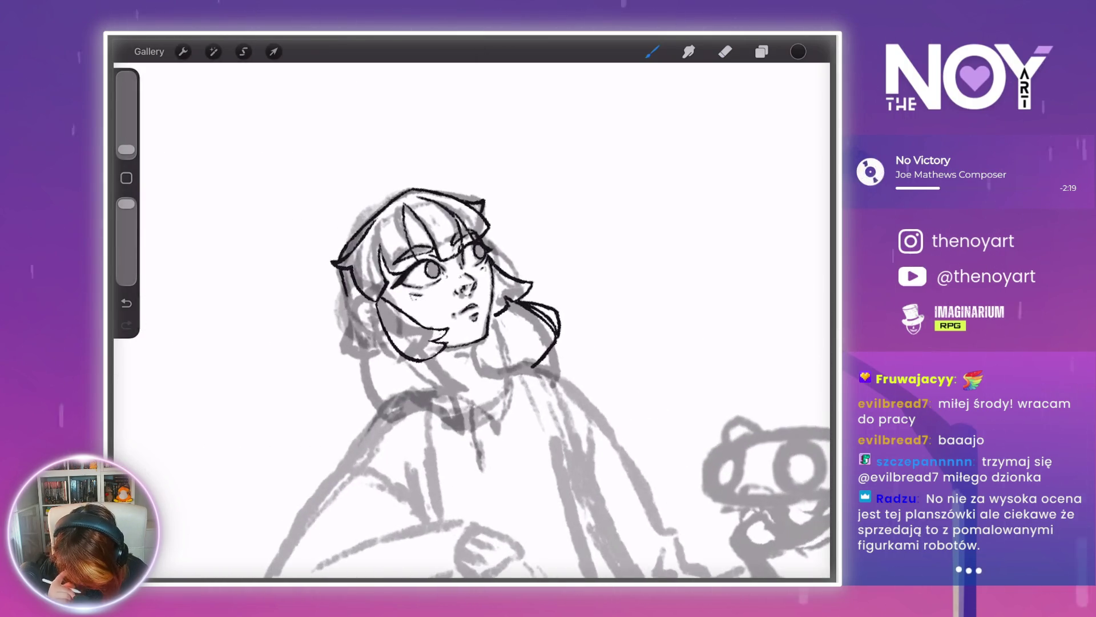
# - Ink the neck and collar line and a stroke running down from the collar
pyautogui.scroll(5, 434, 274)
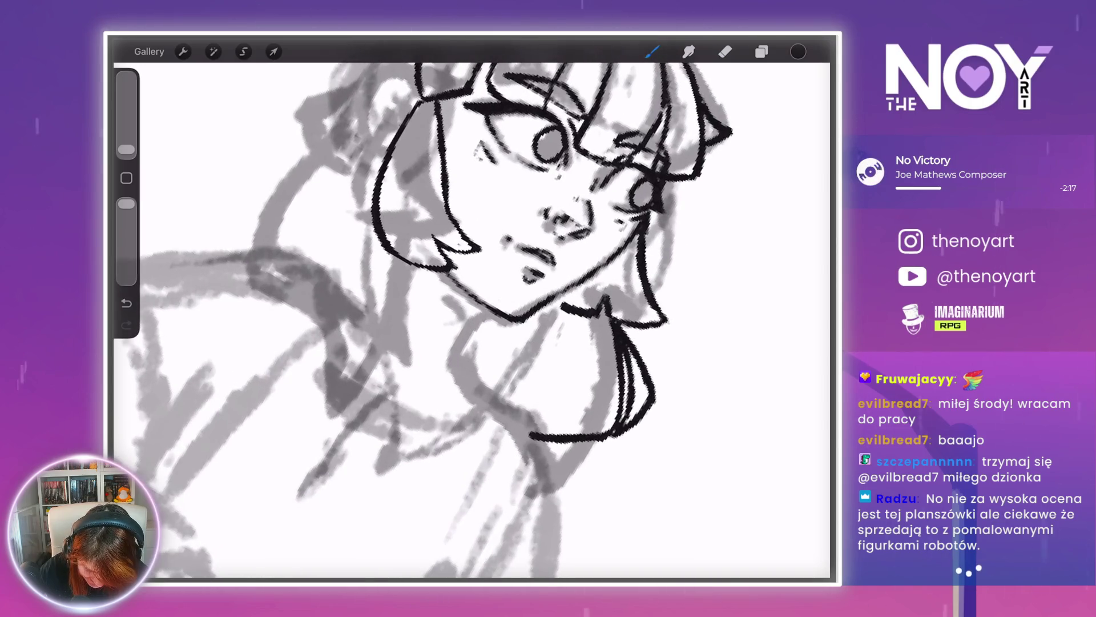
pyautogui.scroll(-5, 471, 320)
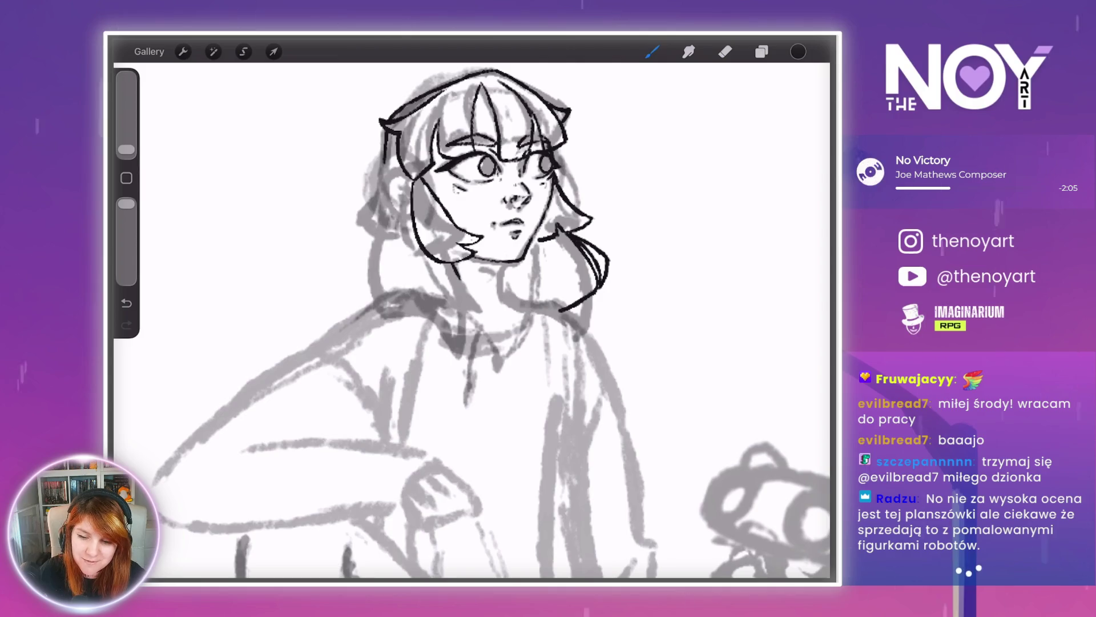
pyautogui.scroll(5, 471, 319)
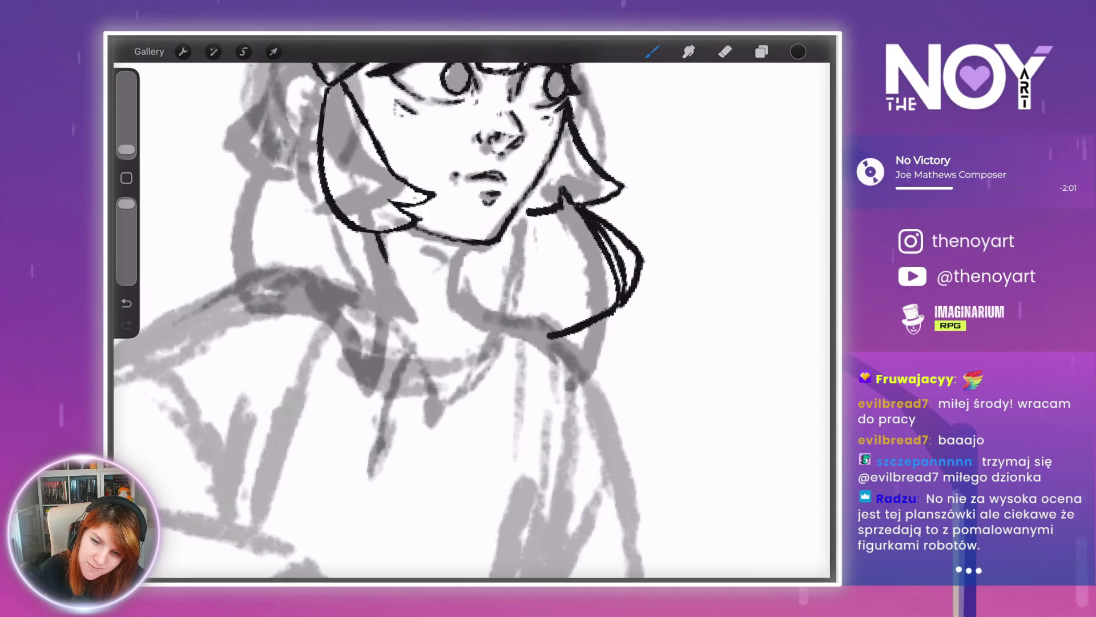
pyautogui.scroll(3, 469, 228)
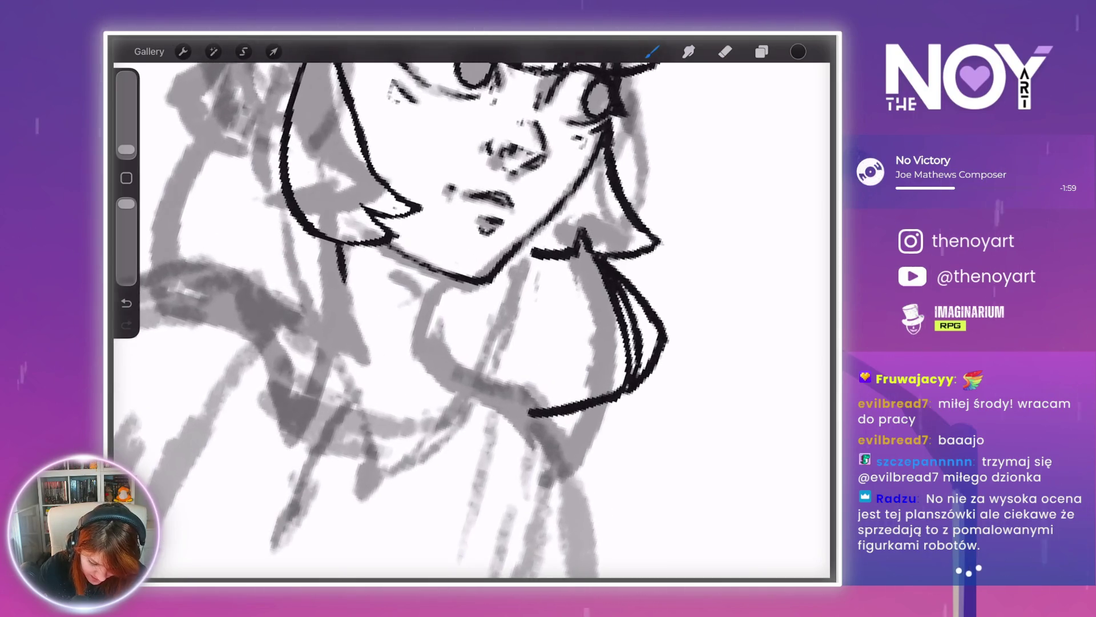
pyautogui.scroll(-5, 471, 319)
pyautogui.moveTo(351, 298)
pyautogui.mouseDown()
pyautogui.moveTo(374, 340)
pyautogui.moveTo(437, 334)
pyautogui.mouseUp()
pyautogui.scroll(3, 514, 217)
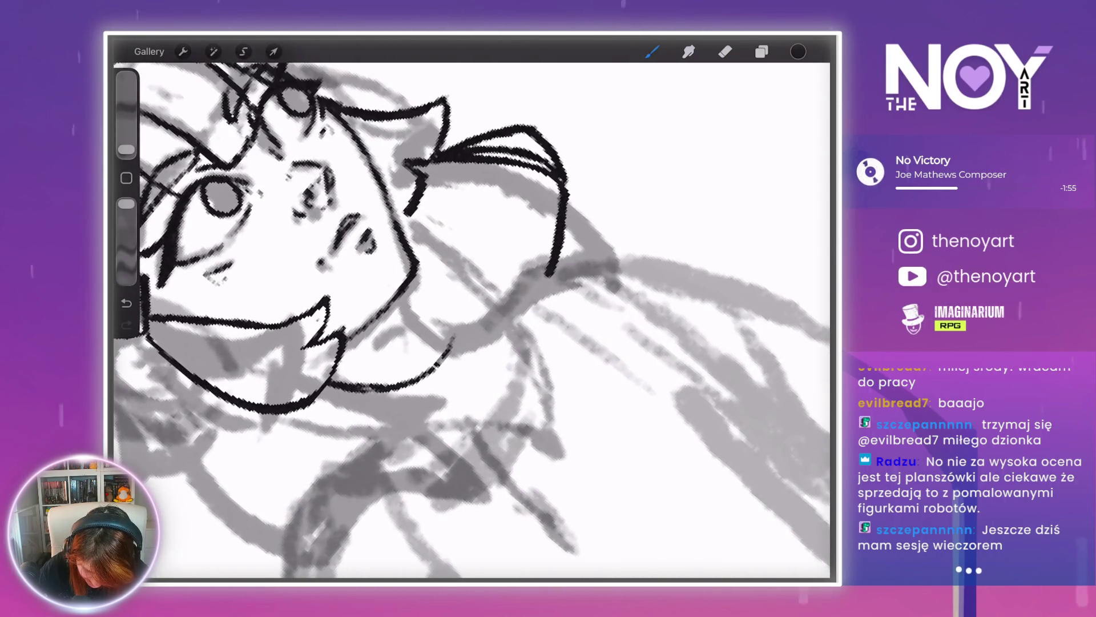
pyautogui.moveTo(456, 340)
pyautogui.mouseDown()
pyautogui.moveTo(465, 408)
pyautogui.moveTo(446, 440)
pyautogui.mouseUp()
pyautogui.scroll(-3, 471, 320)
pyautogui.scroll(3, 471, 320)
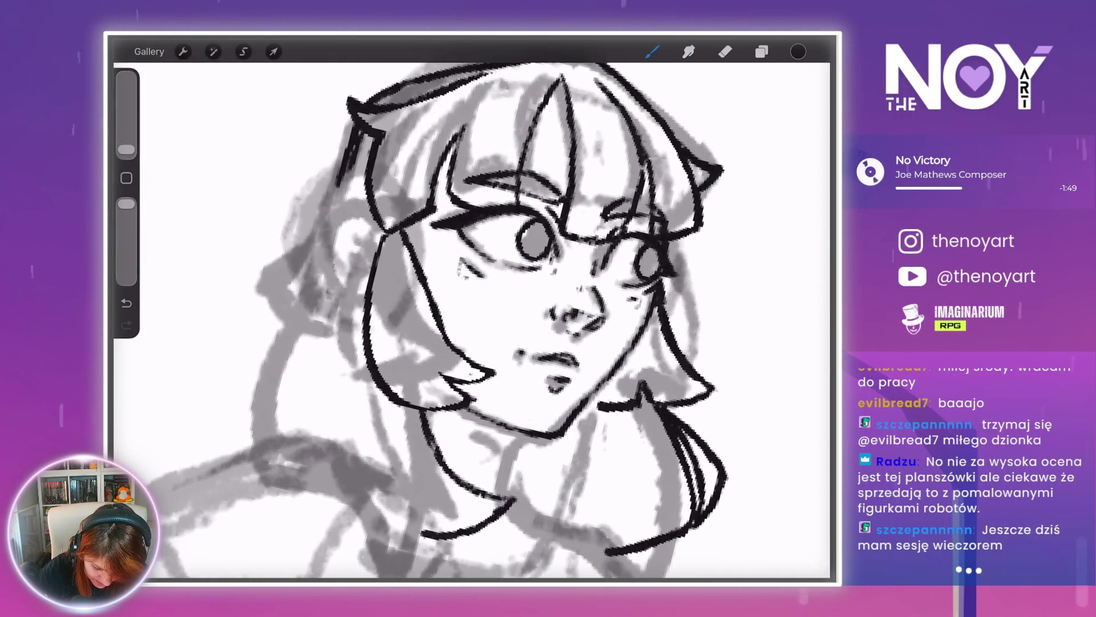
pyautogui.scroll(-2, 471, 320)
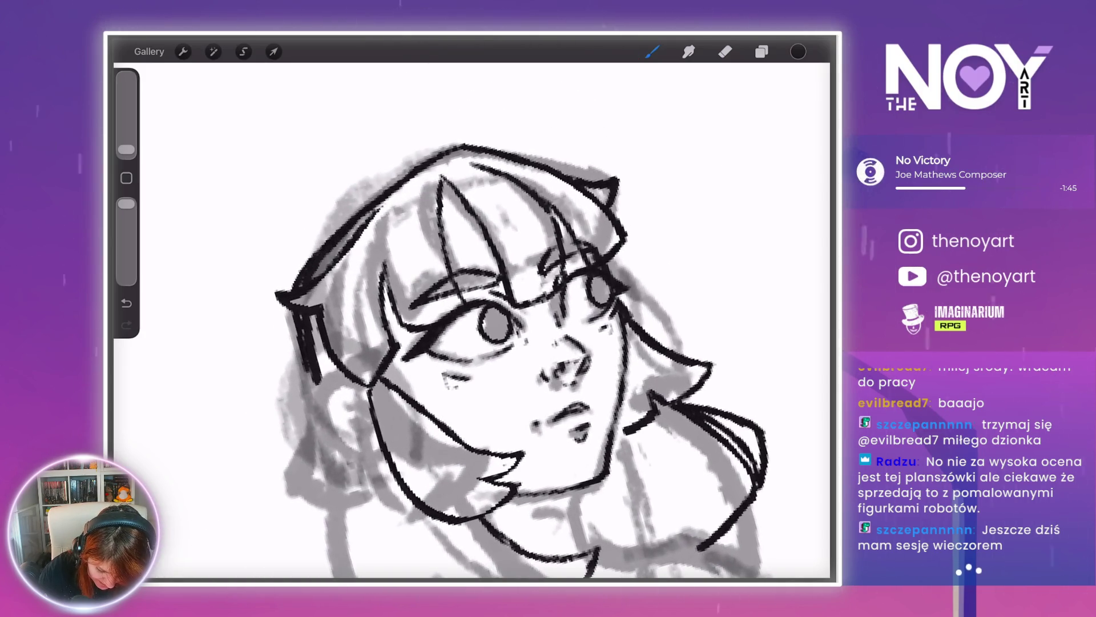
# - Erase the stray dark stroke near the hair, then return to the brush
pyautogui.press('e')
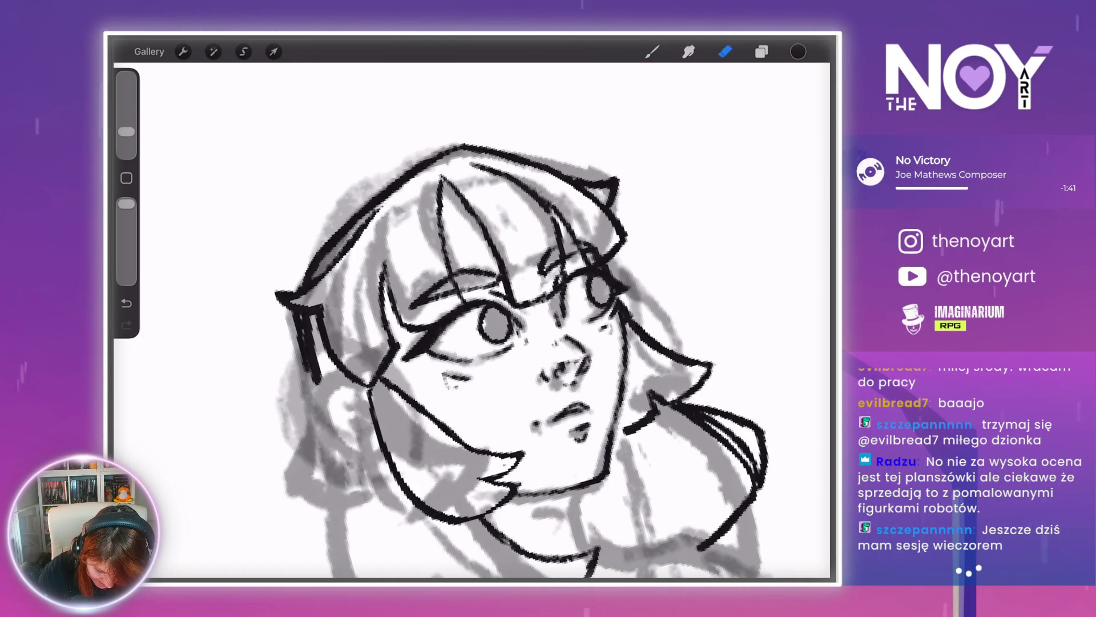
pyautogui.moveTo(305, 317); pyautogui.dragTo(305, 367)
pyautogui.scroll(-5, 474, 320)
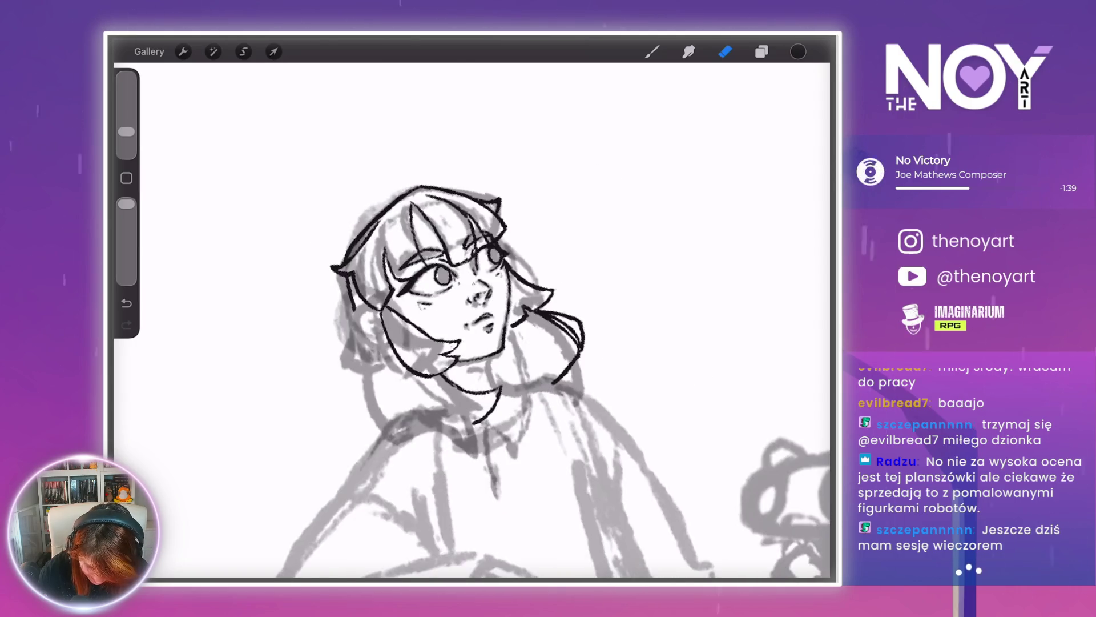
pyautogui.press('b')
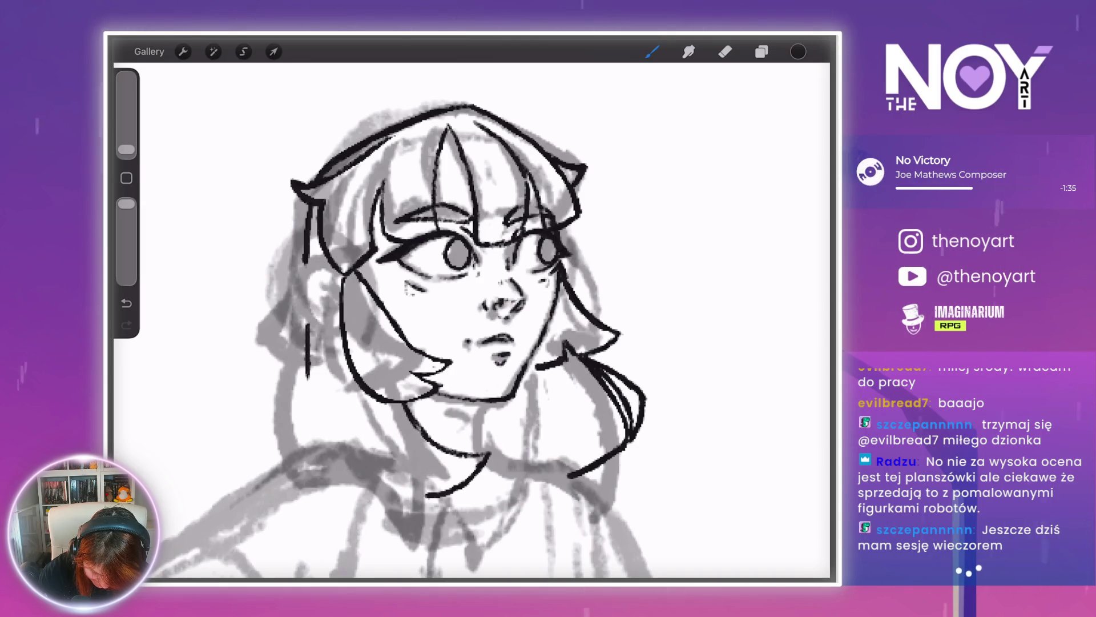
pyautogui.scroll(-5, 474, 320)
pyautogui.scroll(-3, 474, 342)
pyautogui.scroll(5, 474, 343)
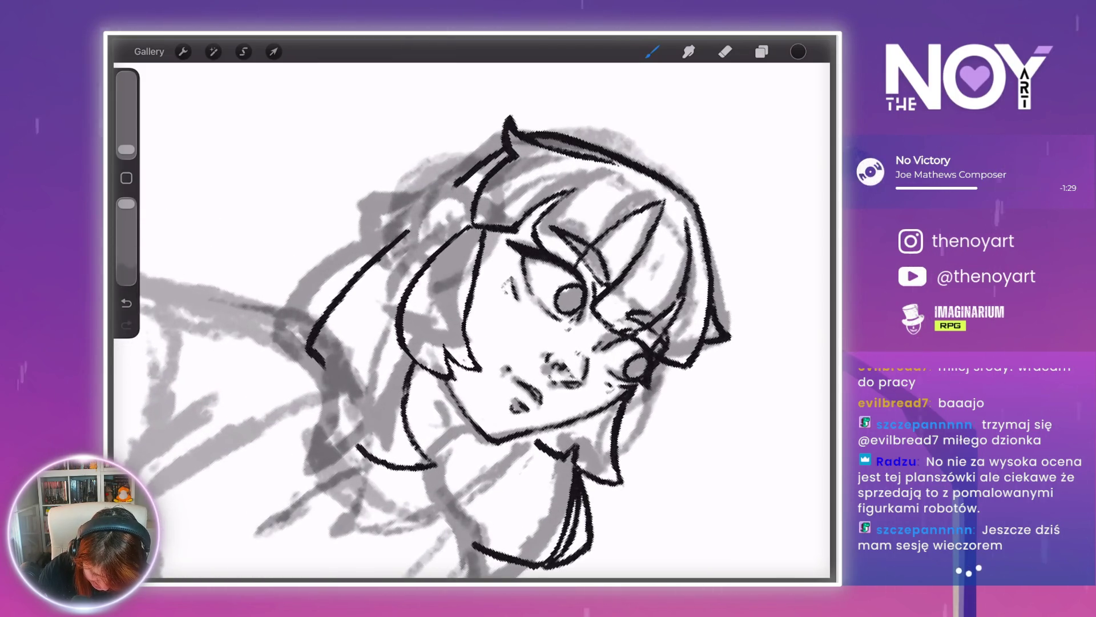
# - Ink the long curve of the left hair outline and a pointed tip on the shoulder strand
pyautogui.moveTo(369, 286)
pyautogui.mouseDown()
pyautogui.moveTo(342, 348)
pyautogui.moveTo(337, 416)
pyautogui.moveTo(382, 459)
pyautogui.mouseUp()
pyautogui.moveTo(563, 298)
pyautogui.mouseDown()
pyautogui.moveTo(428, 244)
pyautogui.moveTo(367, 289)
pyautogui.moveTo(328, 217)
pyautogui.moveTo(502, 257)
pyautogui.moveTo(428, 269)
pyautogui.moveTo(482, 274)
pyautogui.moveTo(428, 232)
pyautogui.moveTo(451, 151)
pyautogui.mouseUp()
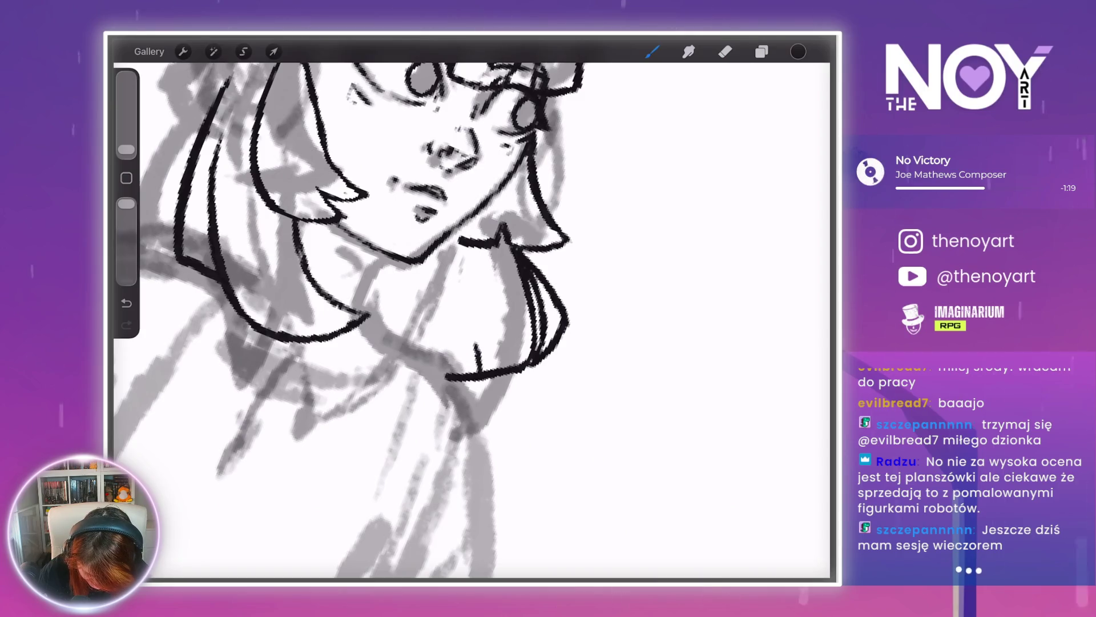
pyautogui.moveTo(466, 325); pyautogui.dragTo(457, 370)
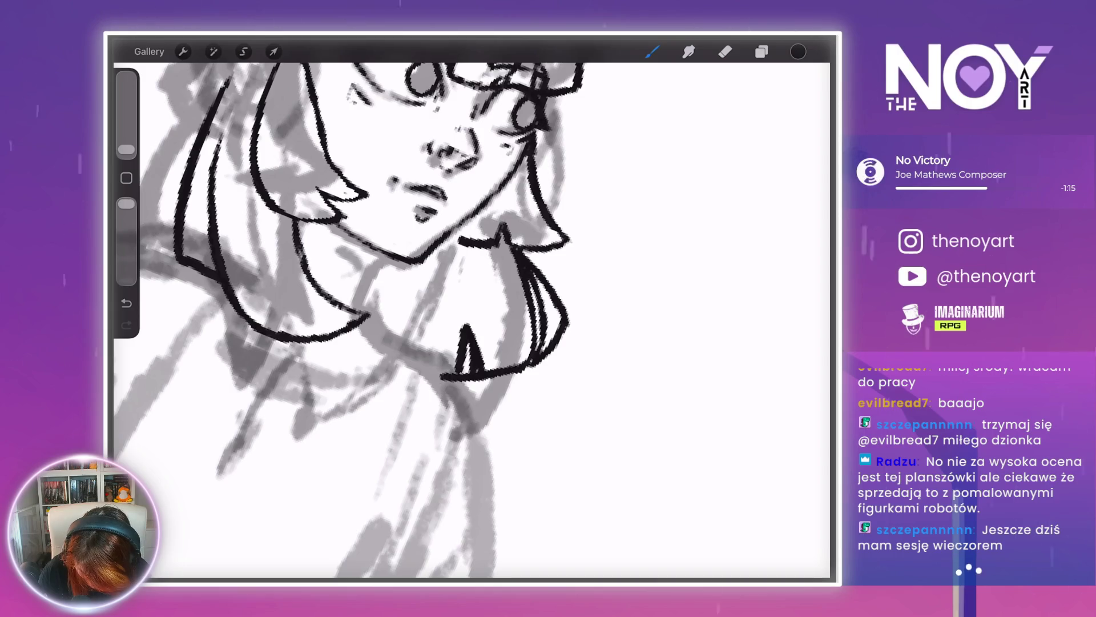
# - Toggle between the eraser and brush while tidying the hair lines
pyautogui.click(725, 51)
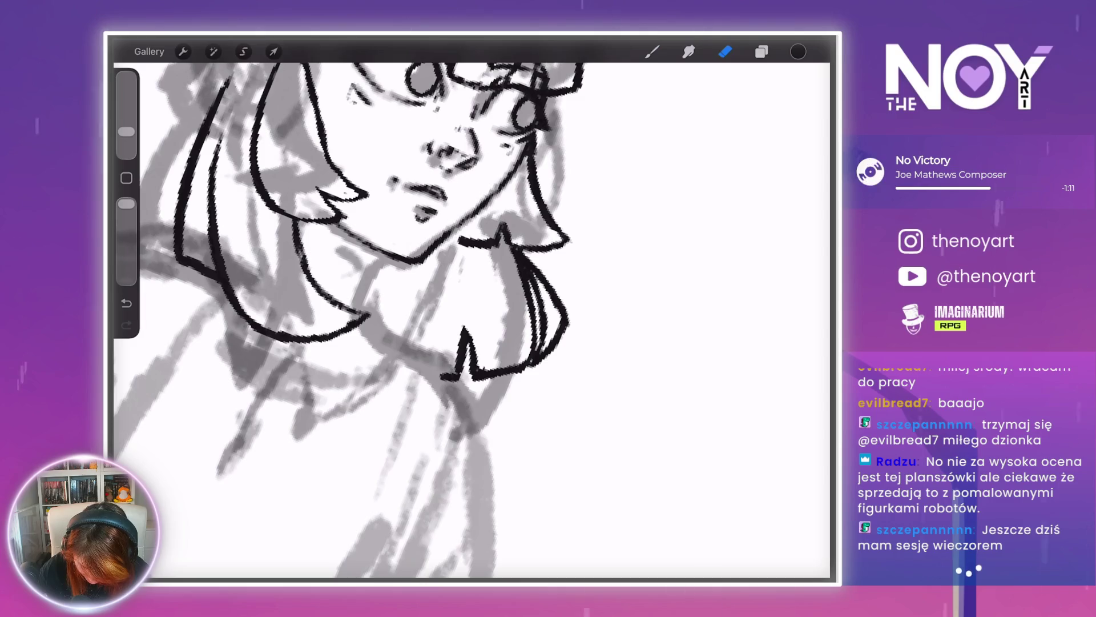
pyautogui.scroll(-5, 472, 320)
pyautogui.scroll(5, 472, 319)
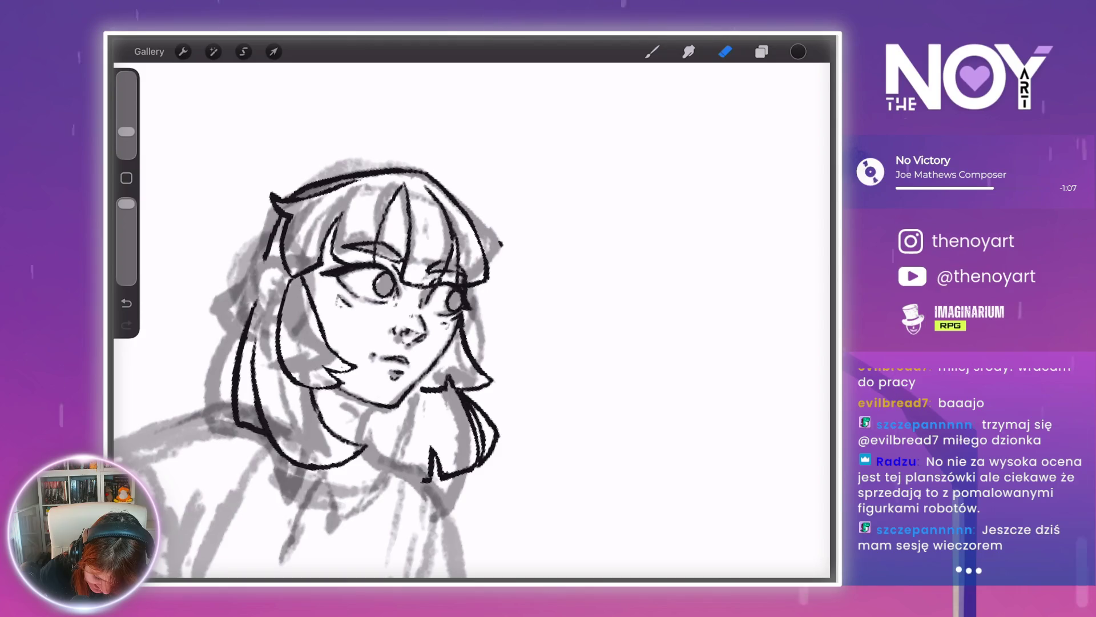
pyautogui.scroll(-2, 471, 320)
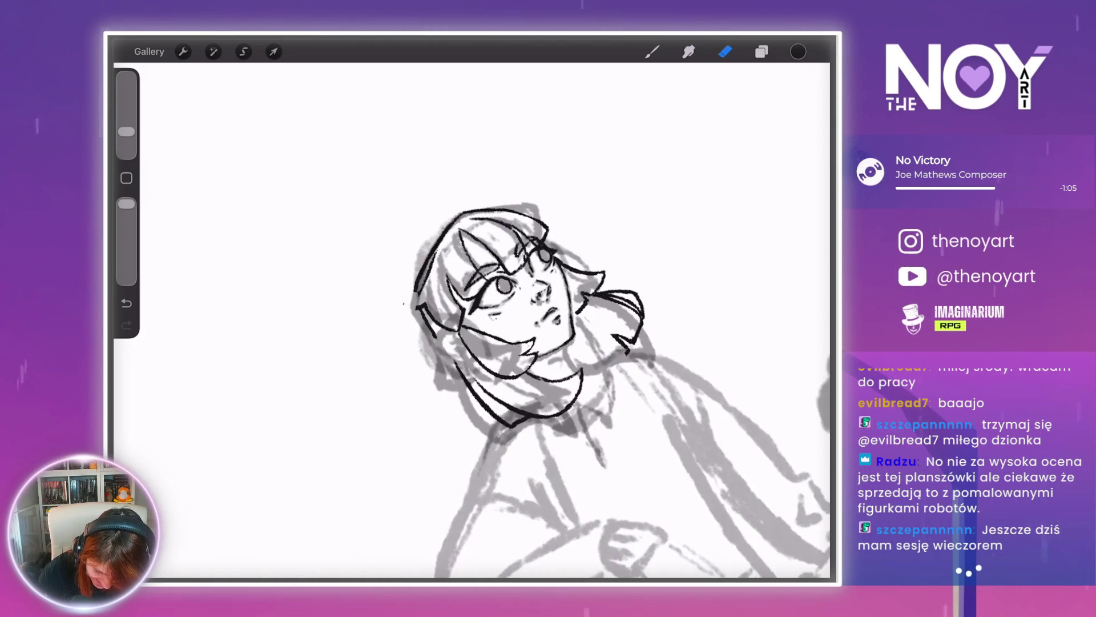
pyautogui.scroll(4, 472, 320)
pyautogui.press('b')
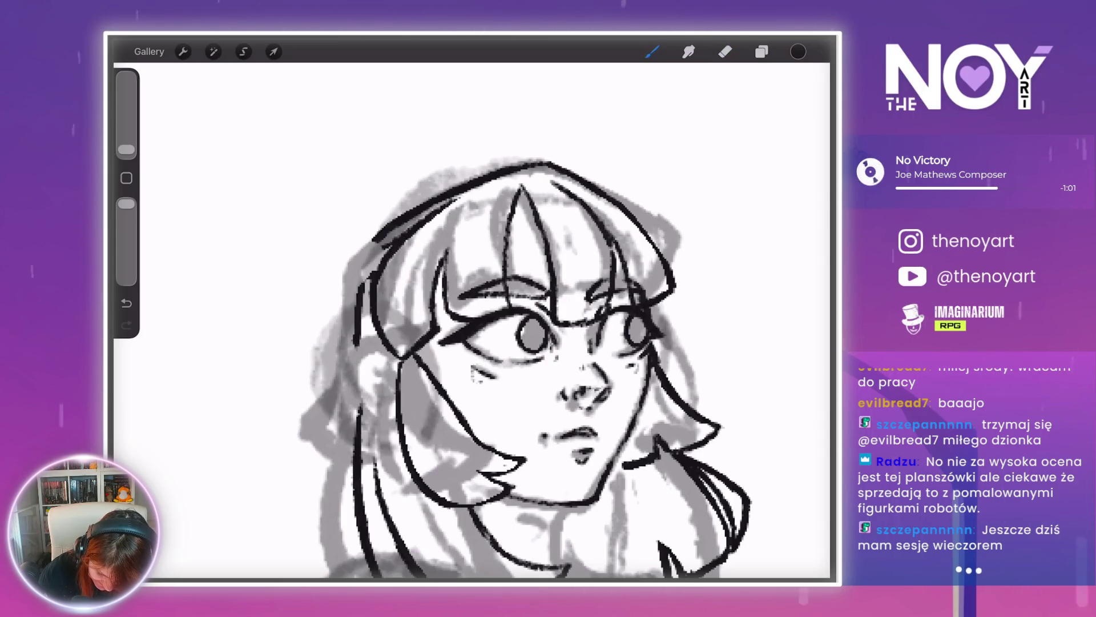
pyautogui.press('e')
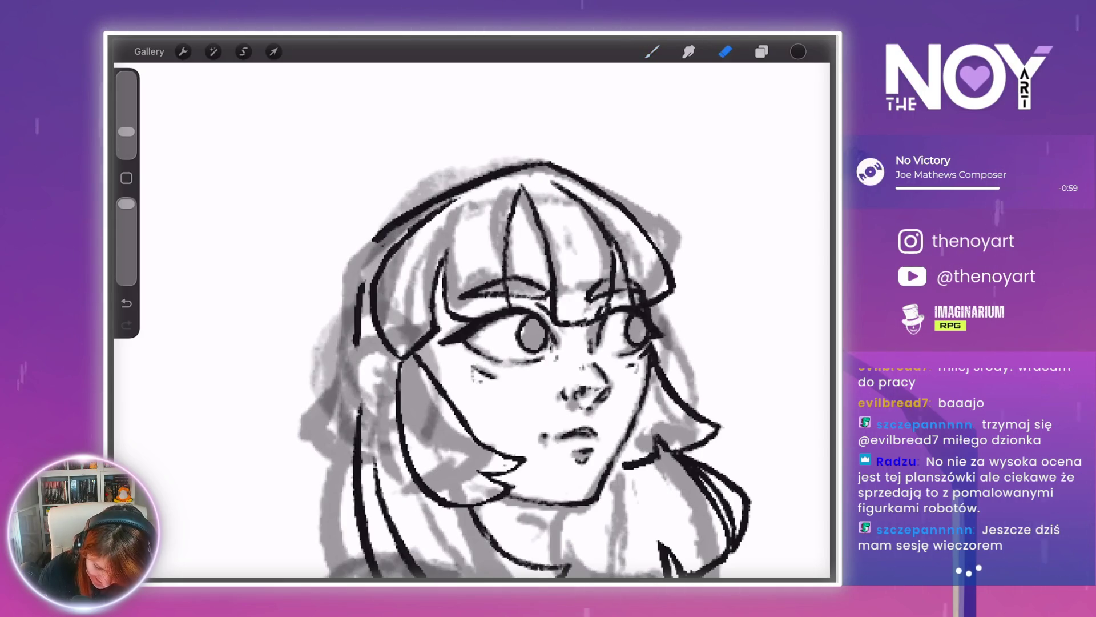
pyautogui.press('b')
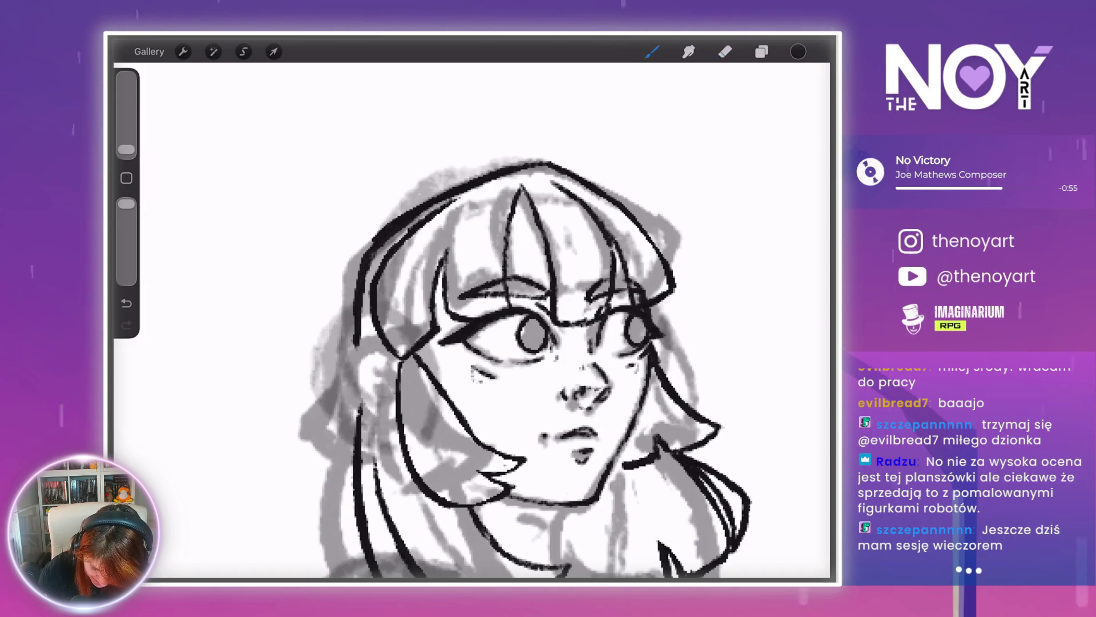
pyautogui.press('e')
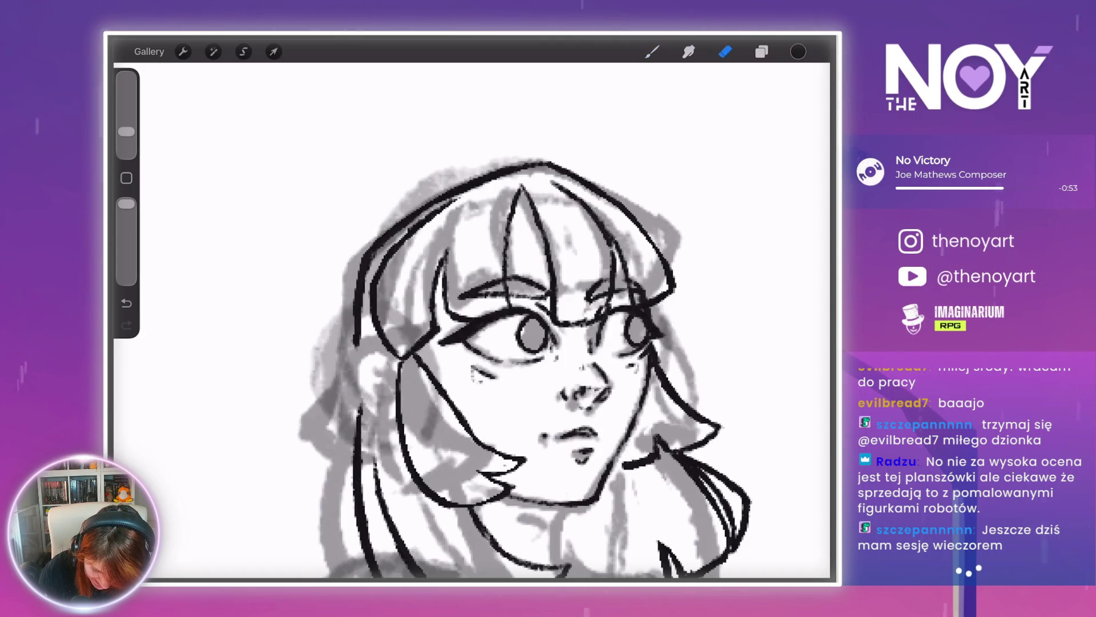
pyautogui.scroll(3, 474, 320)
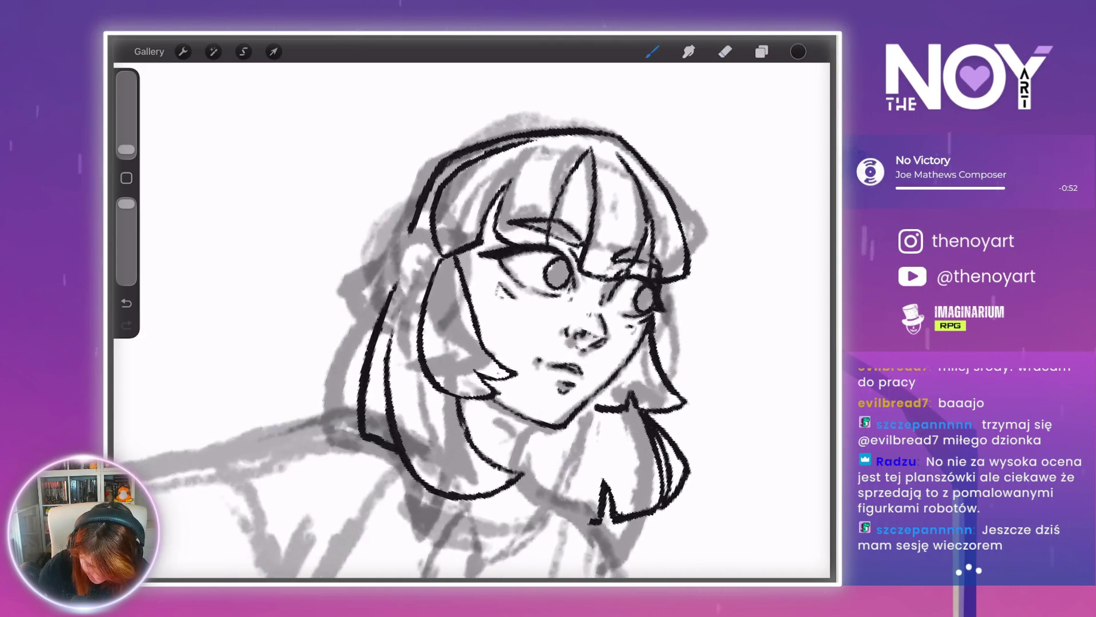
# - Ink a short hair-edge stroke and fill in the inner ear with black
pyautogui.moveTo(396, 264); pyautogui.dragTo(422, 271)
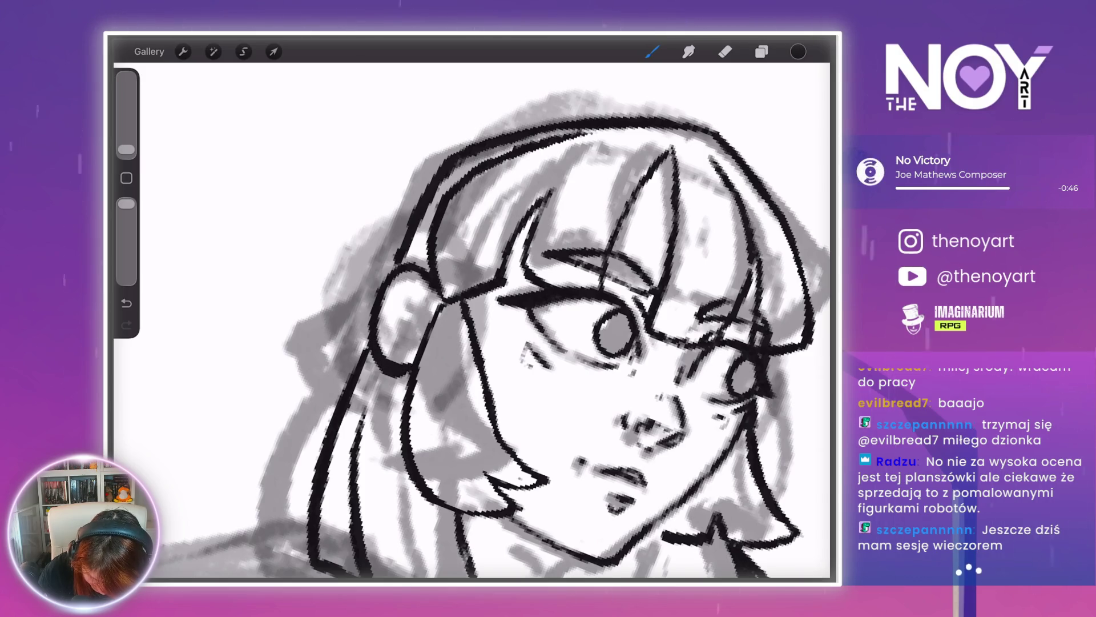
pyautogui.scroll(-5, 488, 334)
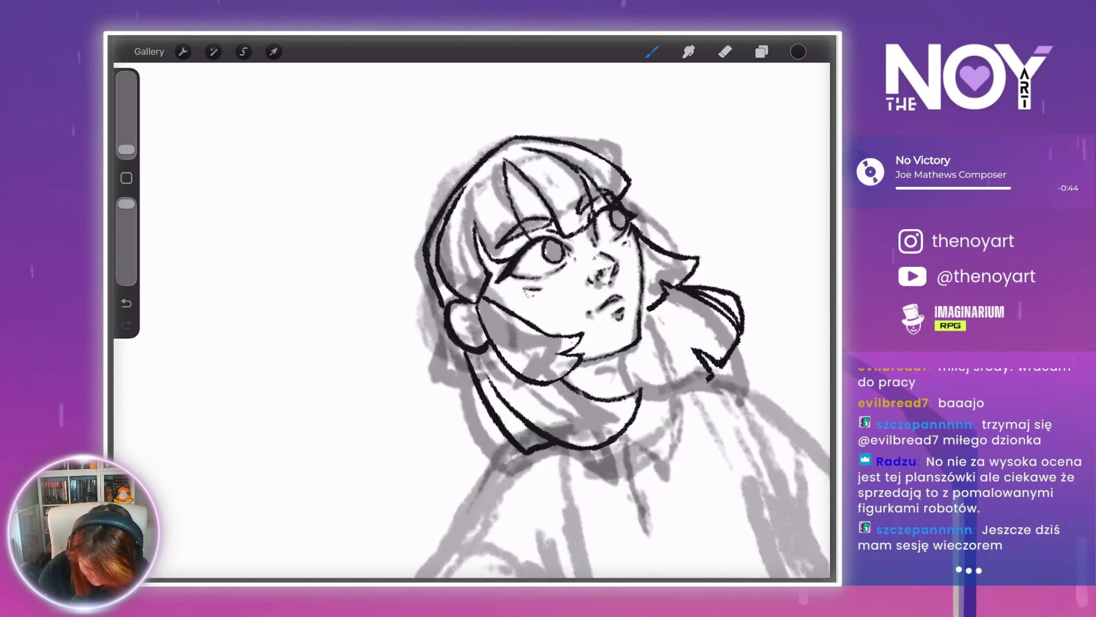
pyautogui.scroll(10, 513, 297)
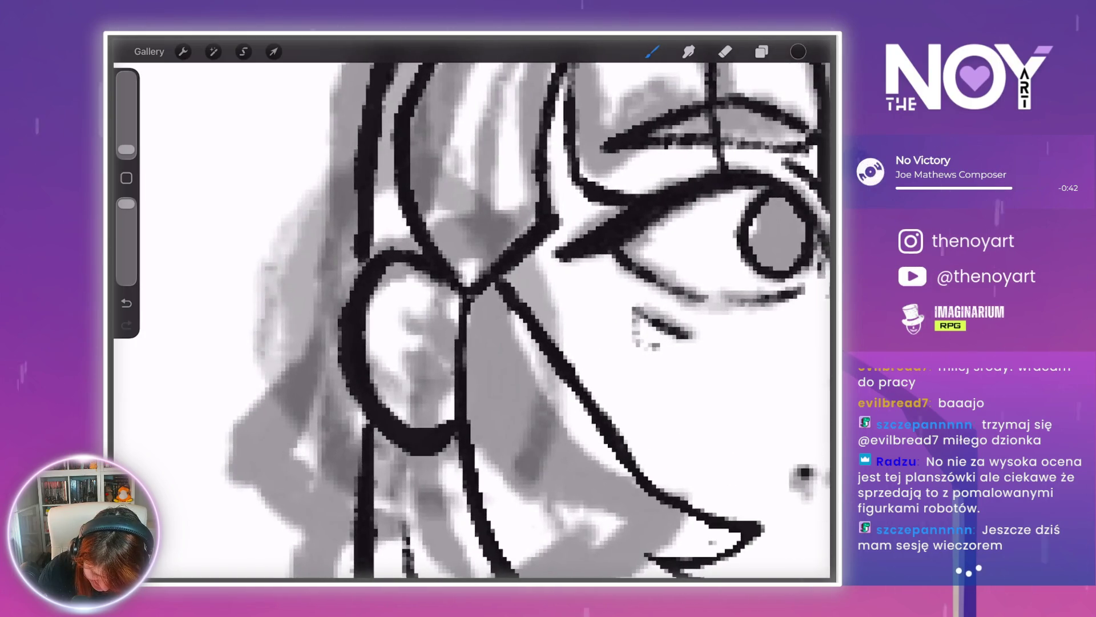
pyautogui.moveTo(399, 297)
pyautogui.mouseDown()
pyautogui.moveTo(447, 327)
pyautogui.moveTo(457, 349)
pyautogui.moveTo(407, 370)
pyautogui.mouseUp()
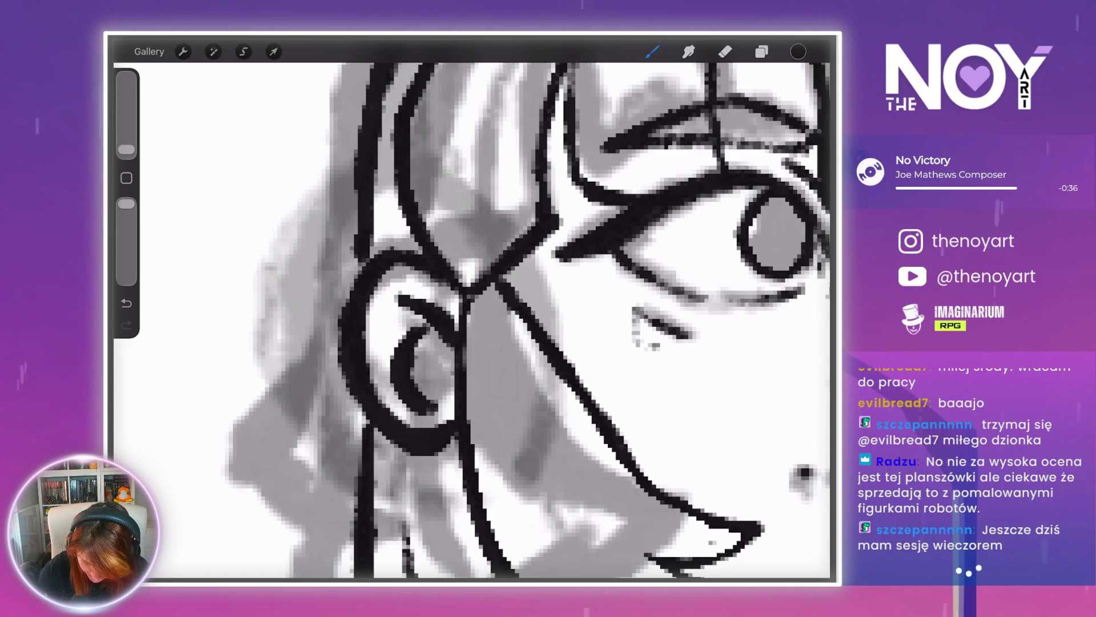
pyautogui.scroll(-5, 525, 320)
pyautogui.scroll(5, 525, 320)
pyautogui.scroll(1, 514, 314)
pyautogui.moveTo(418, 314); pyautogui.dragTo(433, 326)
pyautogui.moveTo(451, 285); pyautogui.dragTo(437, 354)
pyautogui.moveTo(441, 300); pyautogui.dragTo(438, 323)
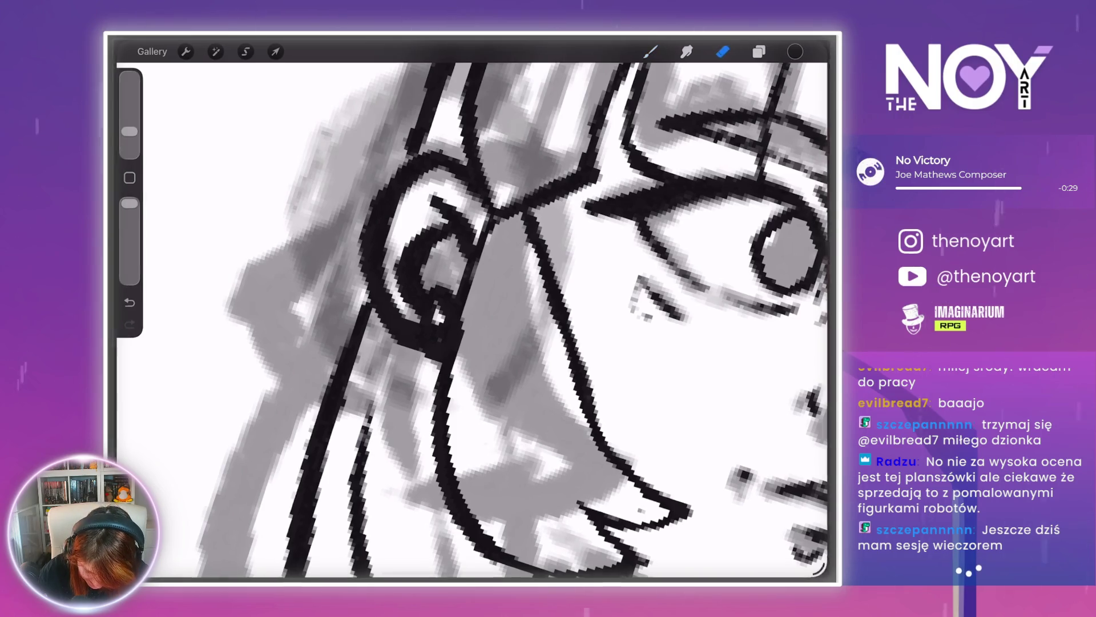
# - Switch between eraser and inking brush, then undo the stray paint stroke
pyautogui.click(725, 51)
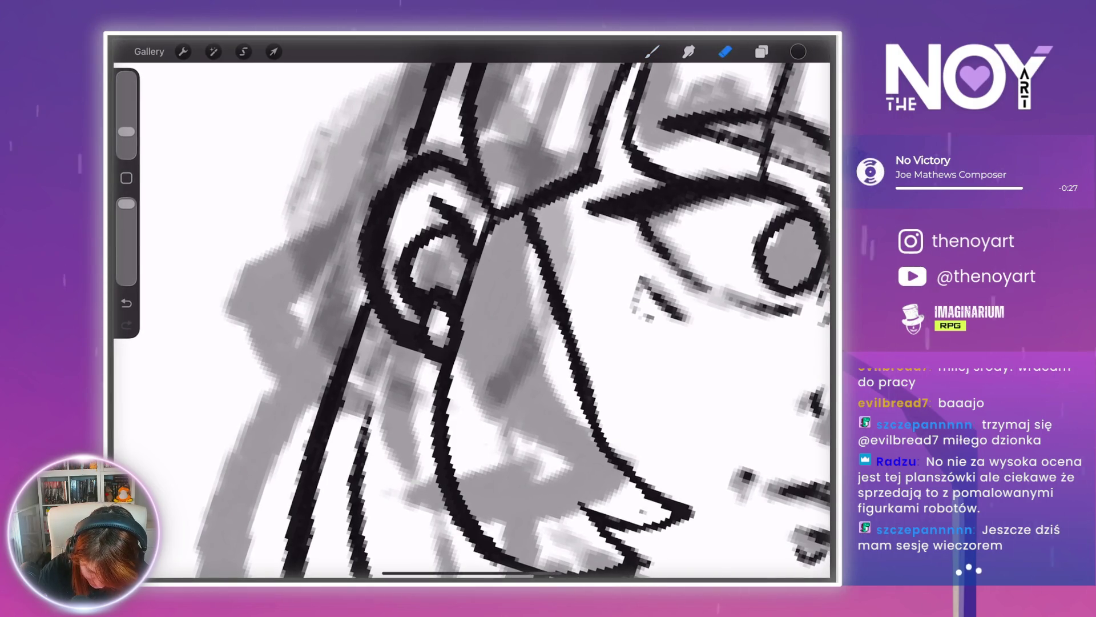
pyautogui.click(652, 52)
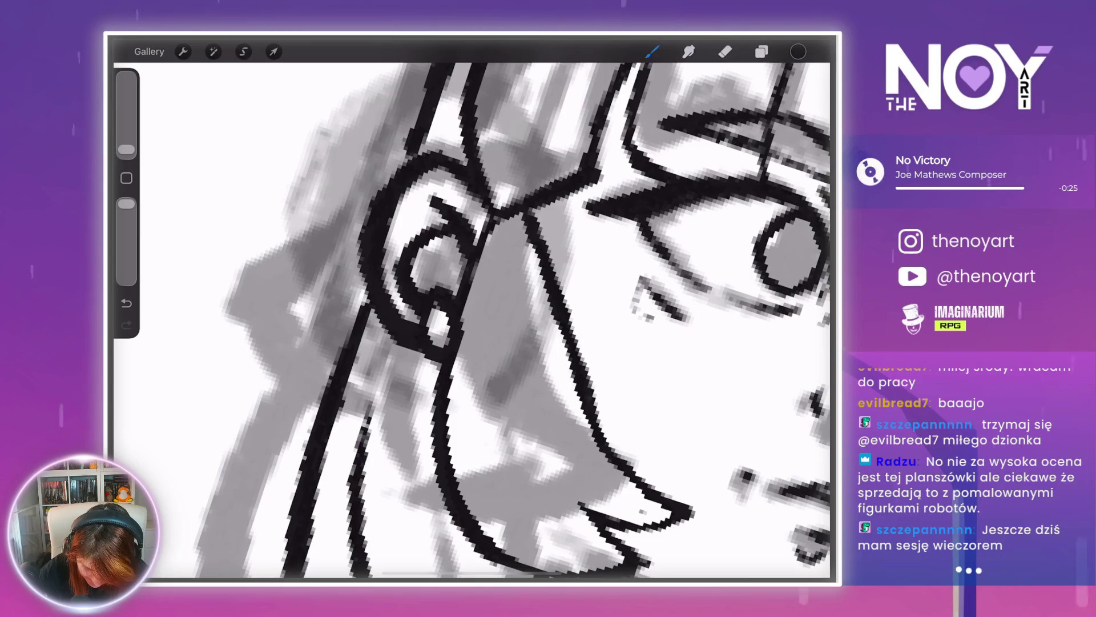
pyautogui.click(725, 51)
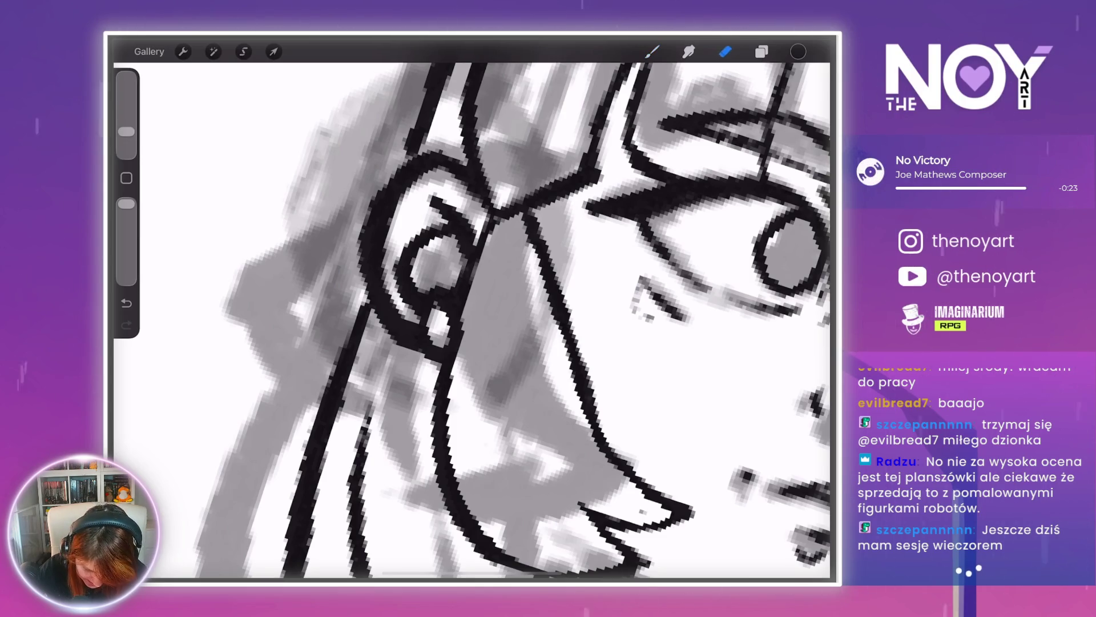
pyautogui.scroll(-5, 472, 320)
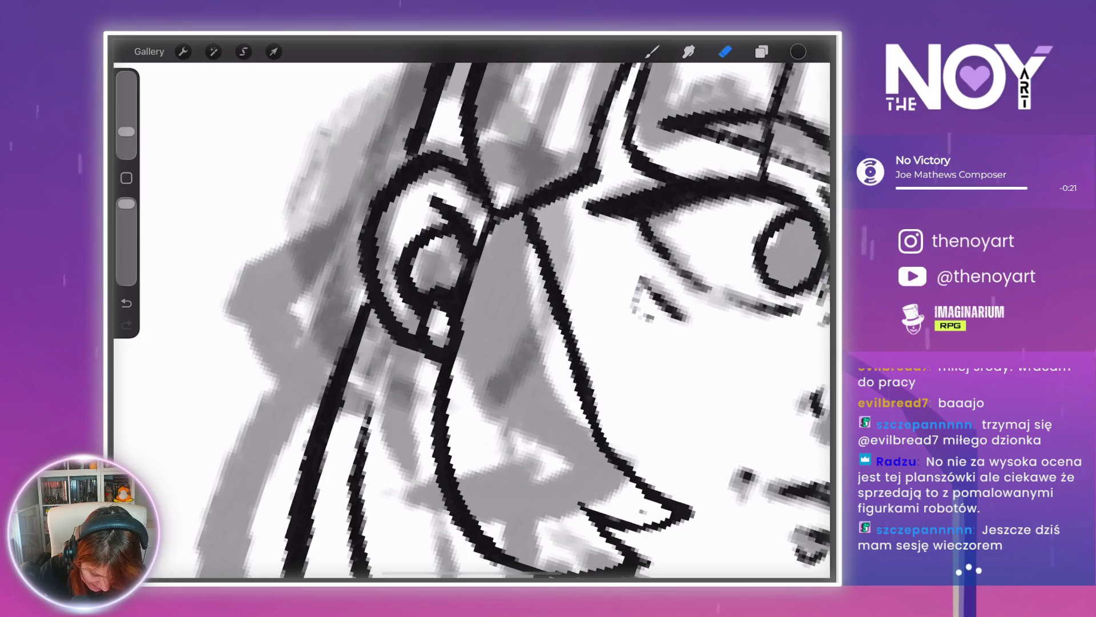
pyautogui.scroll(-5, 472, 319)
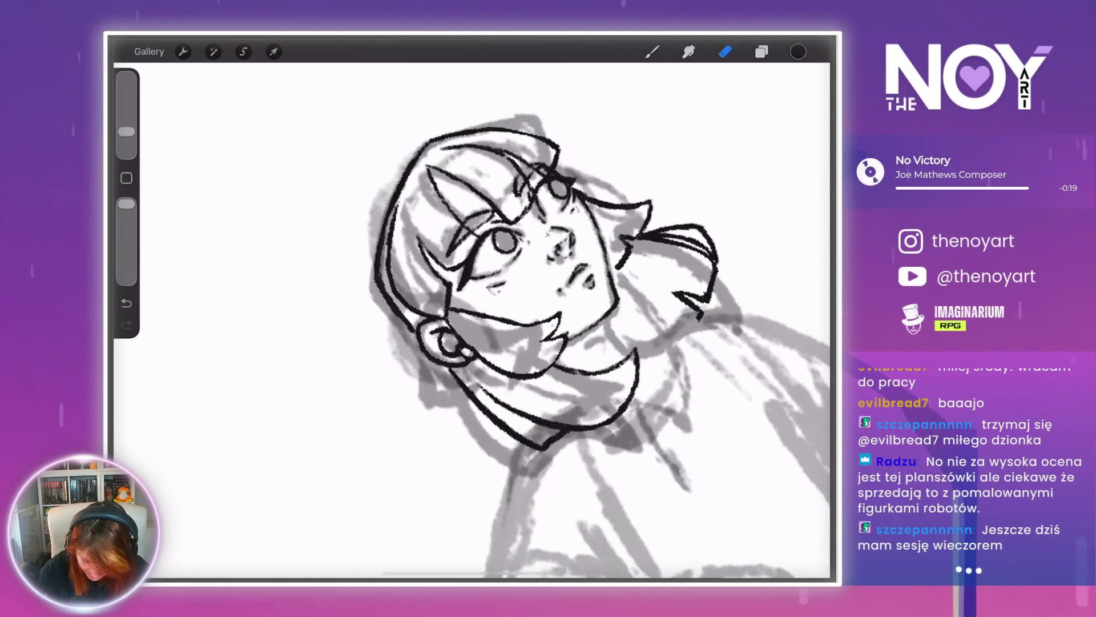
pyautogui.scroll(3, 472, 320)
pyautogui.scroll(2, 472, 320)
pyautogui.click(651, 51)
pyautogui.scroll(2, 472, 319)
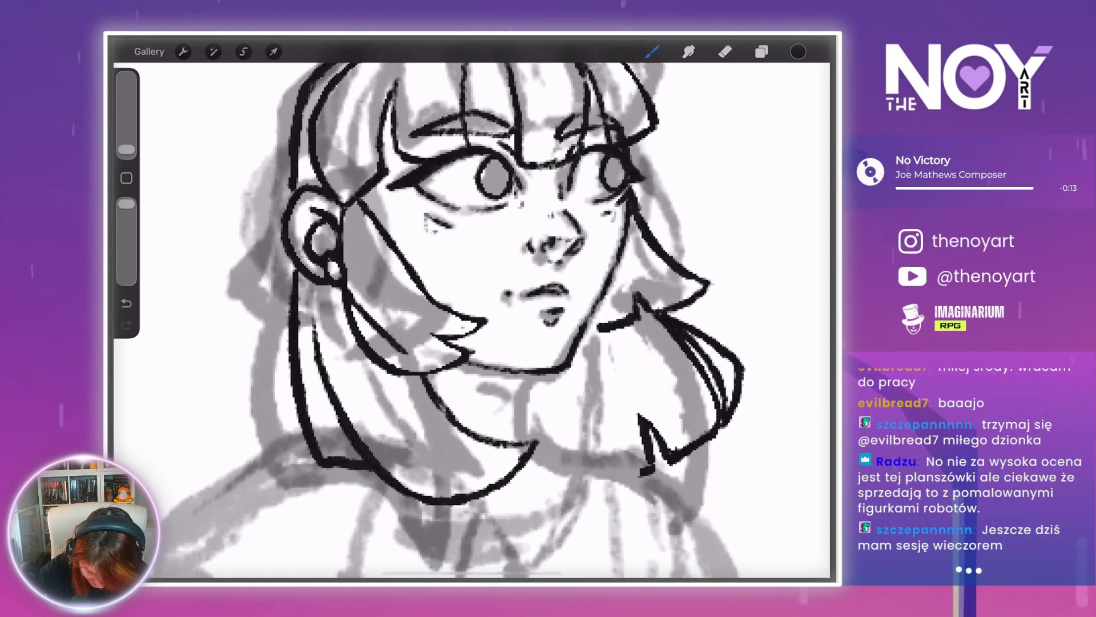
pyautogui.scroll(-3, 472, 320)
pyautogui.scroll(2, 472, 320)
pyautogui.hotkey('ctrl', 'z')
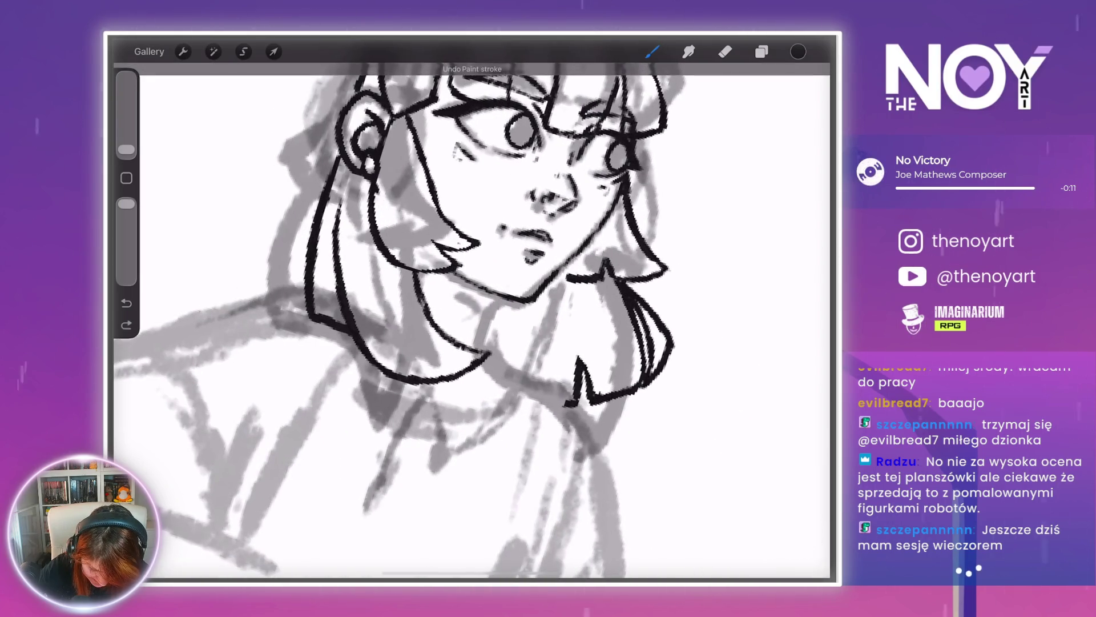
pyautogui.scroll(3, 472, 319)
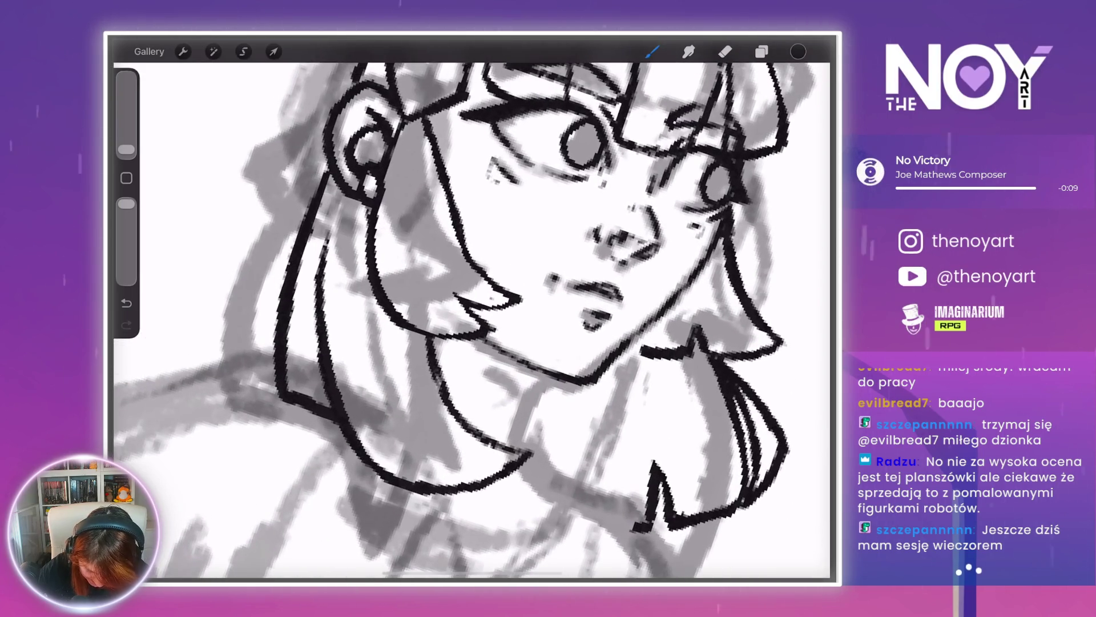
# - Redraw the neck and shoulder lines and the hair edge falling below the chin
pyautogui.moveTo(440, 364); pyautogui.dragTo(581, 491)
pyautogui.scroll(-3, 472, 320)
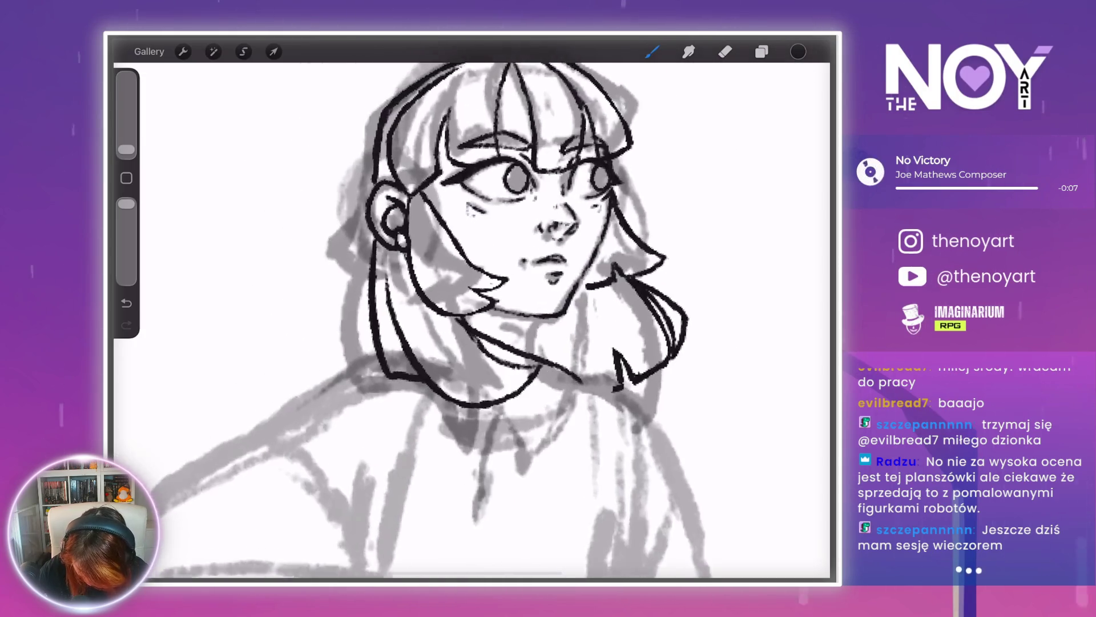
pyautogui.moveTo(594, 372); pyautogui.dragTo(568, 464)
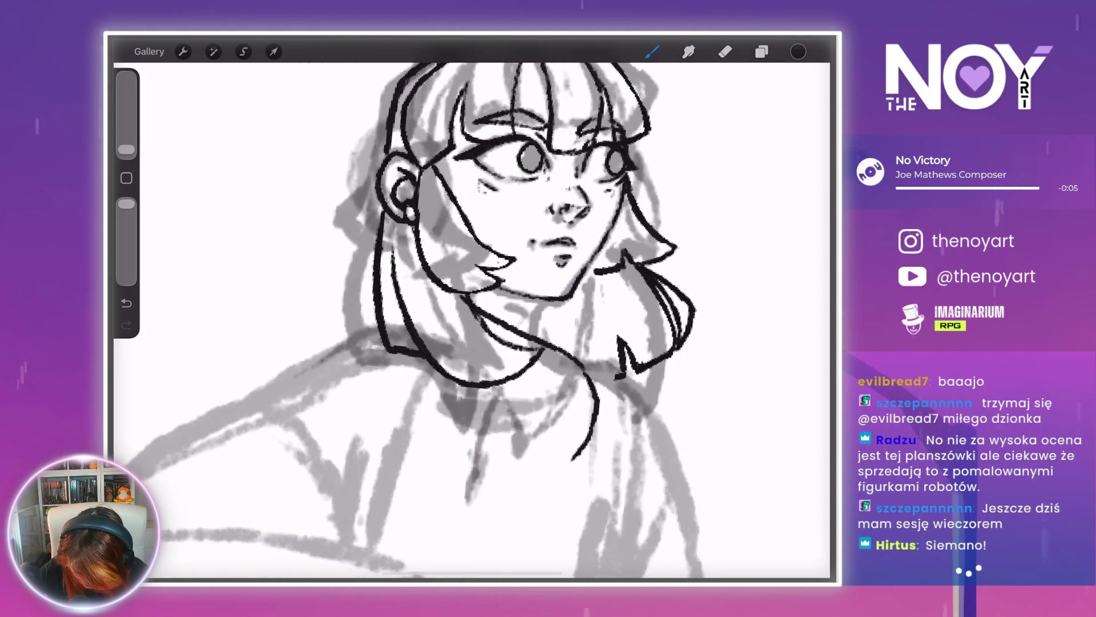
pyautogui.scroll(3, 472, 319)
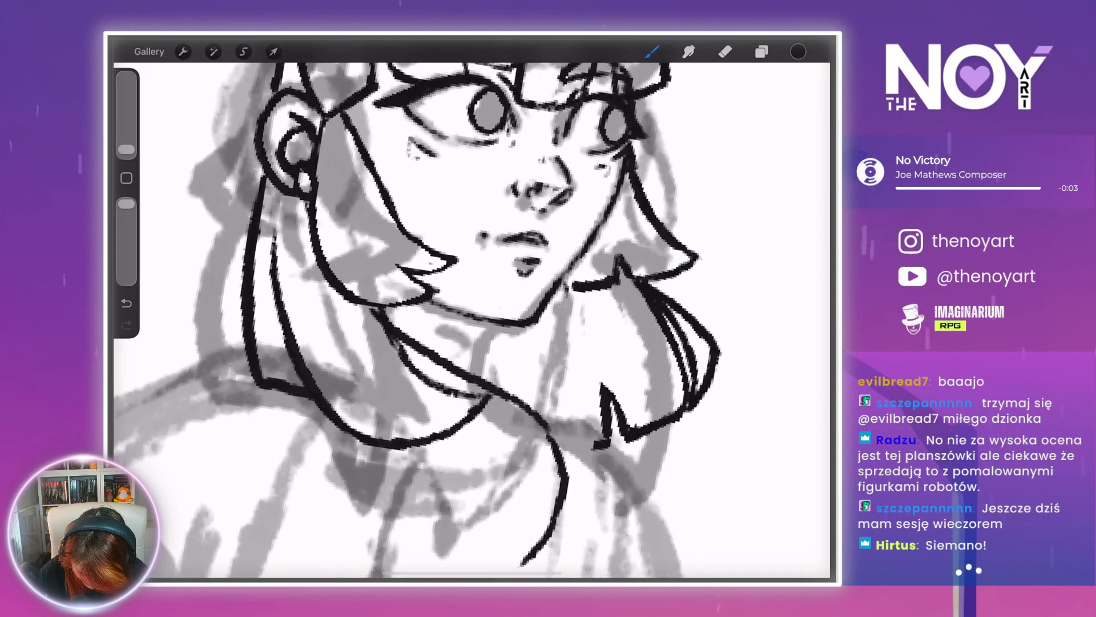
pyautogui.moveTo(566, 288)
pyautogui.mouseDown()
pyautogui.moveTo(594, 350)
pyautogui.moveTo(593, 445)
pyautogui.mouseUp()
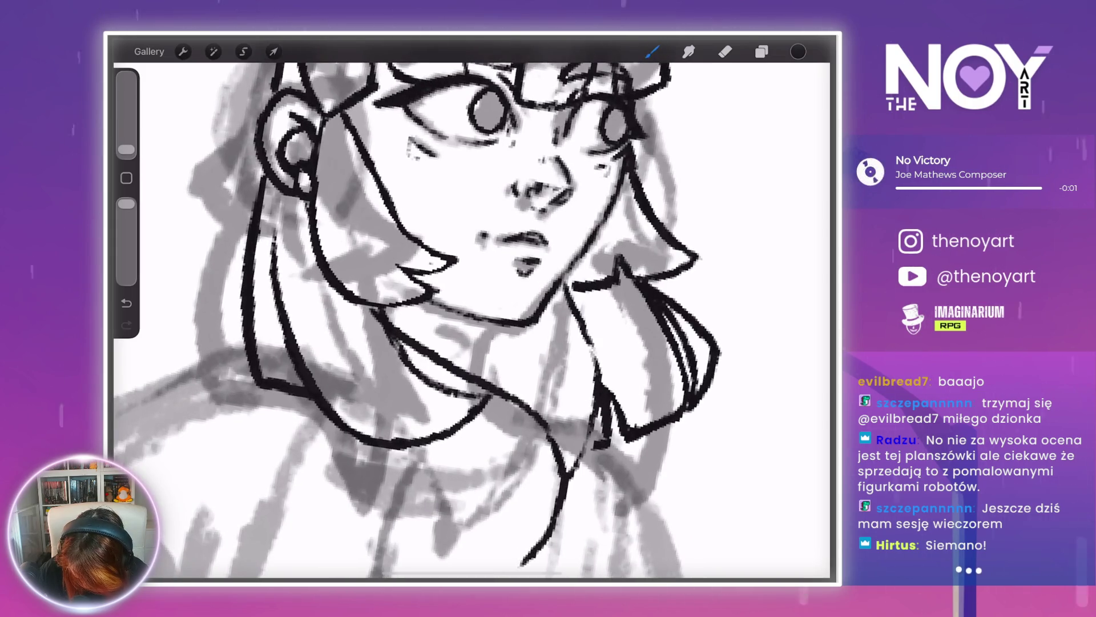
pyautogui.scroll(-2, 473, 319)
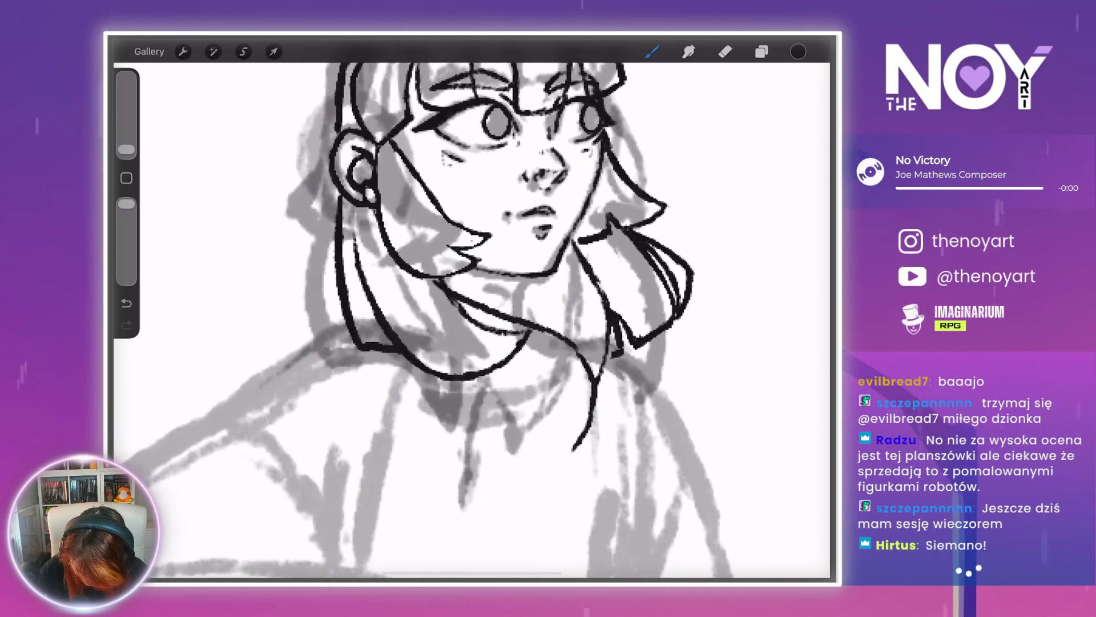
pyautogui.scroll(-2, 472, 320)
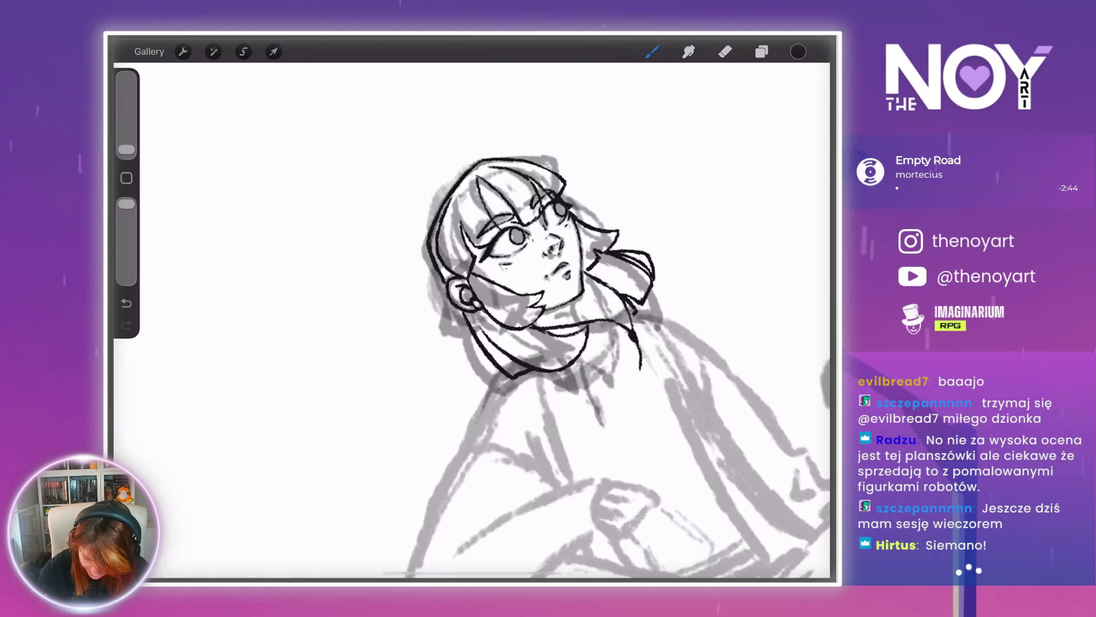
pyautogui.scroll(4, 457, 285)
pyautogui.moveTo(454, 290); pyautogui.dragTo(431, 342)
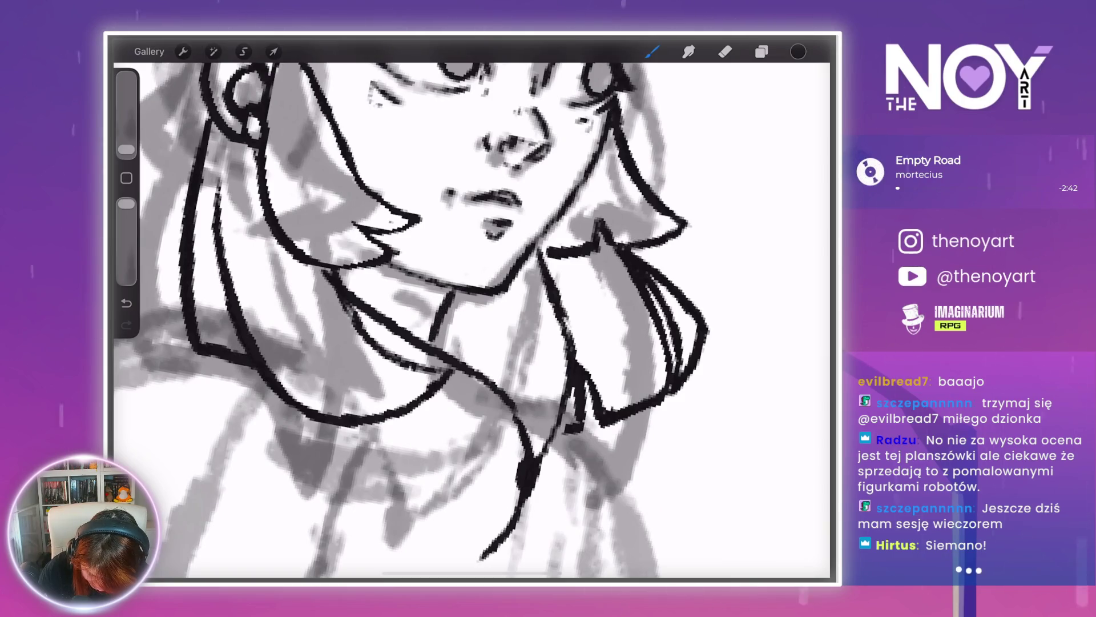
pyautogui.scroll(-5, 472, 320)
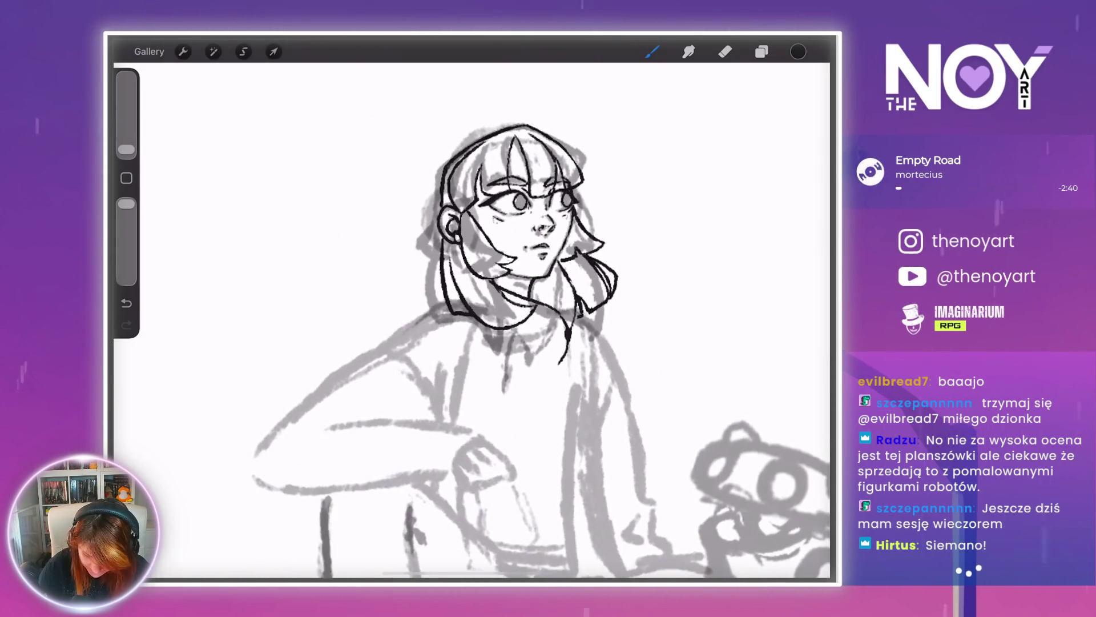
pyautogui.scroll(-2, 494, 374)
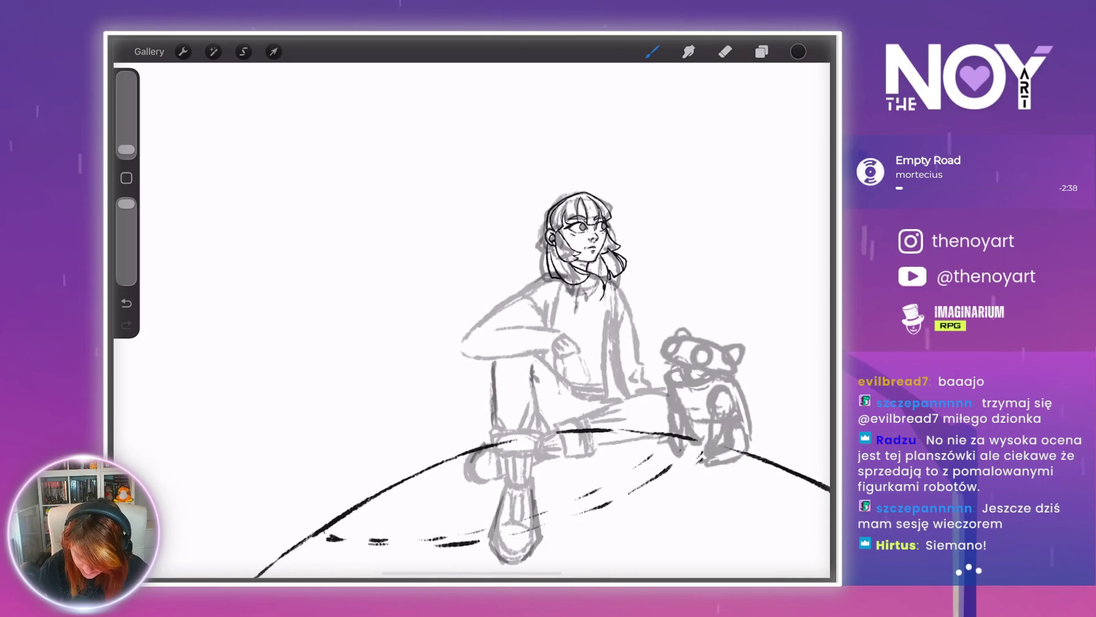
pyautogui.scroll(3, 720, 229)
pyautogui.click(761, 51)
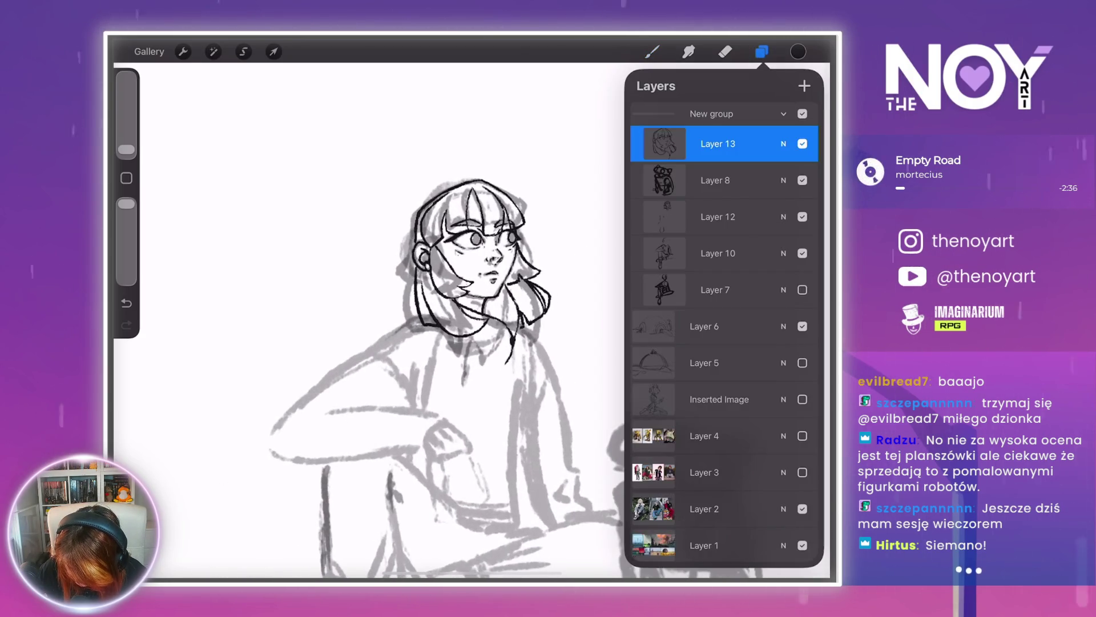
# - Hide the grey sketch on Layer 12 and Layer 10
pyautogui.click(802, 216)
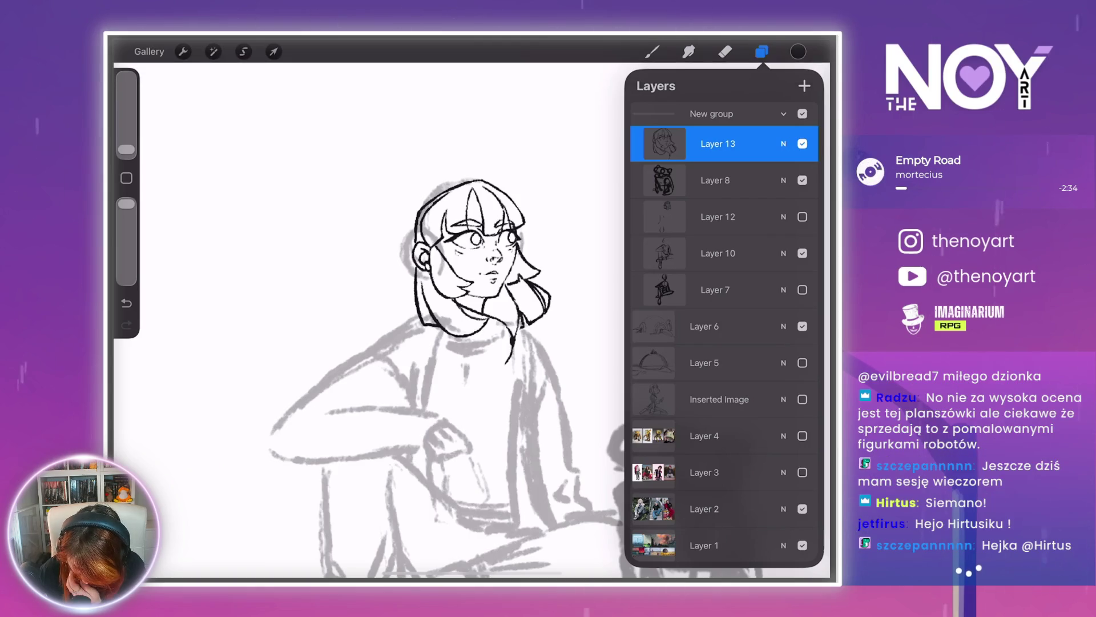
pyautogui.click(802, 253)
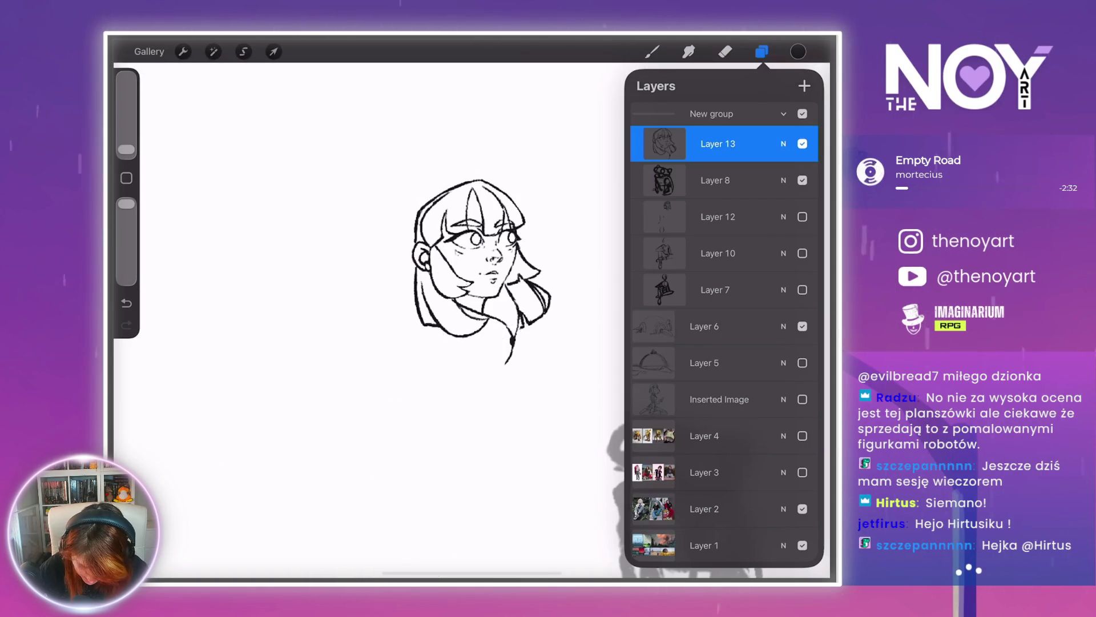
pyautogui.scroll(5, 492, 201)
# - Erase stray strokes on the forehead, near the right eye and along the right hair edge
pyautogui.click(725, 51)
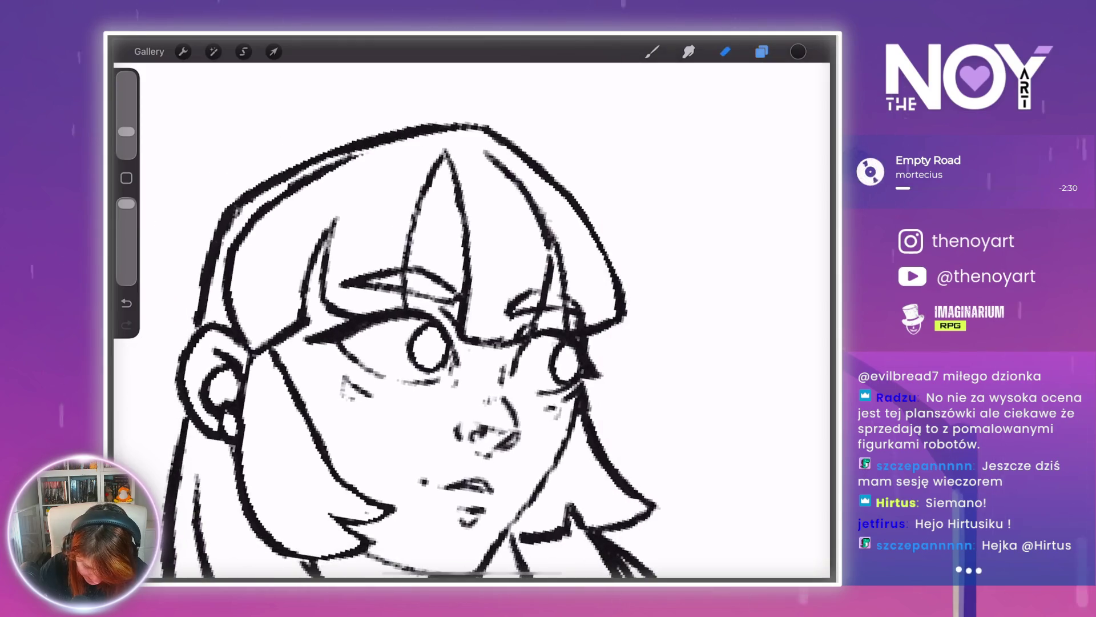
pyautogui.moveTo(365, 280); pyautogui.dragTo(400, 286)
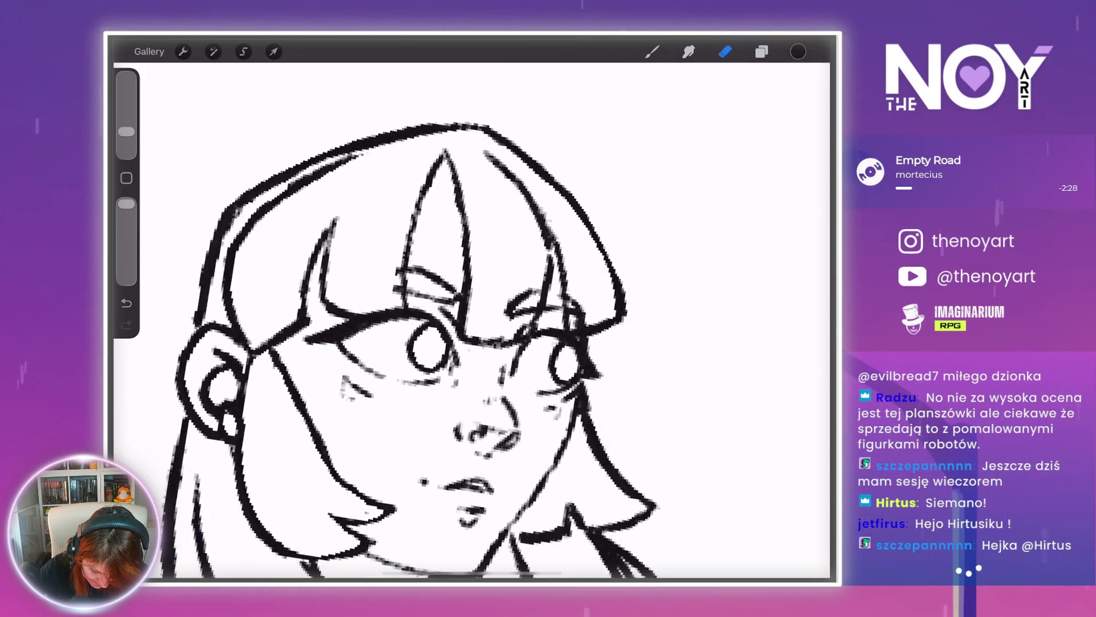
pyautogui.moveTo(512, 314); pyautogui.dragTo(534, 290)
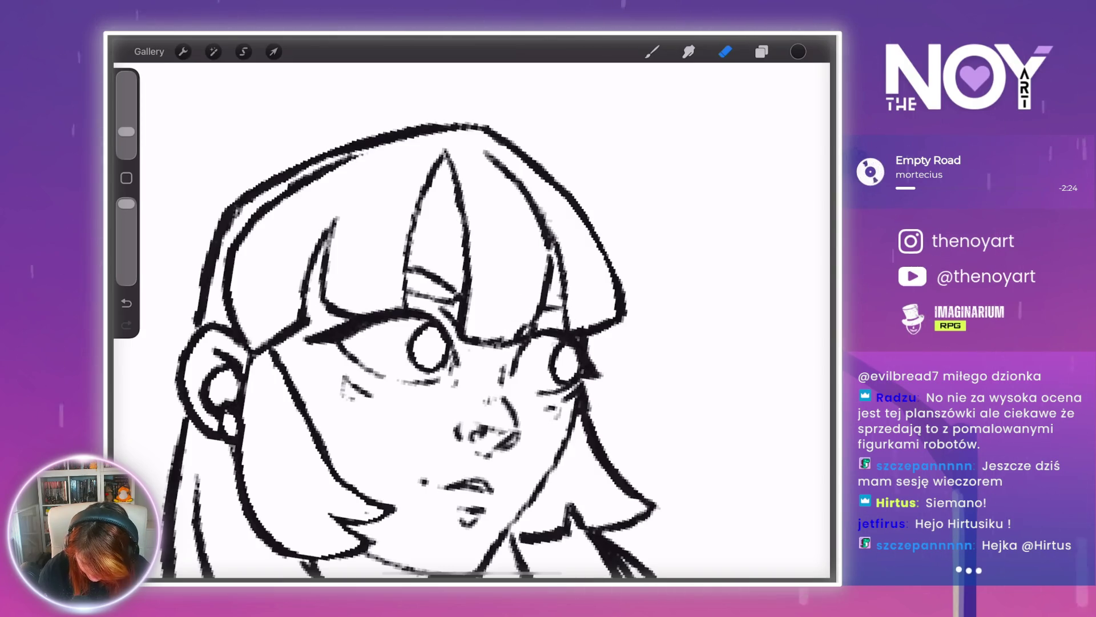
pyautogui.scroll(-5, 571, 285)
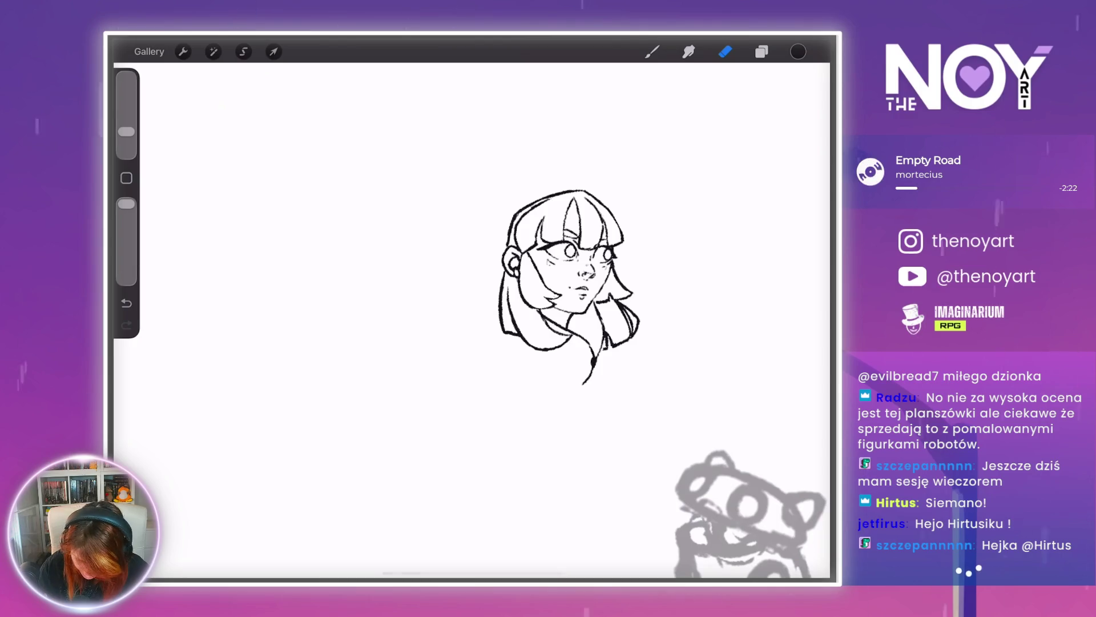
pyautogui.scroll(5, 434, 285)
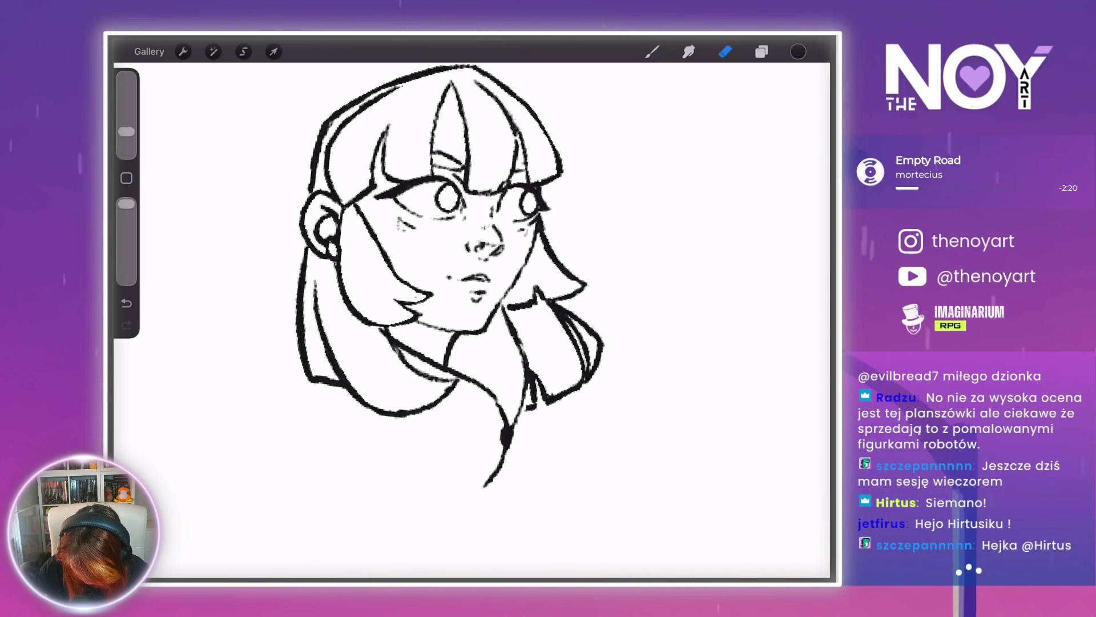
pyautogui.moveTo(593, 308)
pyautogui.mouseDown()
pyautogui.moveTo(568, 343)
pyautogui.moveTo(588, 374)
pyautogui.mouseUp()
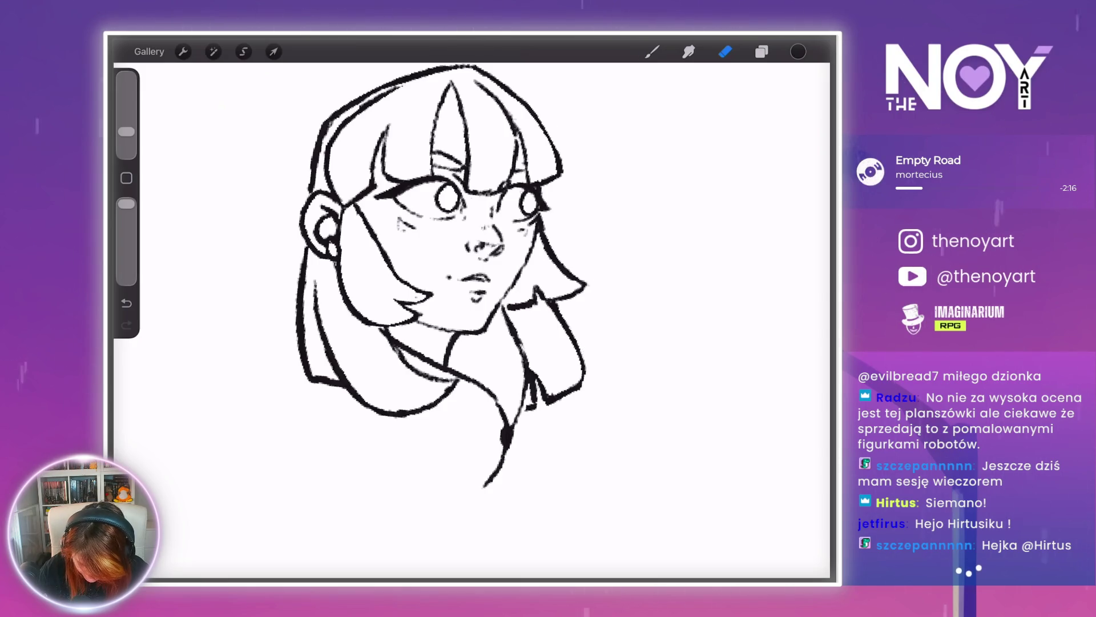
pyautogui.scroll(-2, 445, 275)
pyautogui.scroll(-3, 474, 269)
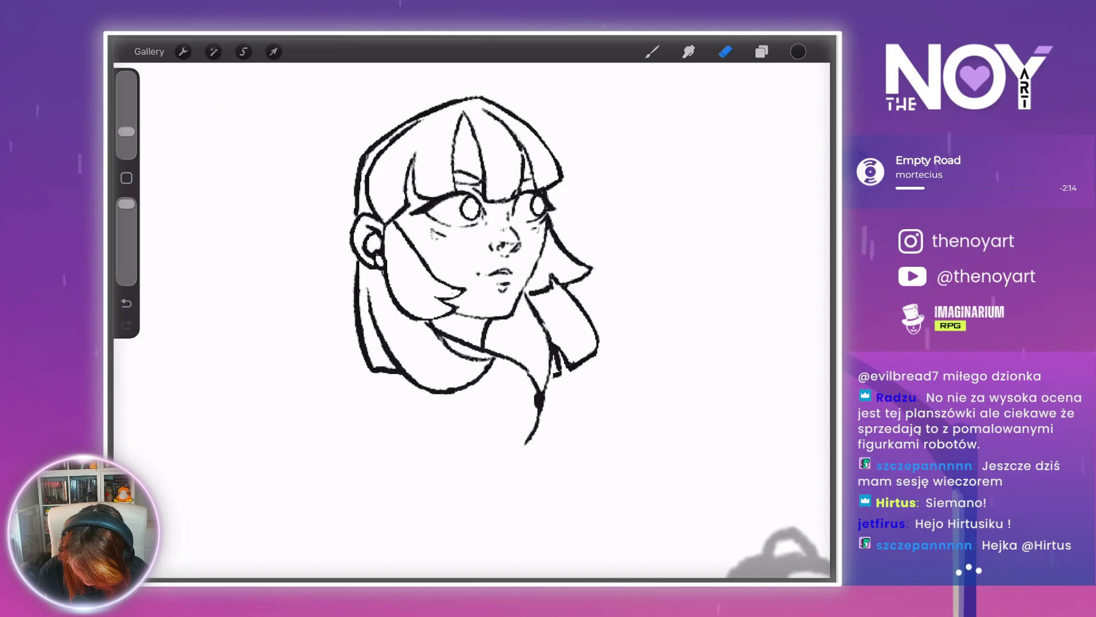
pyautogui.scroll(-2, 445, 274)
pyautogui.scroll(5, 400, 285)
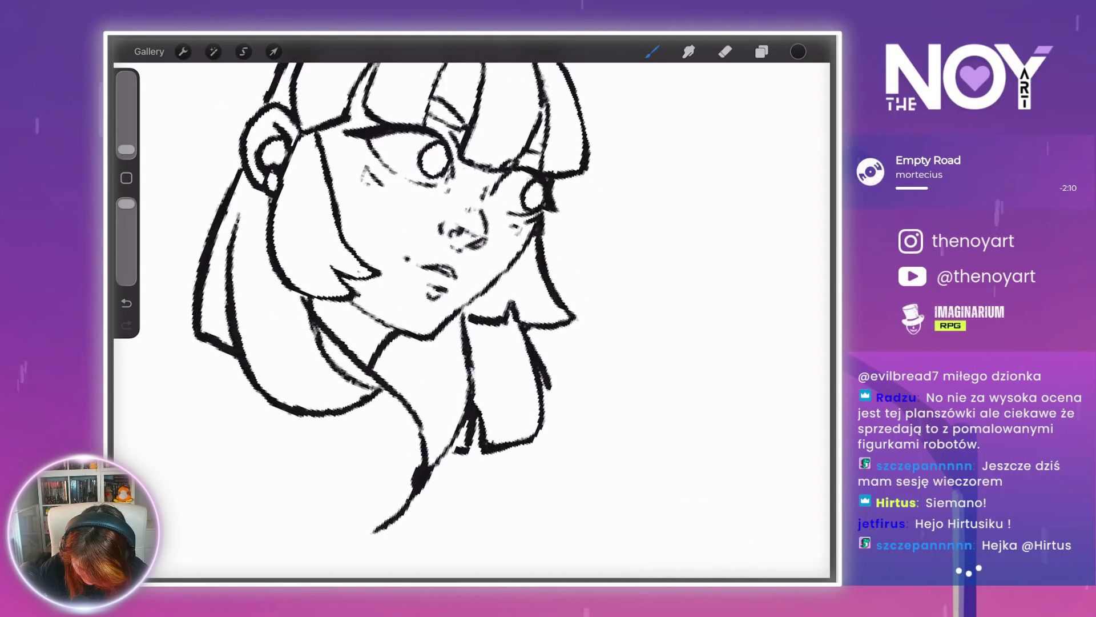
# - Erase the left part of the collar stroke and touch up the left cheek and face edge
pyautogui.scroll(-2, 423, 337)
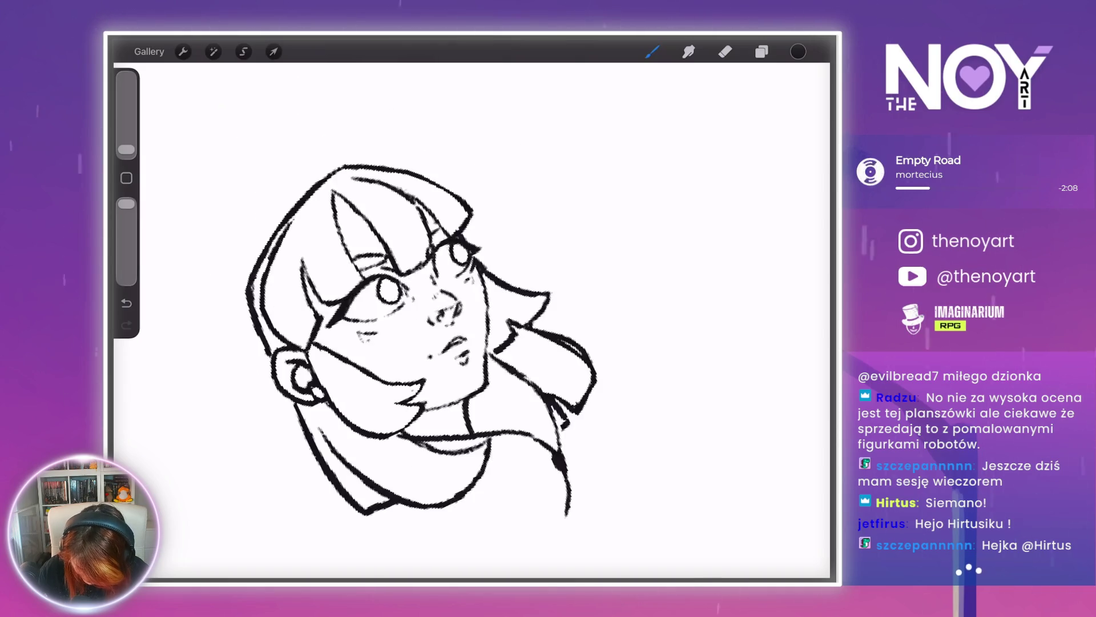
pyautogui.scroll(3, 354, 285)
pyautogui.click(725, 51)
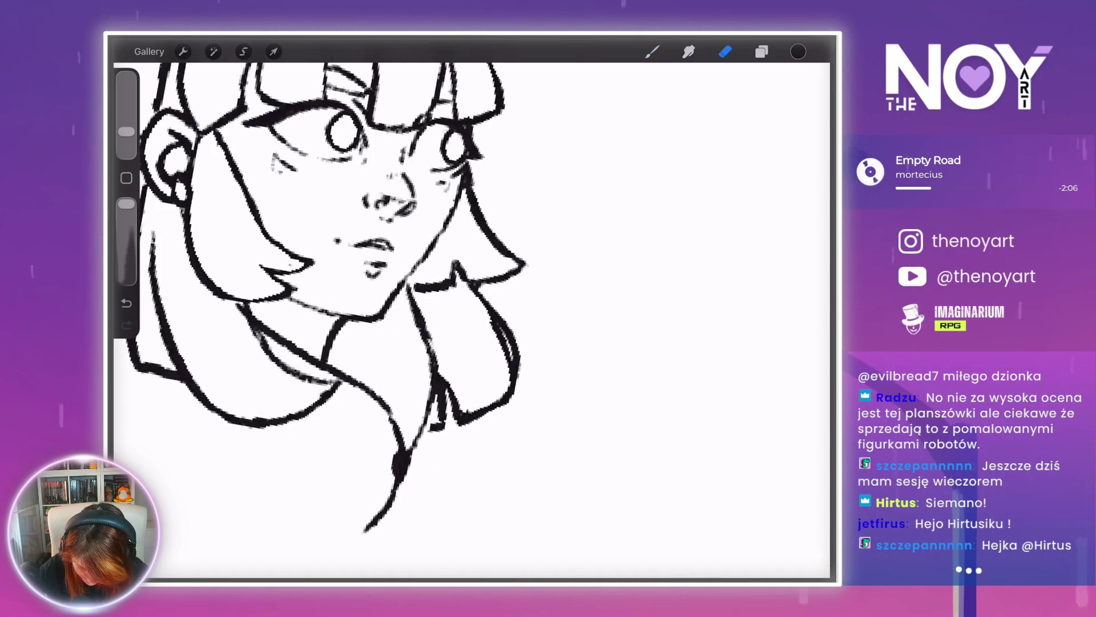
pyautogui.scroll(2, 366, 286)
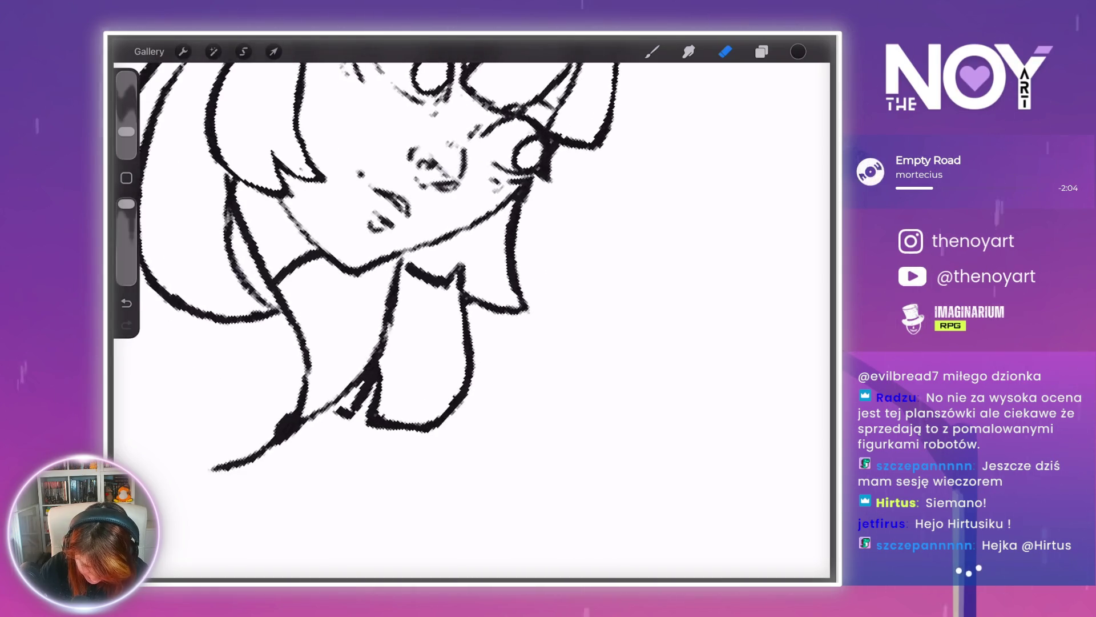
pyautogui.moveTo(409, 267); pyautogui.dragTo(427, 277)
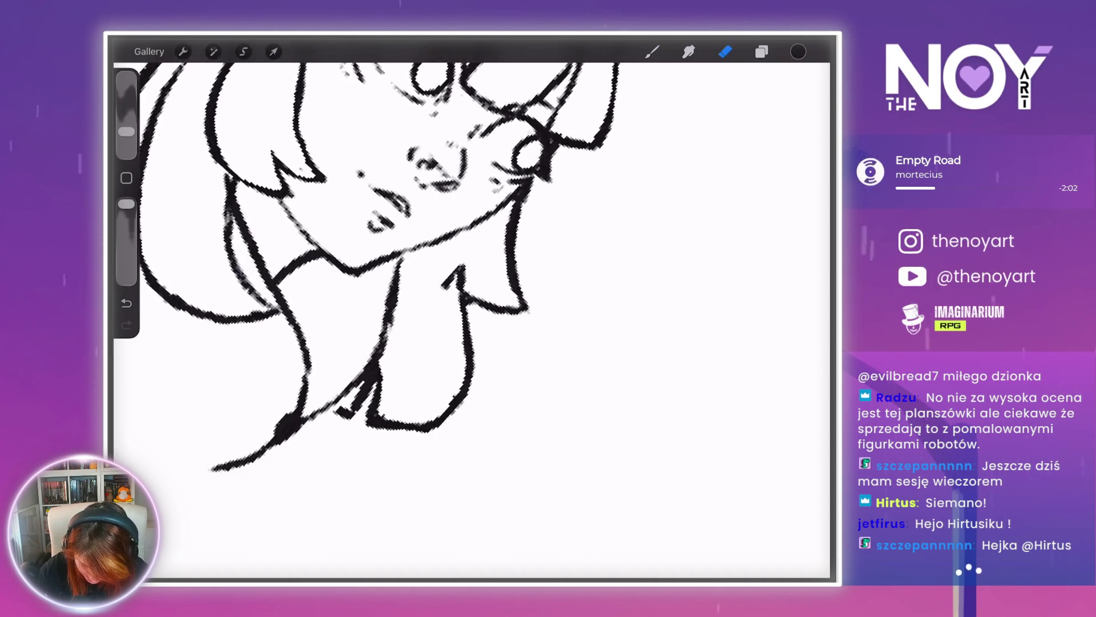
pyautogui.scroll(-3, 365, 274)
pyautogui.scroll(3, 445, 229)
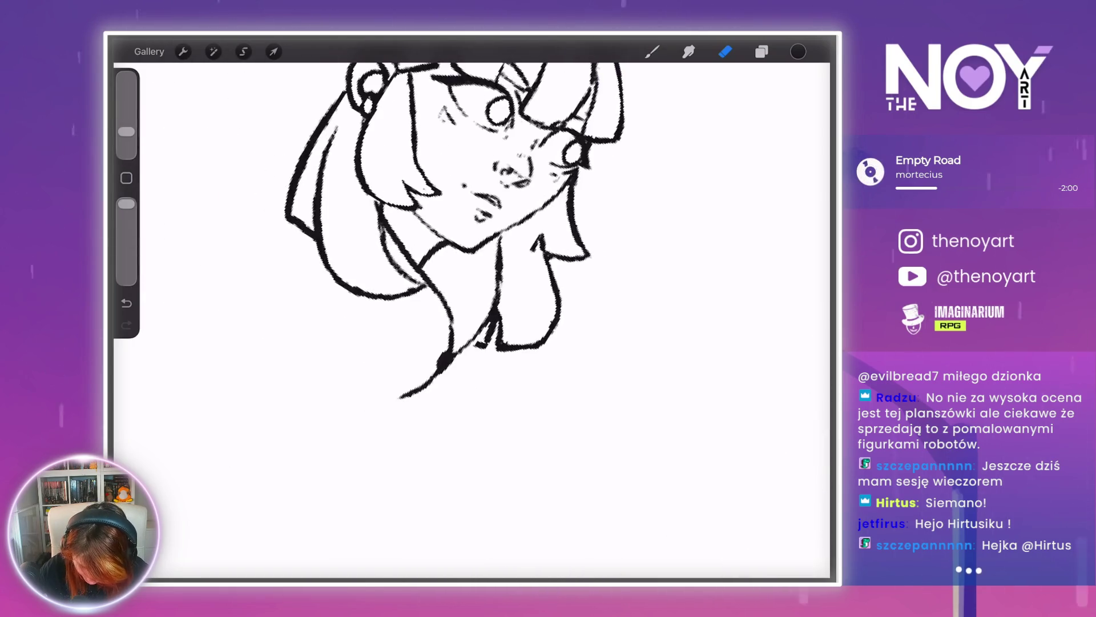
pyautogui.scroll(-3, 457, 240)
pyautogui.scroll(3, 514, 286)
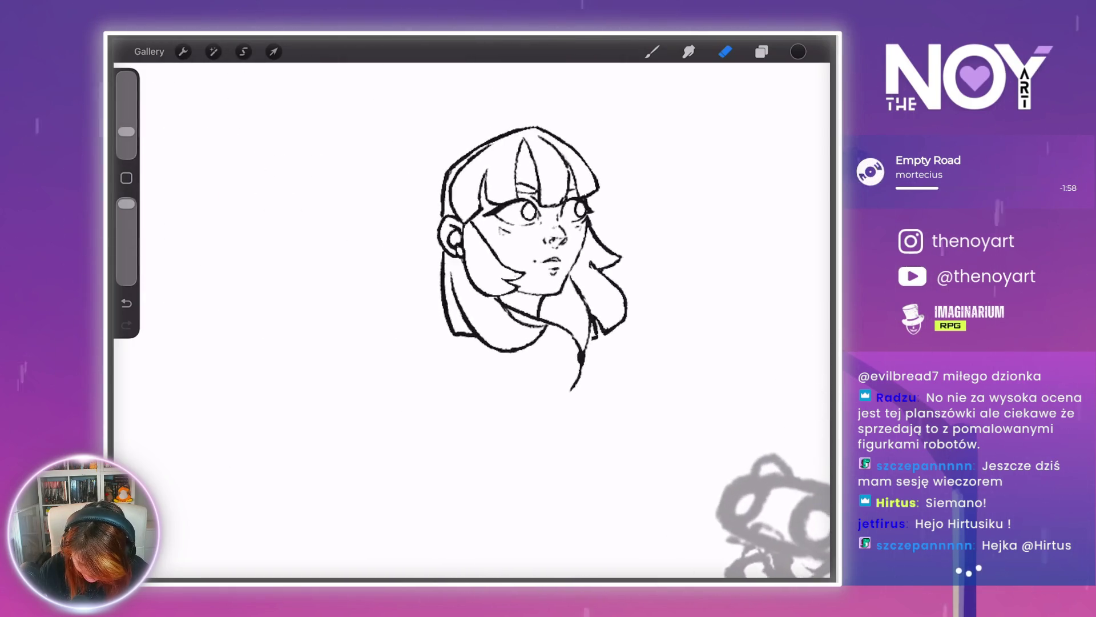
pyautogui.scroll(2, 497, 314)
pyautogui.moveTo(440, 330); pyautogui.dragTo(457, 344)
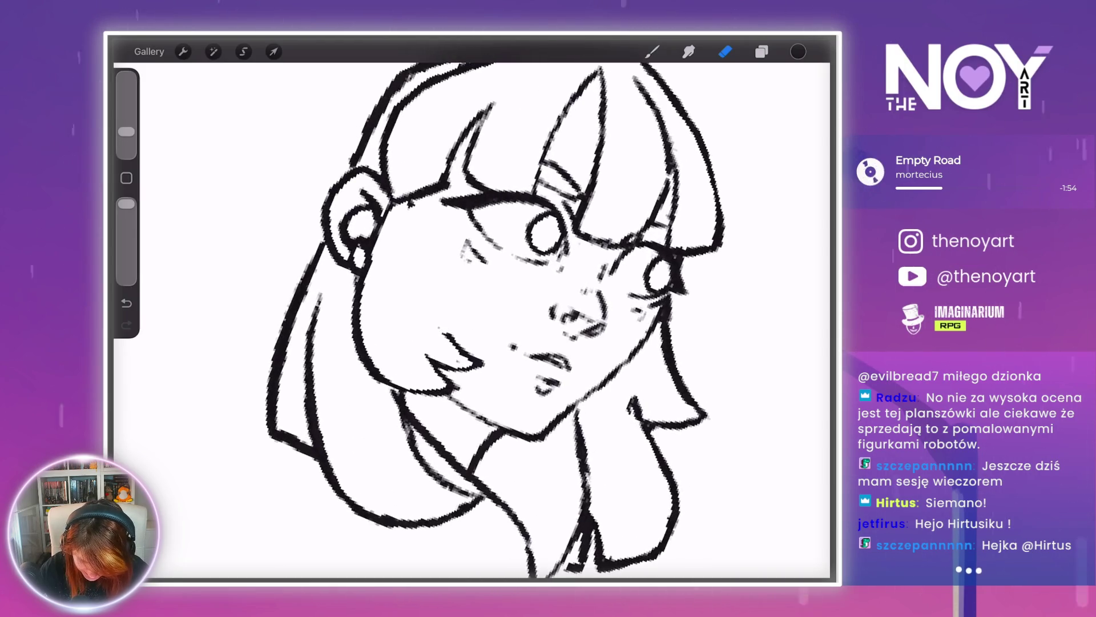
pyautogui.moveTo(411, 209)
pyautogui.mouseDown()
pyautogui.moveTo(405, 257)
pyautogui.moveTo(451, 343)
pyautogui.mouseUp()
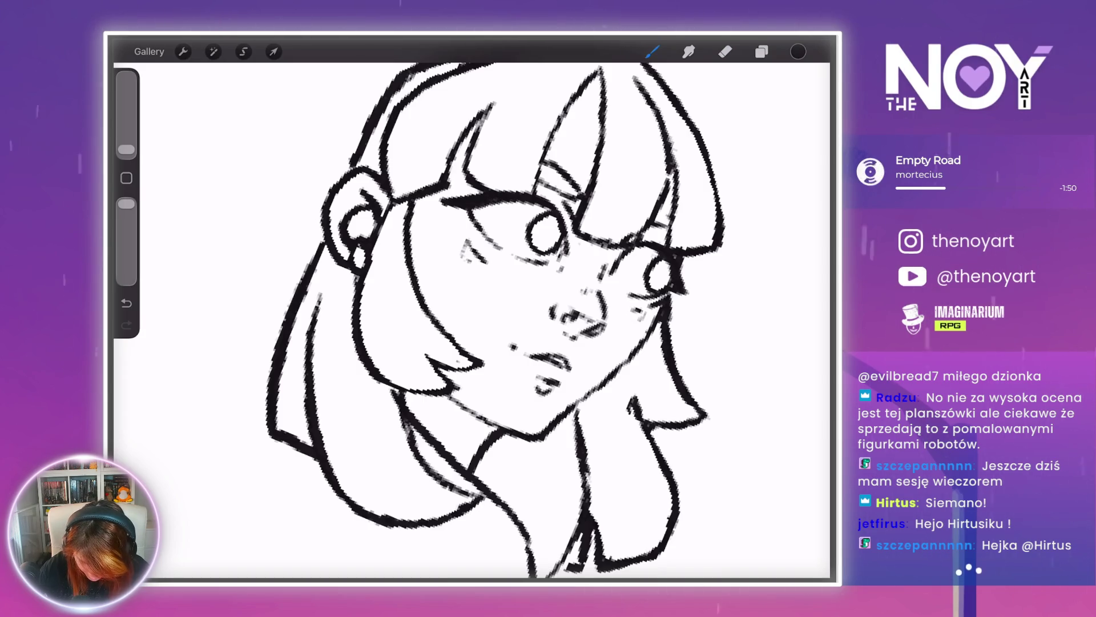
# - Strengthen the head's left outline, add a top-of-head line, and undo the last stroke
pyautogui.scroll(-5, 491, 319)
pyautogui.scroll(5, 491, 320)
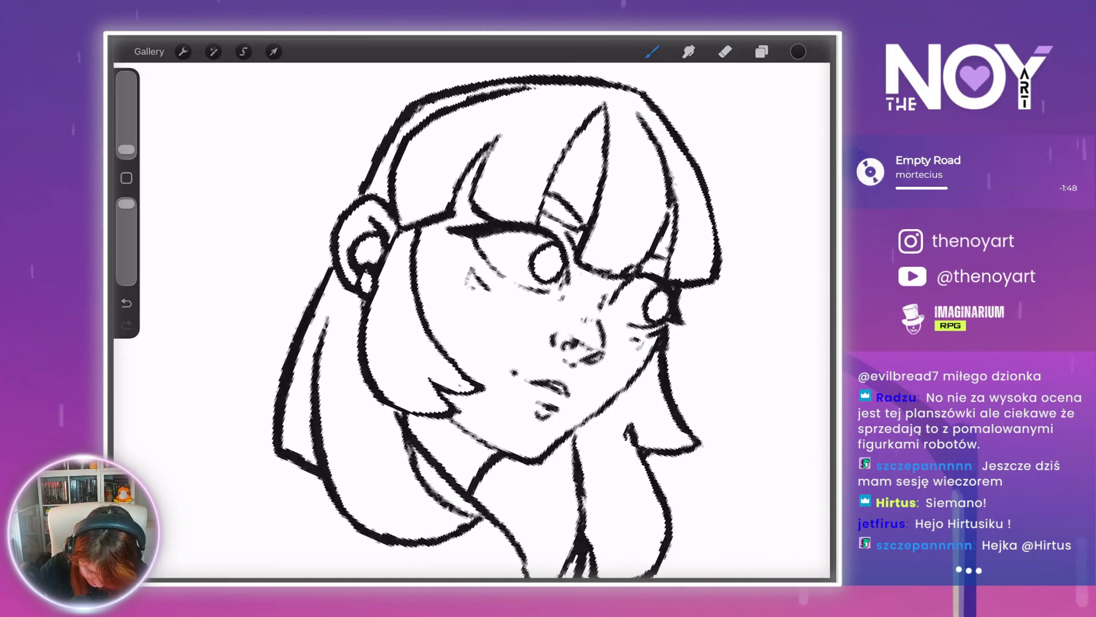
pyautogui.scroll(-3, 491, 320)
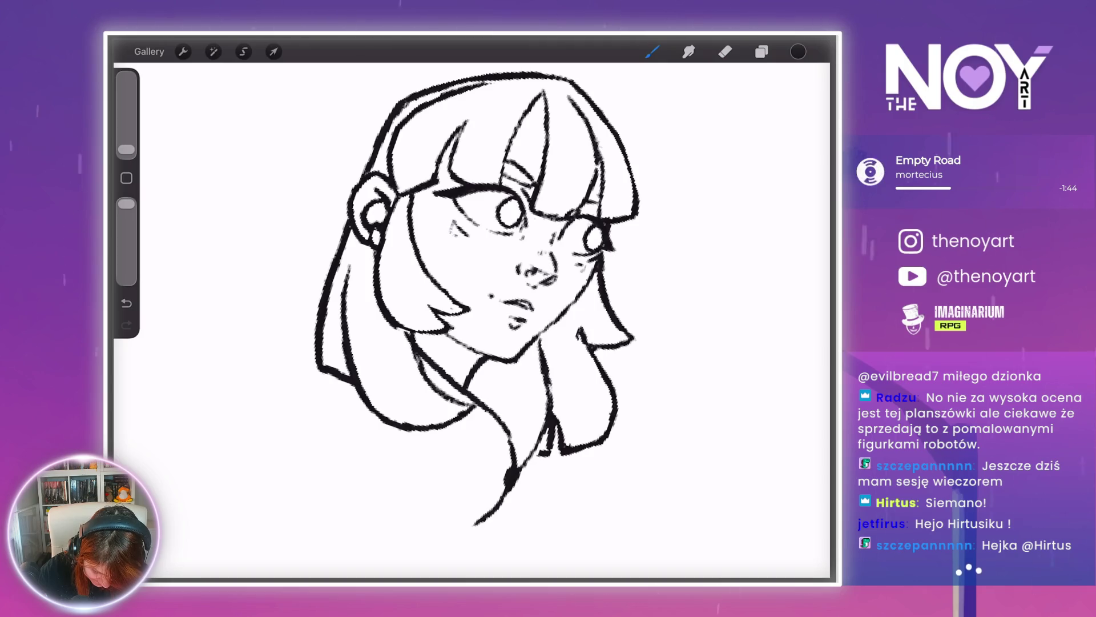
pyautogui.scroll(-8, 491, 319)
pyautogui.scroll(10, 491, 320)
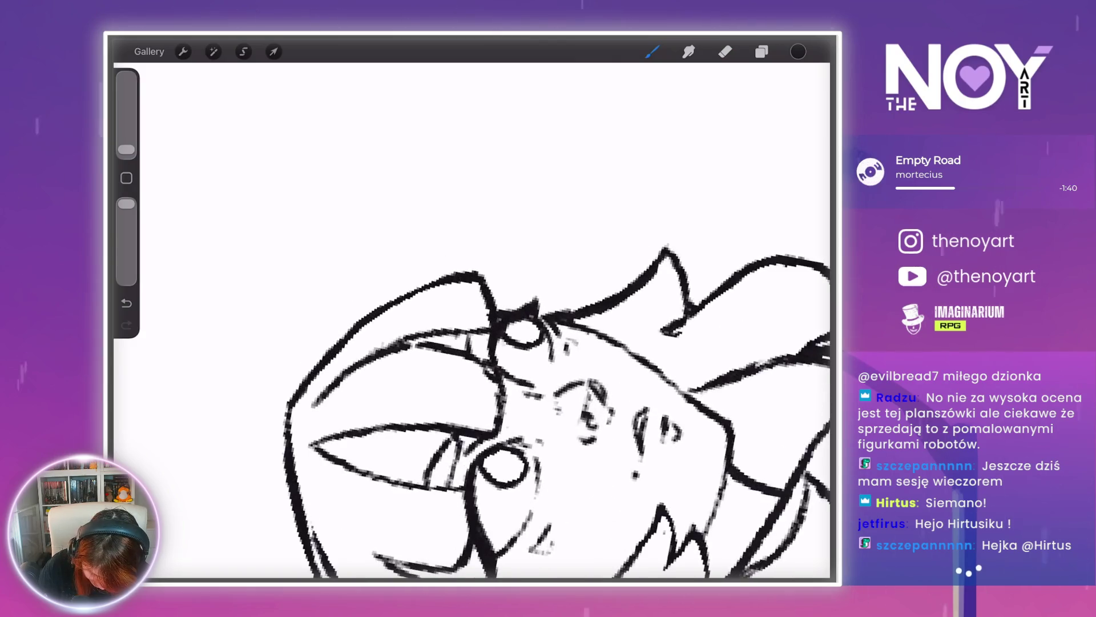
pyautogui.moveTo(301, 382); pyautogui.dragTo(321, 331)
pyautogui.moveTo(381, 278); pyautogui.dragTo(408, 294)
pyautogui.scroll(-10, 491, 319)
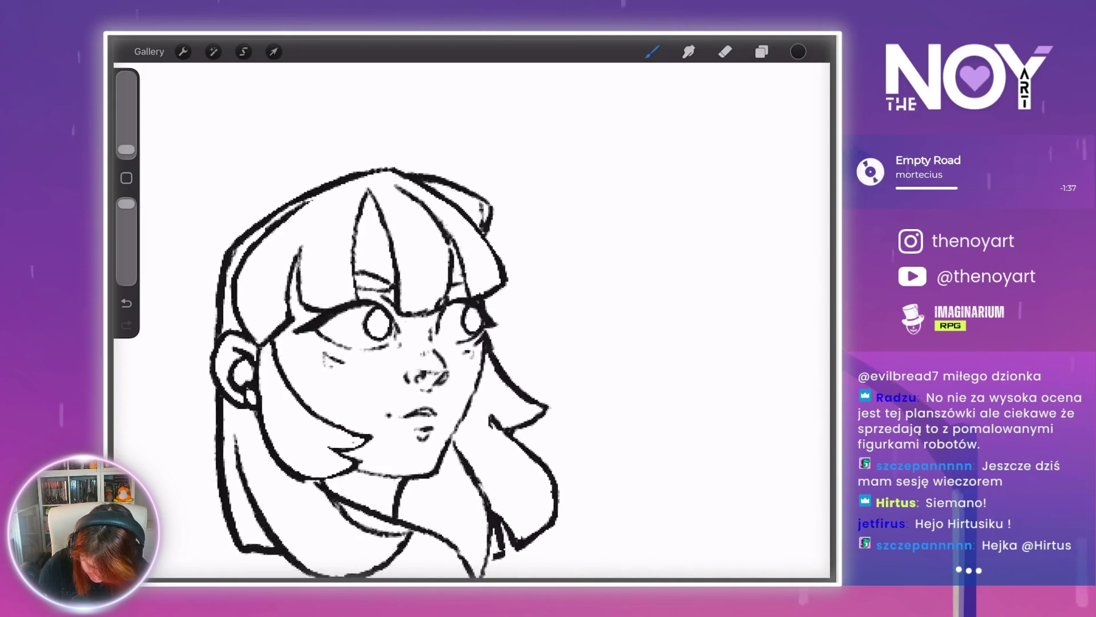
pyautogui.hotkey('ctrl', 'z')
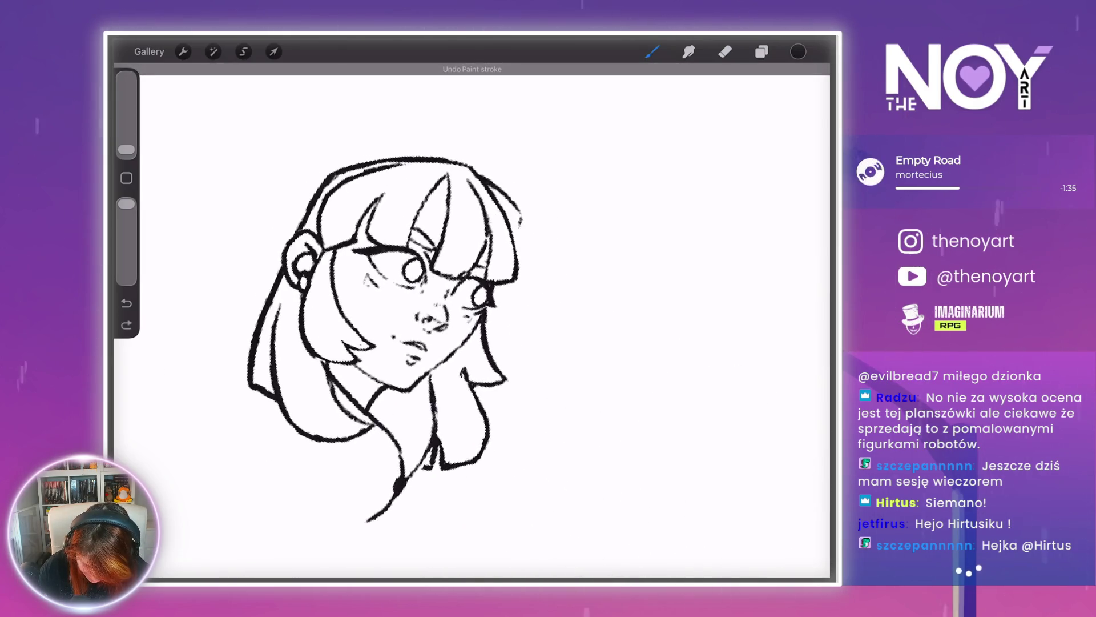
pyautogui.scroll(3, 314, 342)
pyautogui.scroll(5, 314, 285)
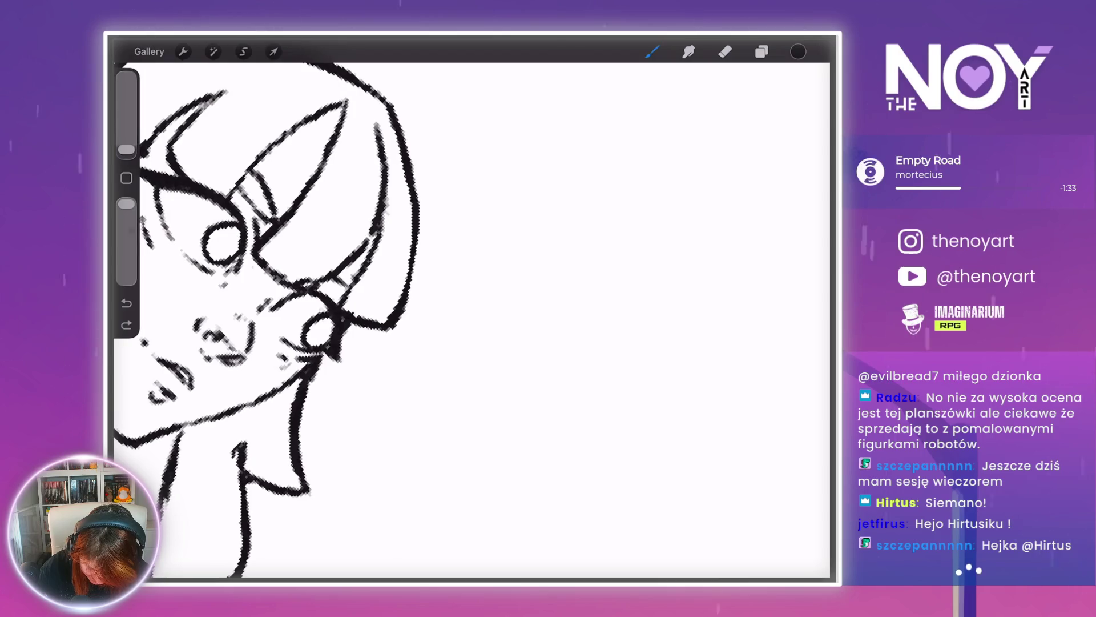
# - Ink the right hair edge, the central bang's left edge and a hair strand near the neck
pyautogui.moveTo(403, 131); pyautogui.dragTo(435, 234)
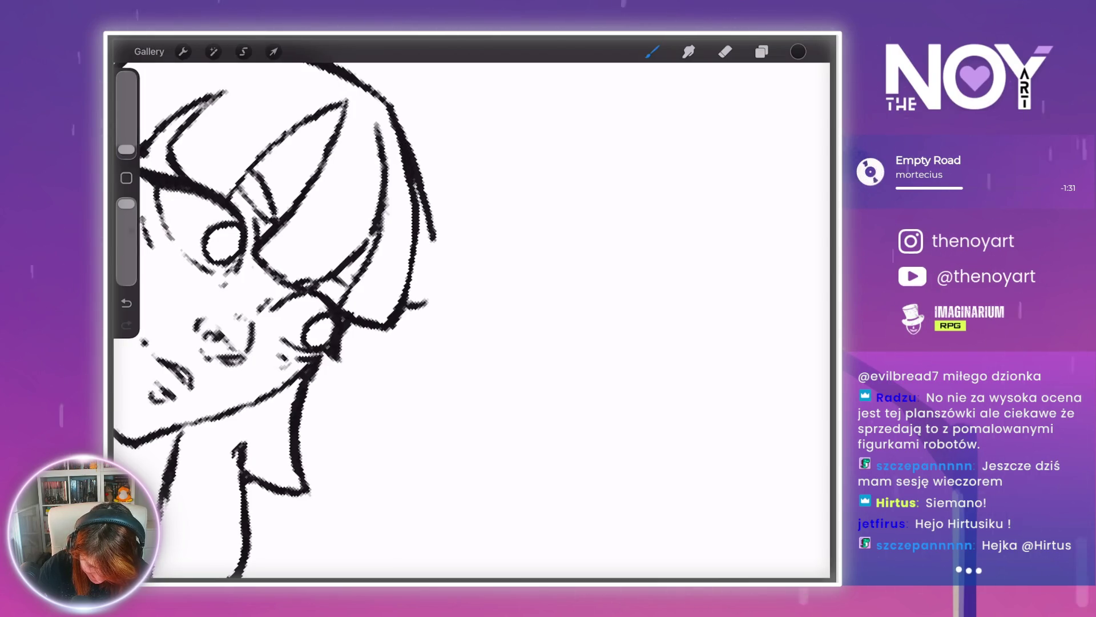
pyautogui.scroll(-5, 343, 286)
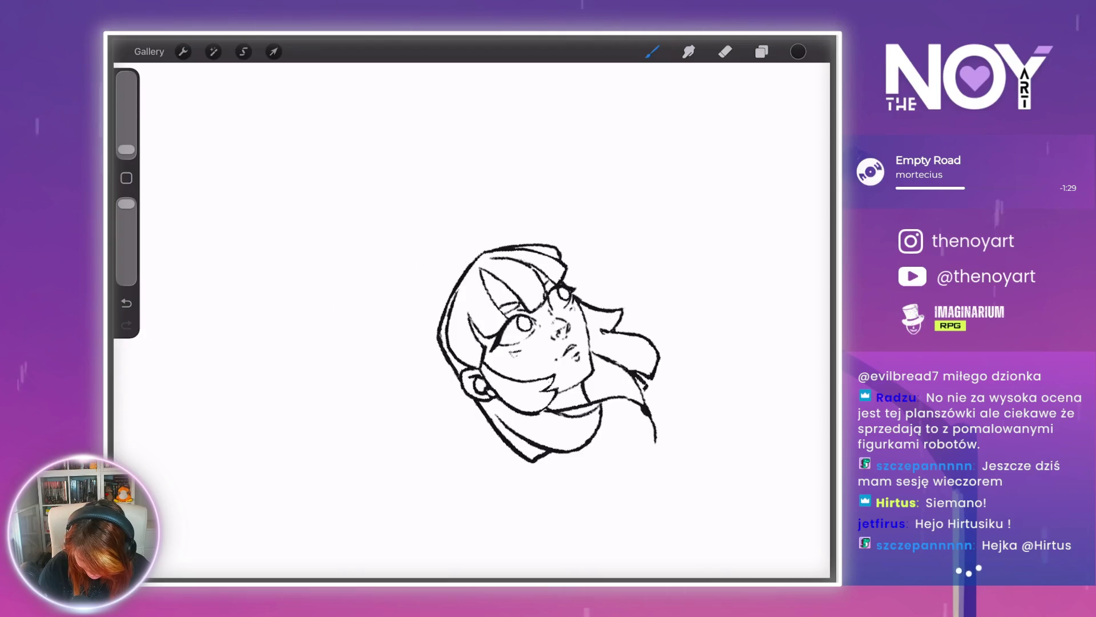
pyautogui.scroll(5, 548, 400)
pyautogui.scroll(3, 542, 400)
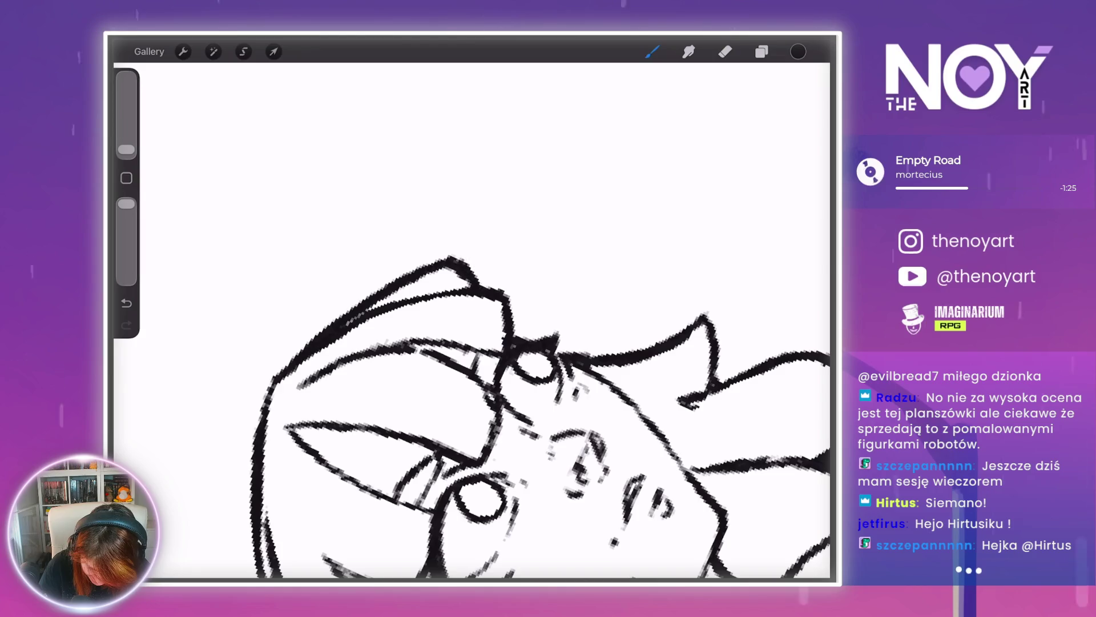
pyautogui.scroll(-5, 457, 343)
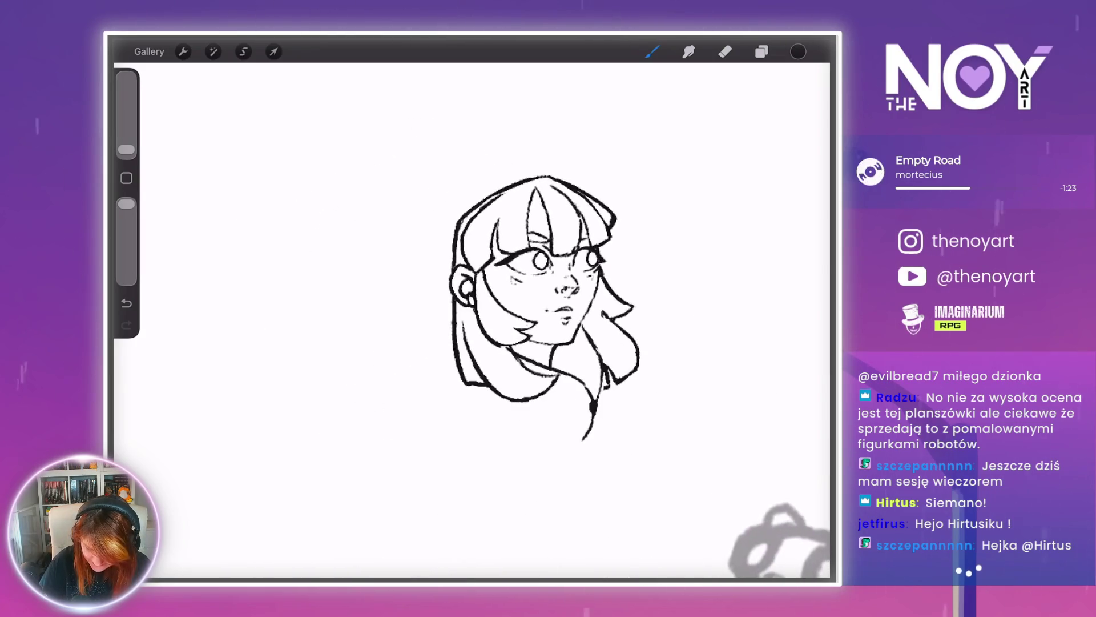
pyautogui.scroll(2, 446, 228)
pyautogui.scroll(3, 456, 286)
pyautogui.scroll(-3, 486, 314)
pyautogui.scroll(3, 497, 314)
pyautogui.scroll(3, 456, 314)
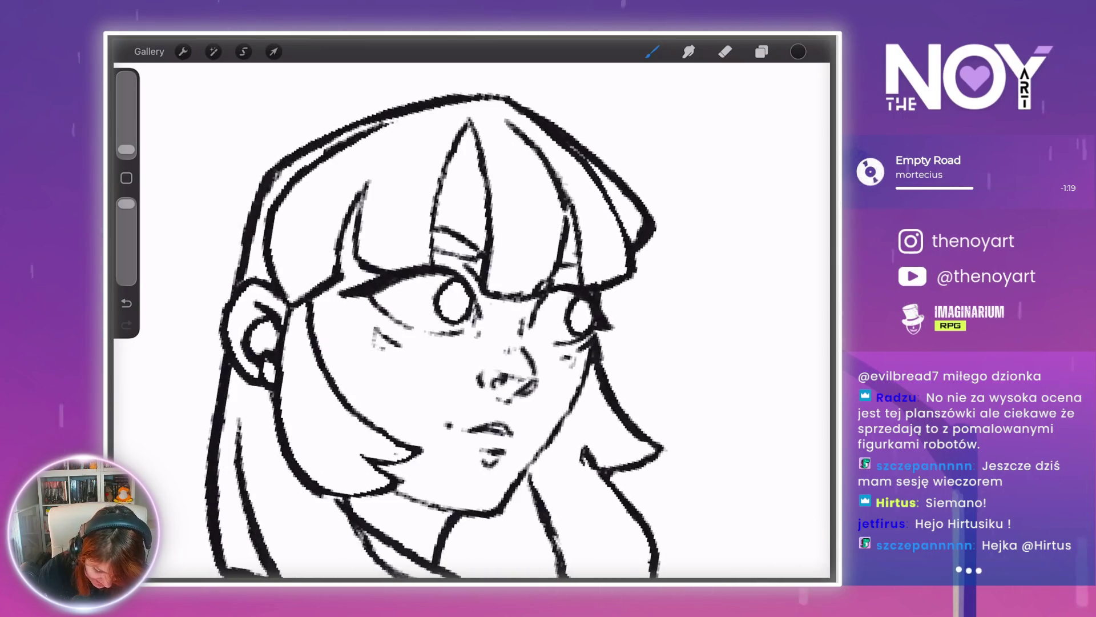
pyautogui.moveTo(468, 125); pyautogui.dragTo(438, 234)
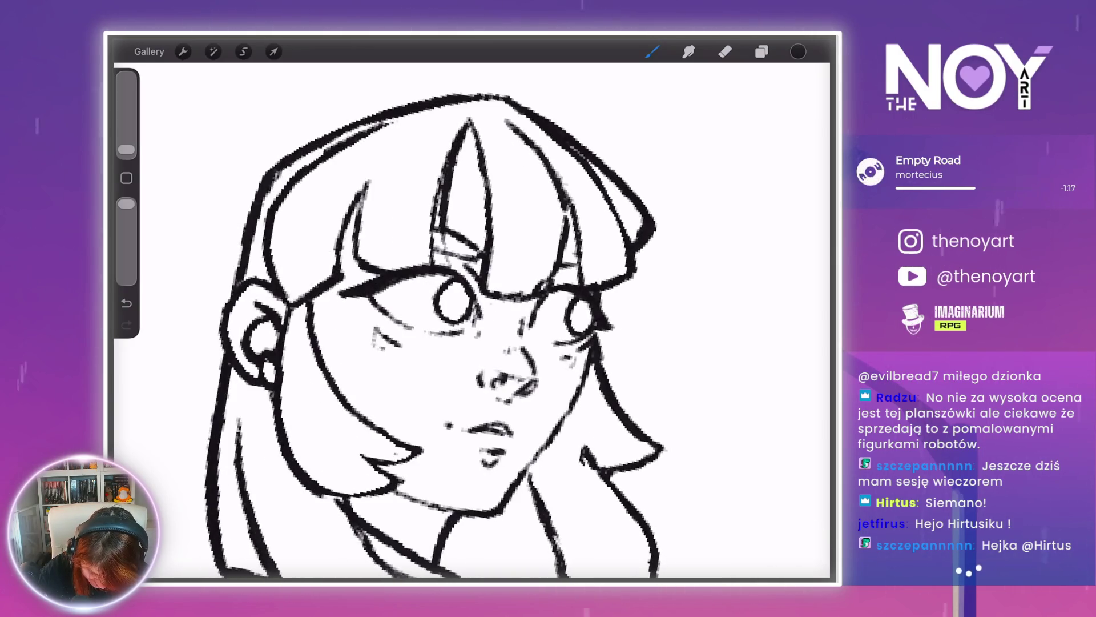
pyautogui.scroll(-5, 474, 320)
pyautogui.scroll(4, 486, 257)
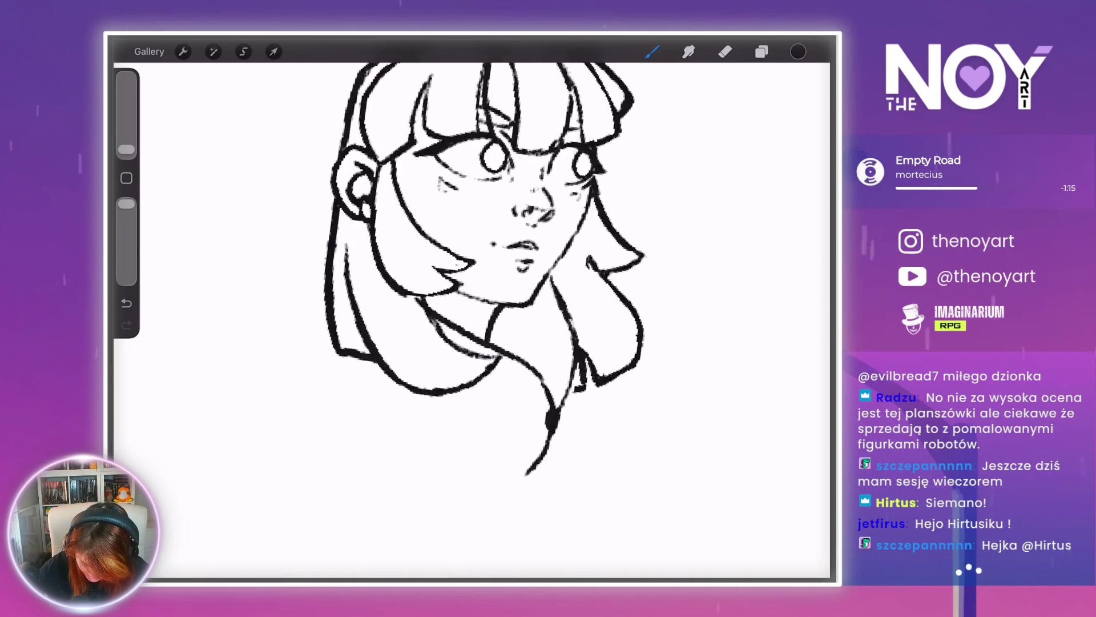
pyautogui.scroll(3, 457, 269)
pyautogui.scroll(-4, 400, 268)
pyautogui.scroll(4, 457, 257)
pyautogui.scroll(3, 442, 312)
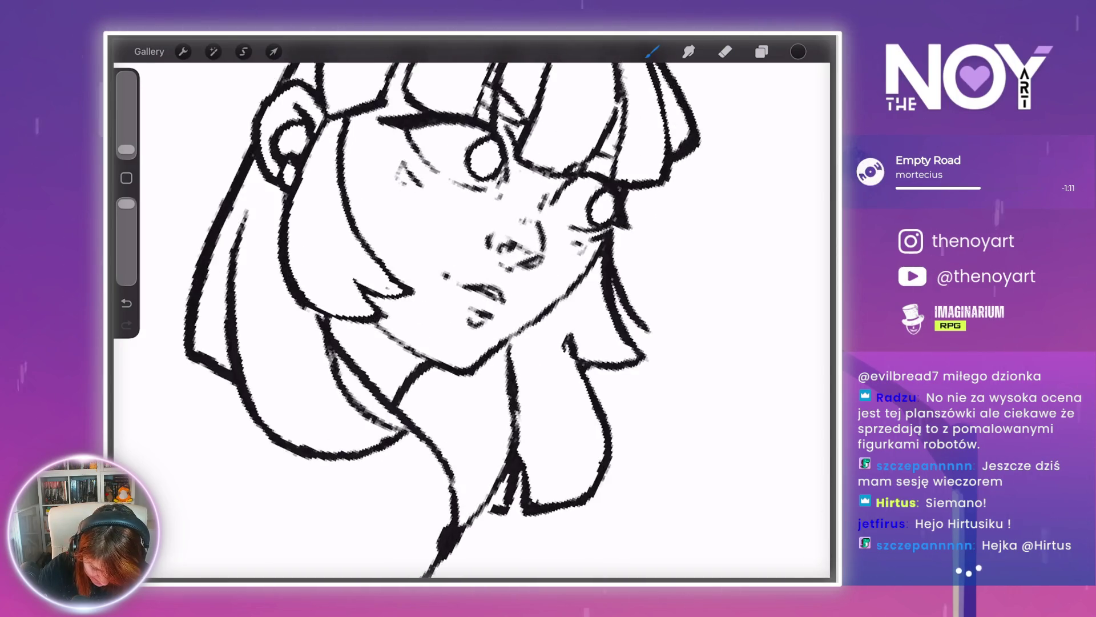
pyautogui.scroll(-4, 441, 312)
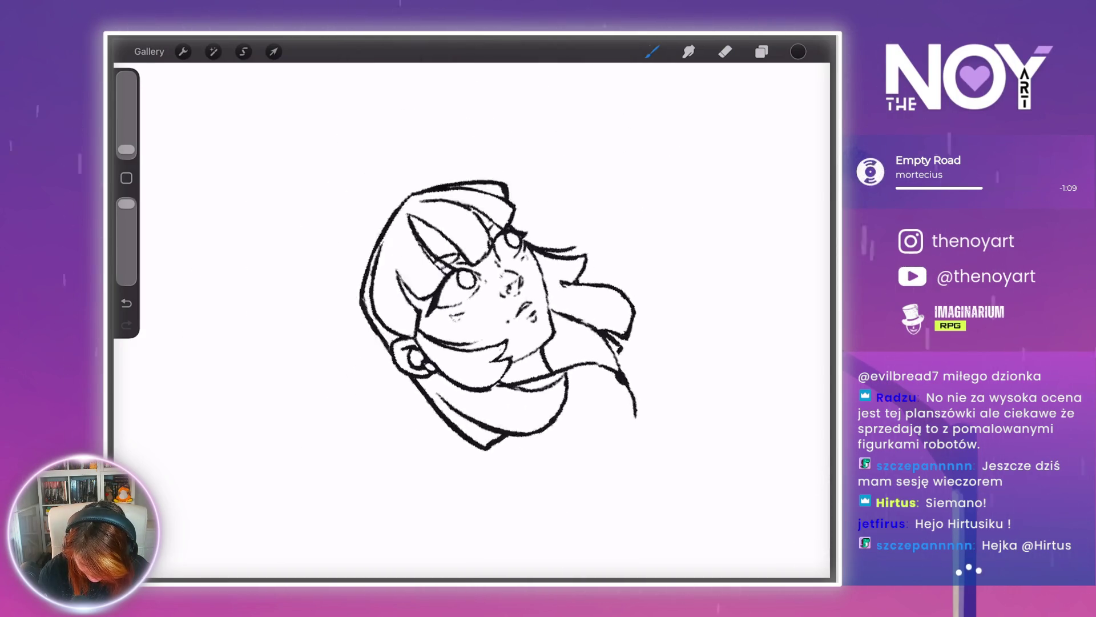
pyautogui.scroll(-2, 497, 314)
pyautogui.scroll(5, 479, 285)
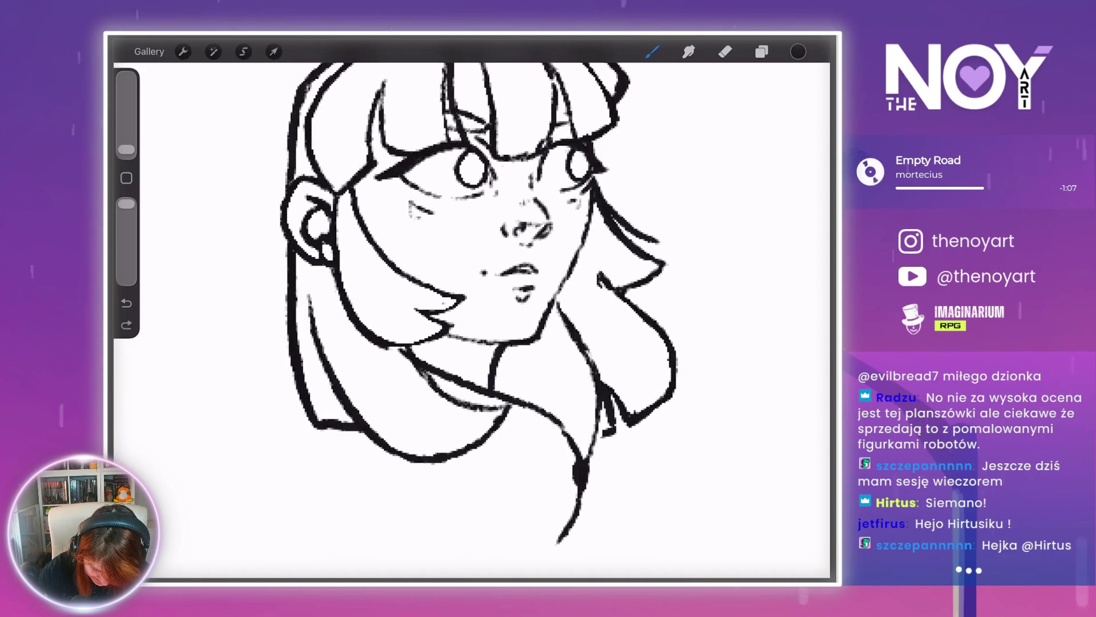
pyautogui.scroll(4, 544, 312)
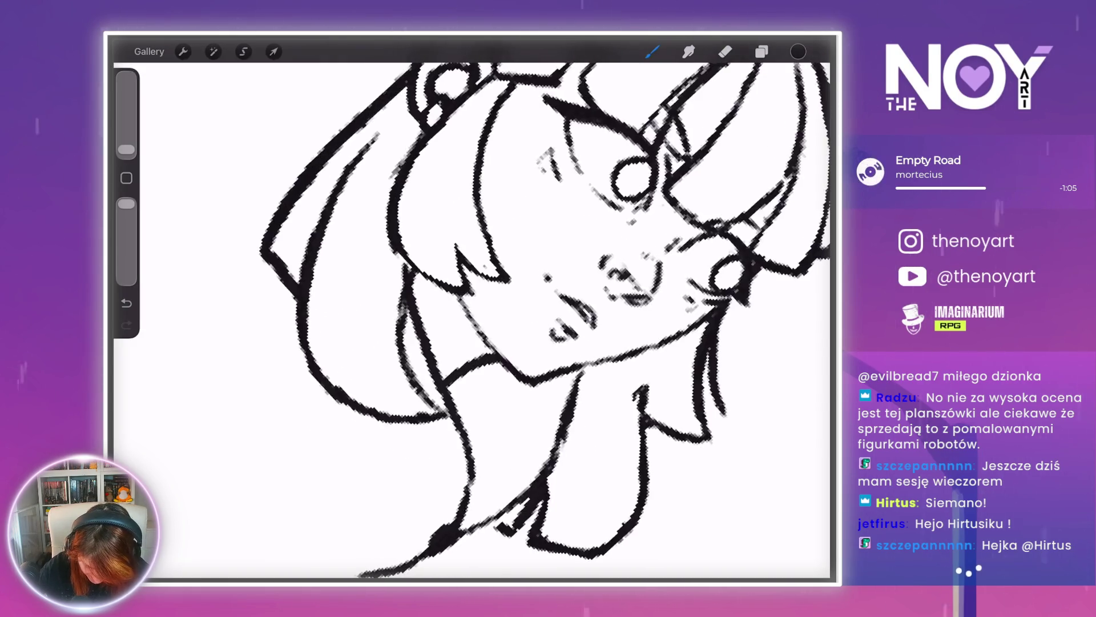
pyautogui.scroll(-3, 474, 314)
pyautogui.scroll(4, 474, 314)
pyautogui.moveTo(548, 417)
pyautogui.mouseDown()
pyautogui.moveTo(596, 371)
pyautogui.moveTo(580, 297)
pyautogui.mouseUp()
pyautogui.scroll(-5, 474, 286)
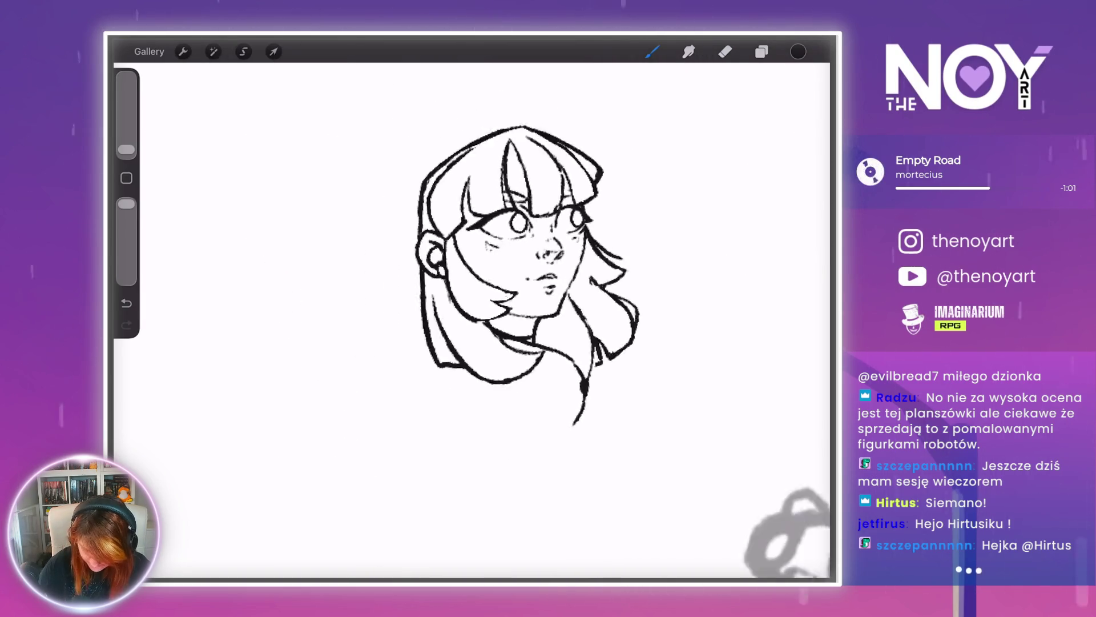
pyautogui.click(761, 52)
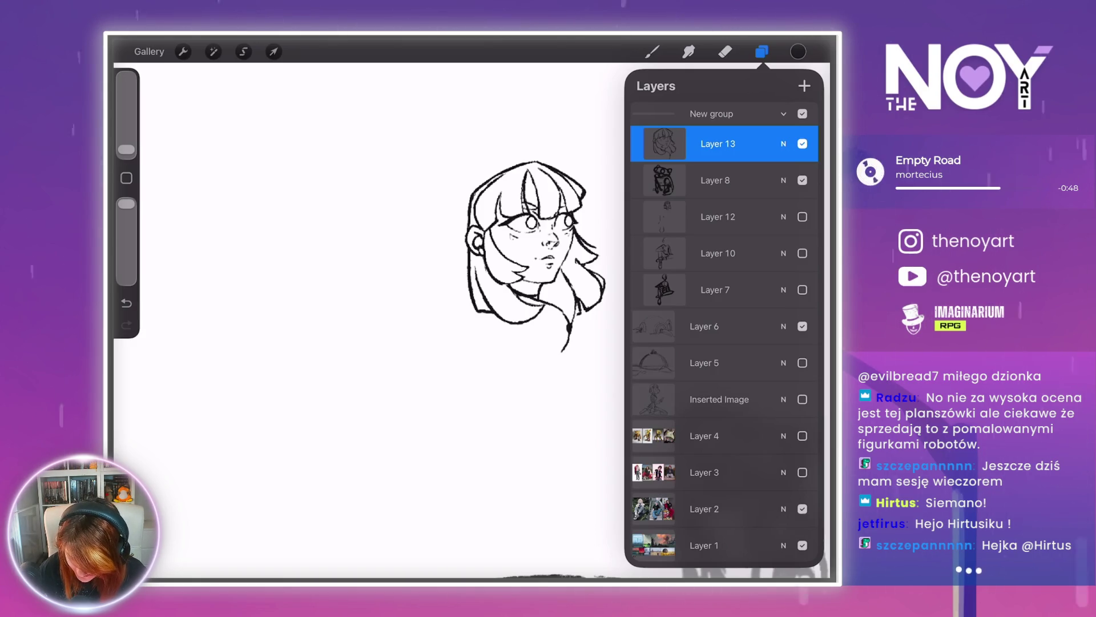
# - Make the Layer 12 and Layer 10 grey sketches visible again and return to the inking brush
pyautogui.click(803, 217)
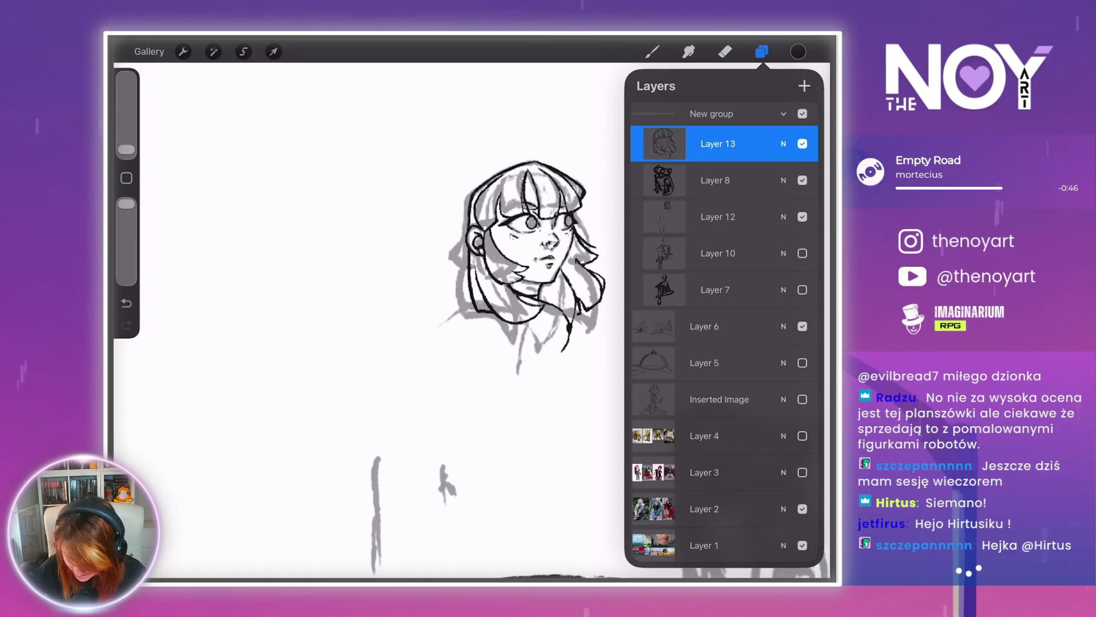
pyautogui.click(802, 253)
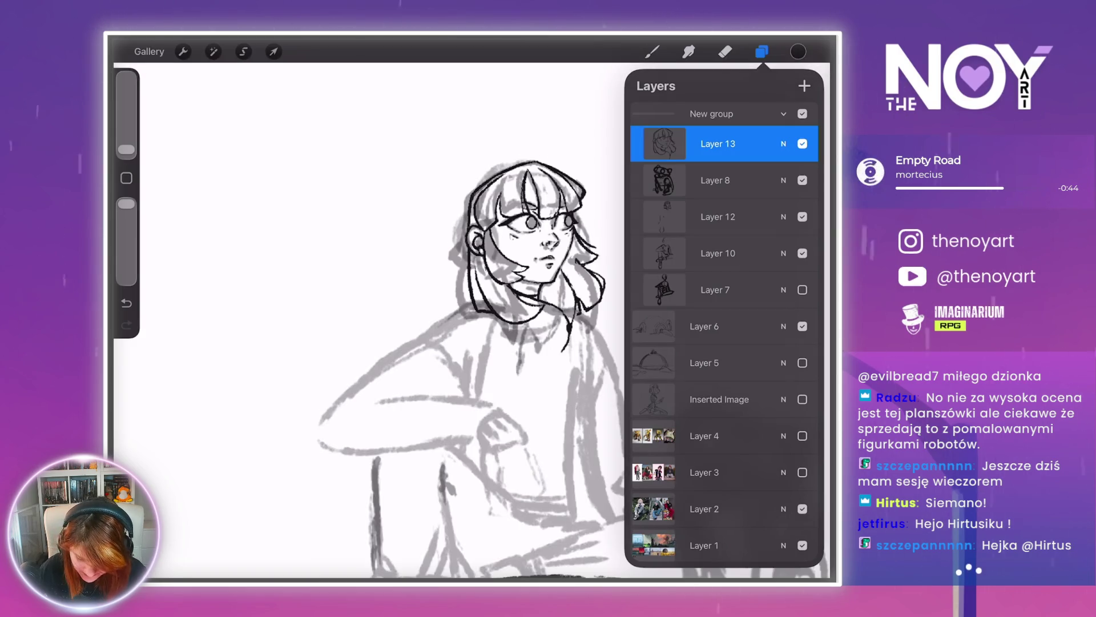
pyautogui.click(652, 51)
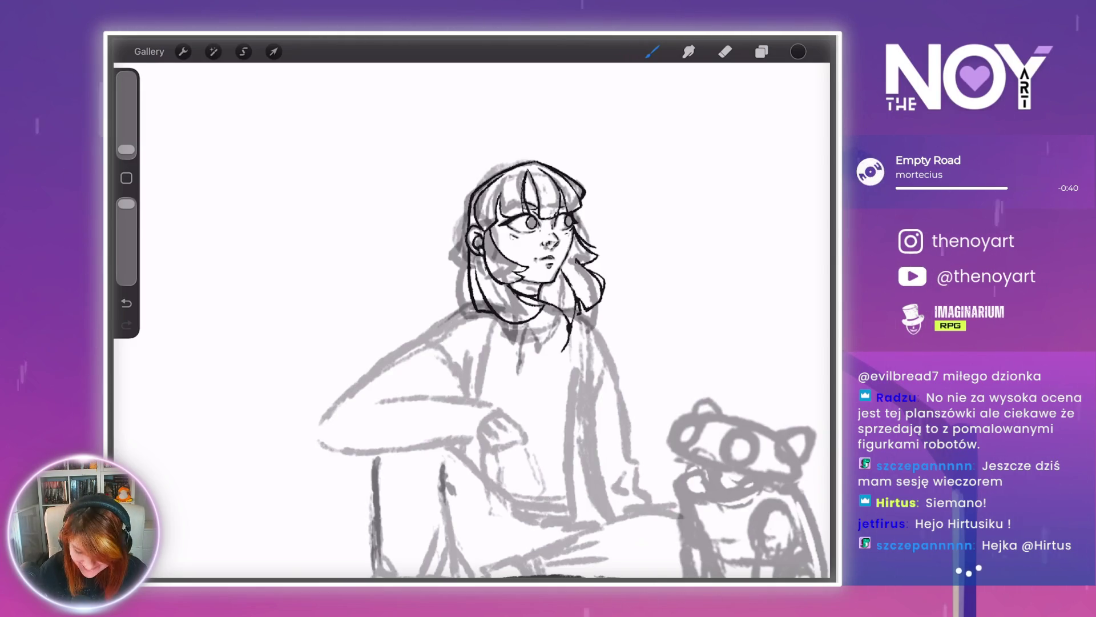
pyautogui.scroll(5, 570, 301)
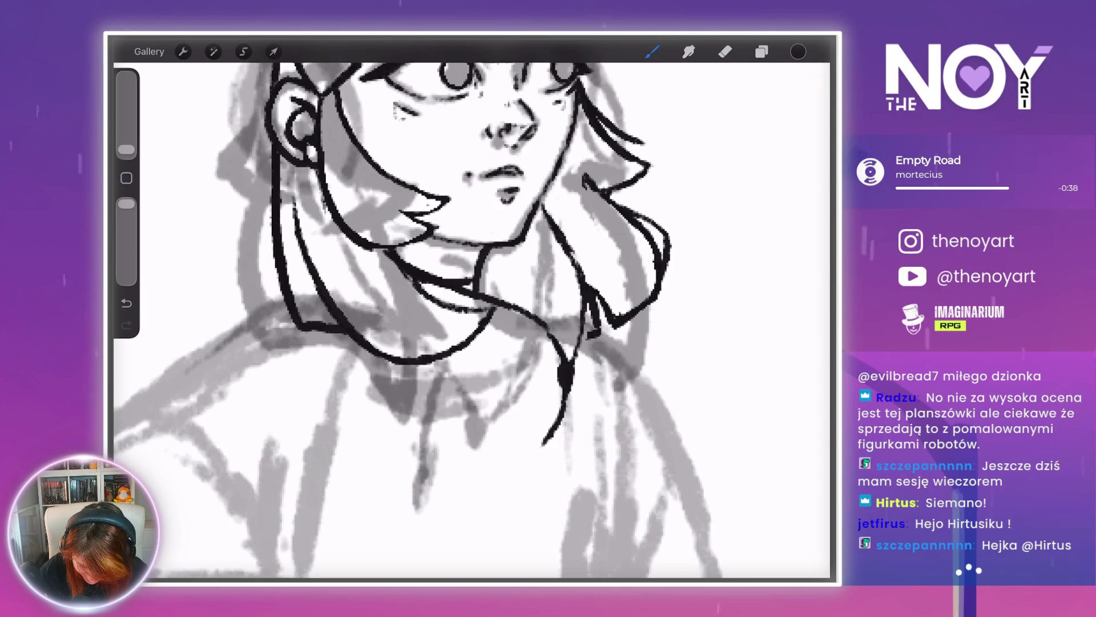
pyautogui.scroll(-3, 416, 320)
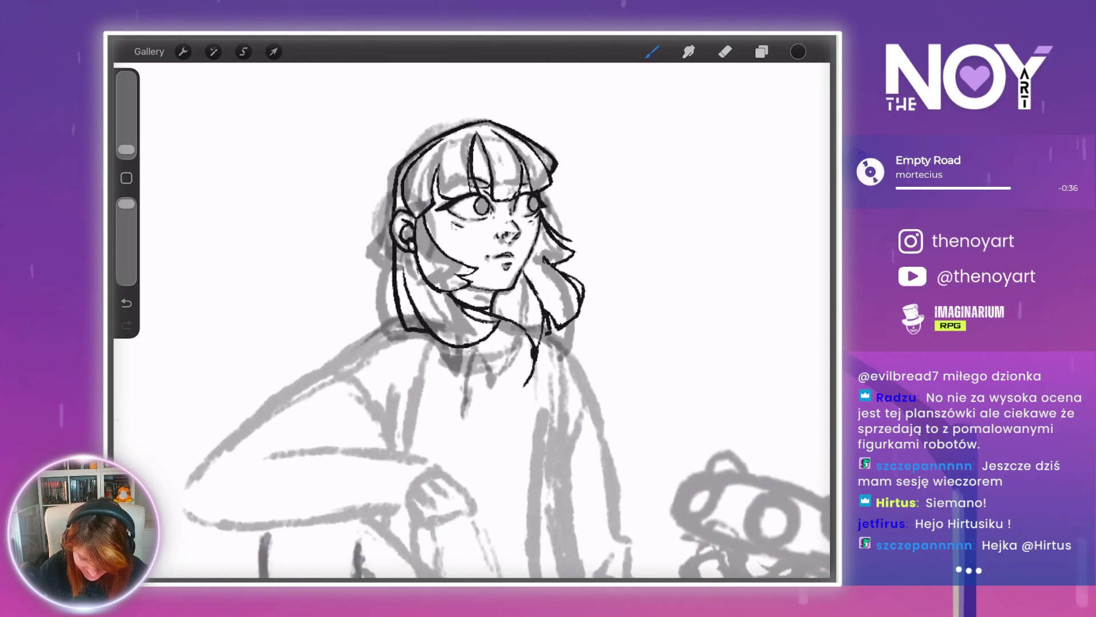
pyautogui.scroll(3, 474, 257)
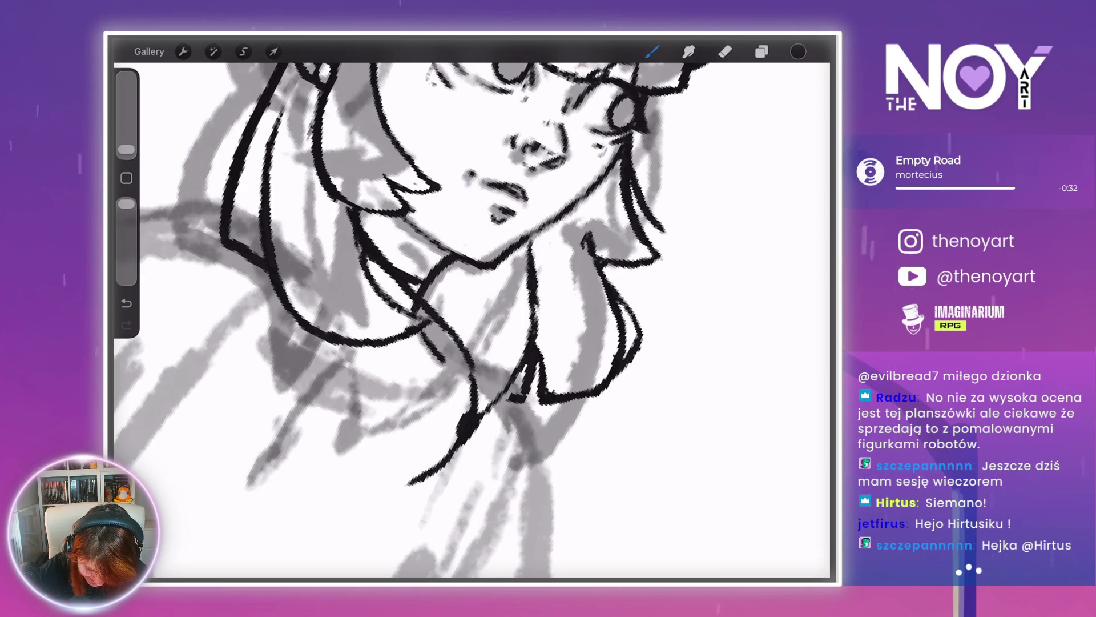
pyautogui.scroll(-3, 457, 320)
pyautogui.scroll(3, 457, 257)
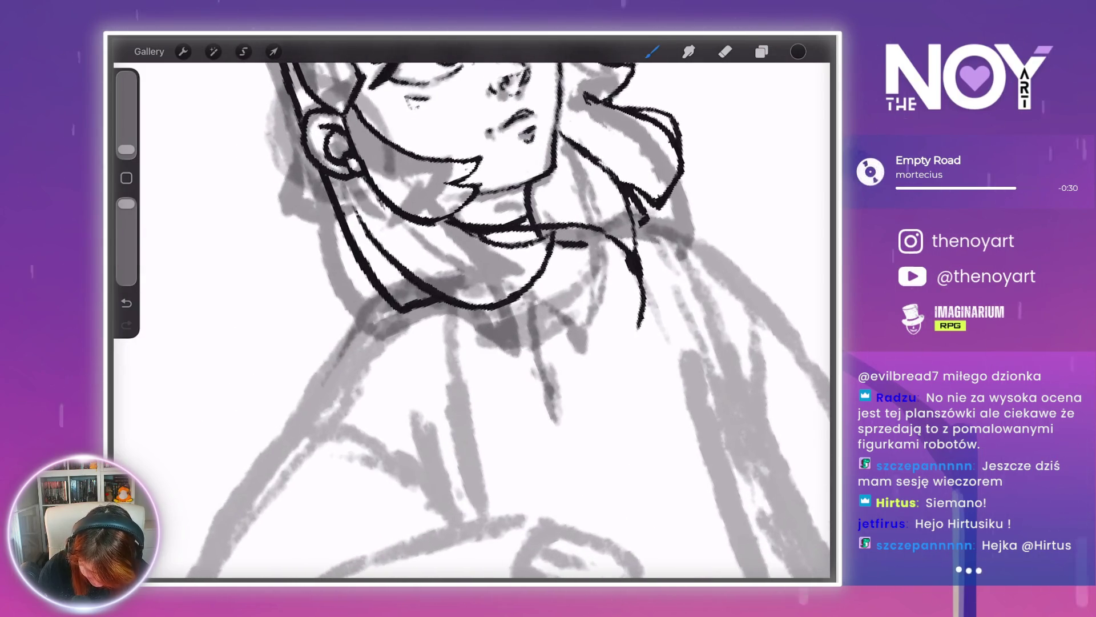
# - Extend the neck line down and to the left
pyautogui.moveTo(400, 309); pyautogui.dragTo(362, 349)
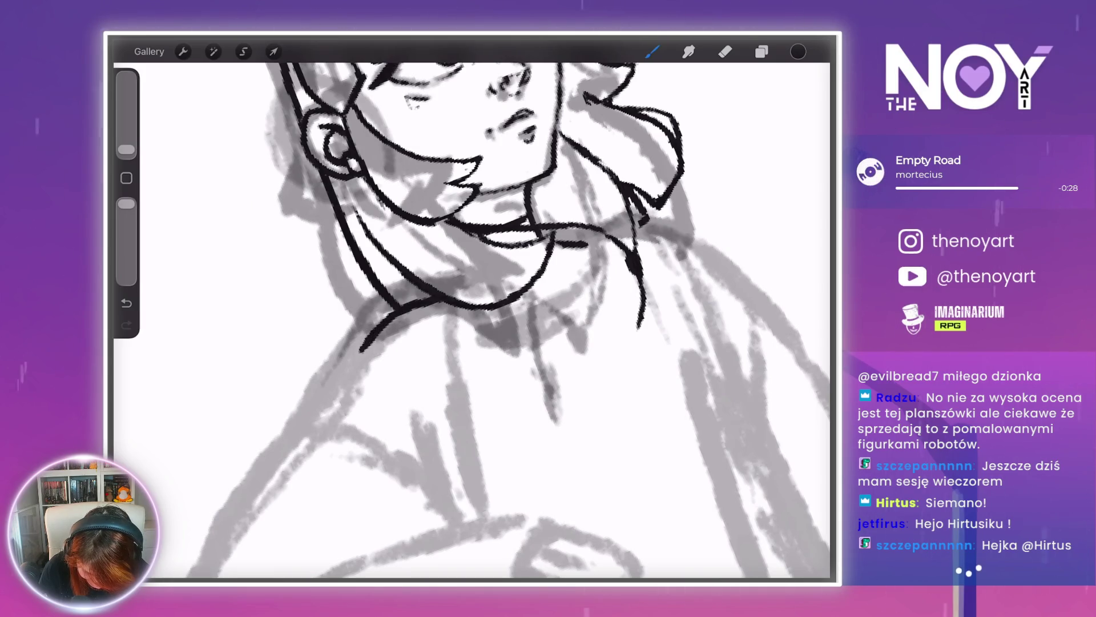
pyautogui.scroll(-3, 457, 320)
pyautogui.scroll(2, 457, 257)
pyautogui.moveTo(407, 293); pyautogui.dragTo(402, 304)
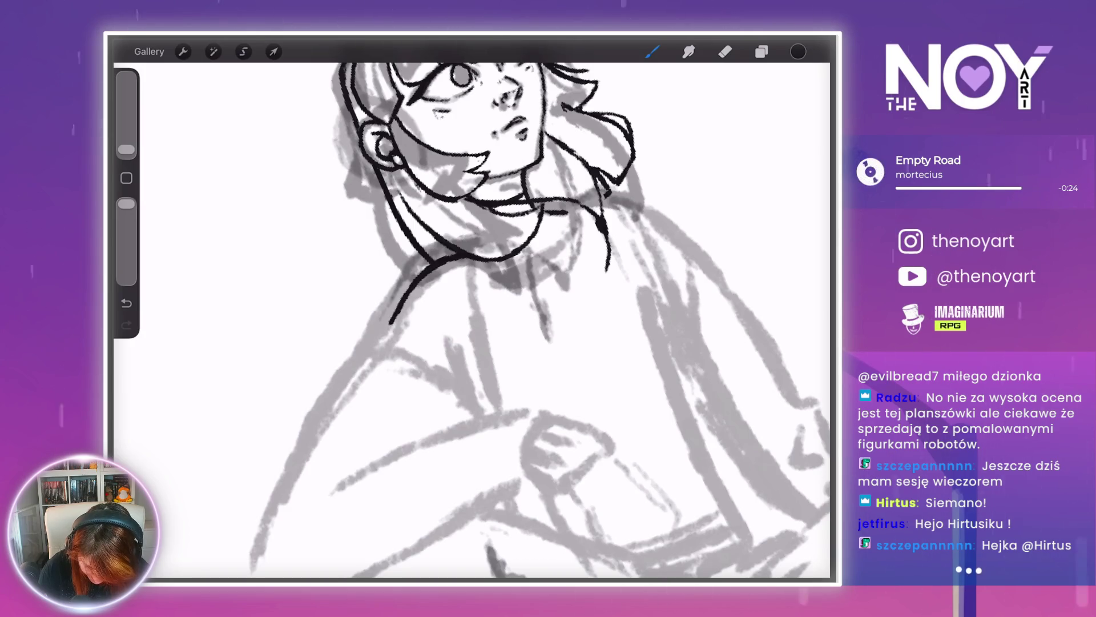
pyautogui.scroll(-3, 471, 320)
pyautogui.scroll(3, 471, 319)
pyautogui.scroll(1, 473, 319)
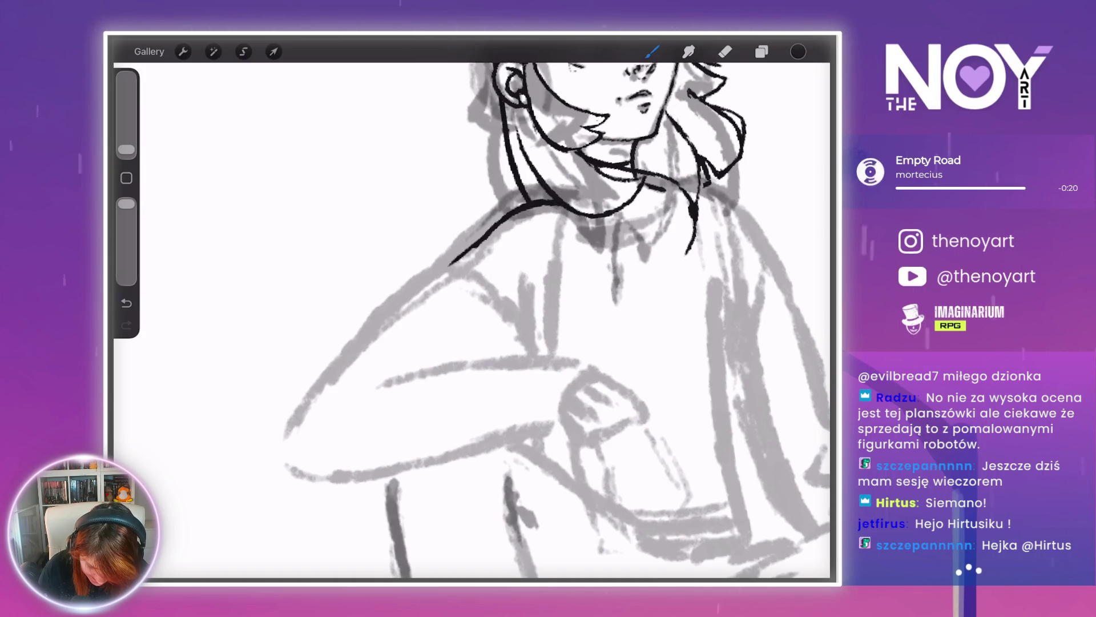
# - Trace the shoulder and upper arm down to the elbow, then view the whole figure
pyautogui.moveTo(441, 270); pyautogui.dragTo(350, 345)
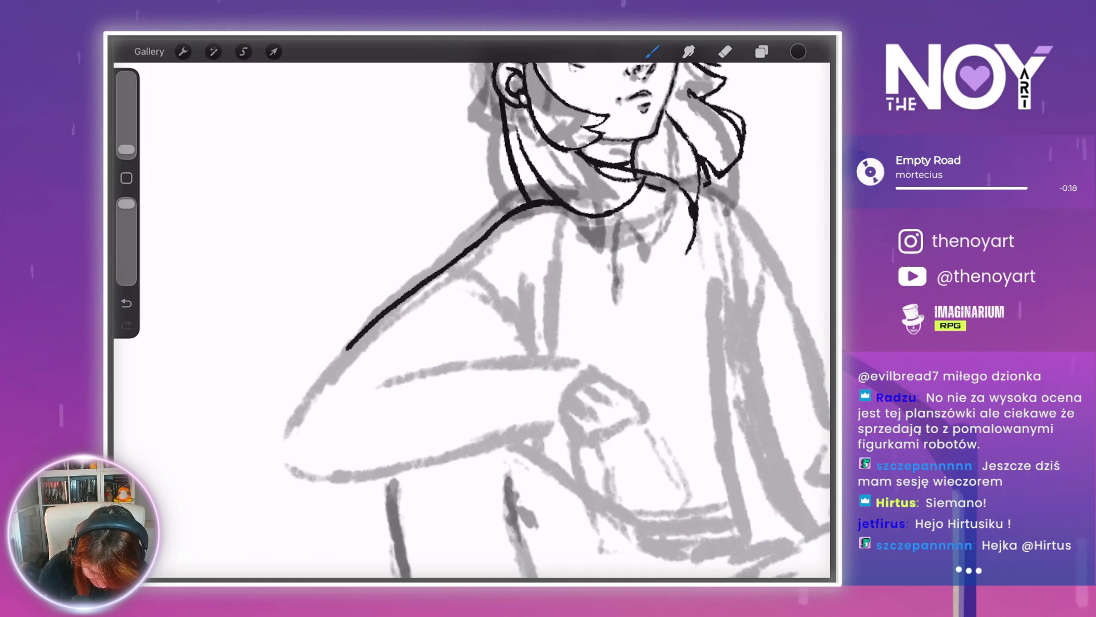
pyautogui.moveTo(295, 422); pyautogui.dragTo(280, 453)
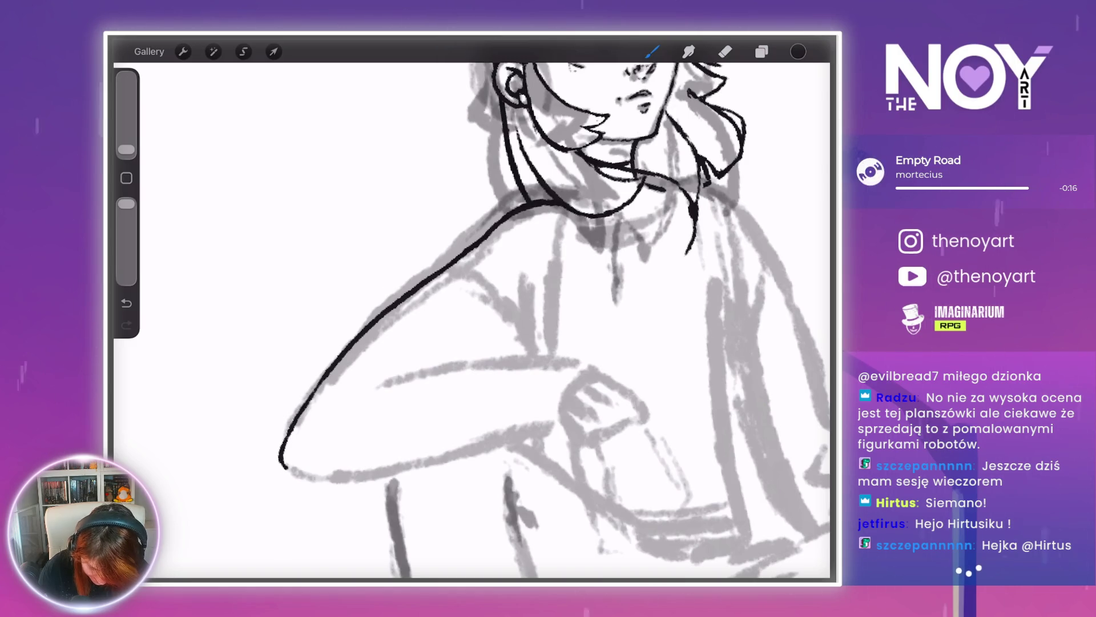
pyautogui.scroll(-5, 471, 320)
pyautogui.scroll(8, 471, 320)
pyautogui.scroll(1, 472, 320)
pyautogui.scroll(-3, 471, 320)
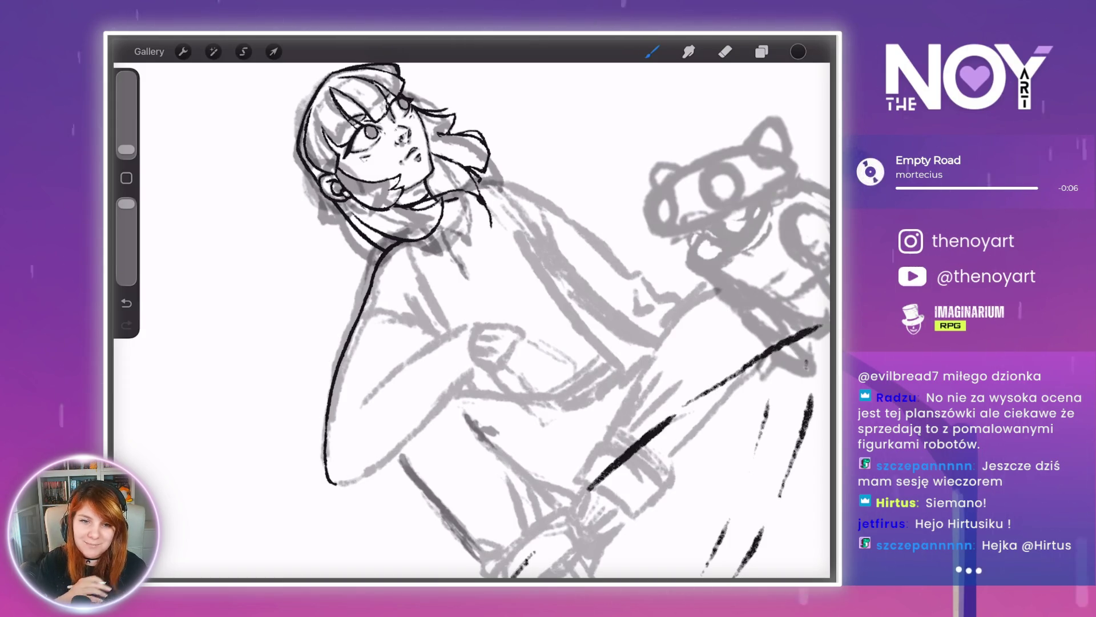
pyautogui.moveTo(388, 148)
pyautogui.mouseDown()
pyautogui.moveTo(402, 86)
pyautogui.moveTo(394, 111)
pyautogui.moveTo(446, 151)
pyautogui.mouseUp()
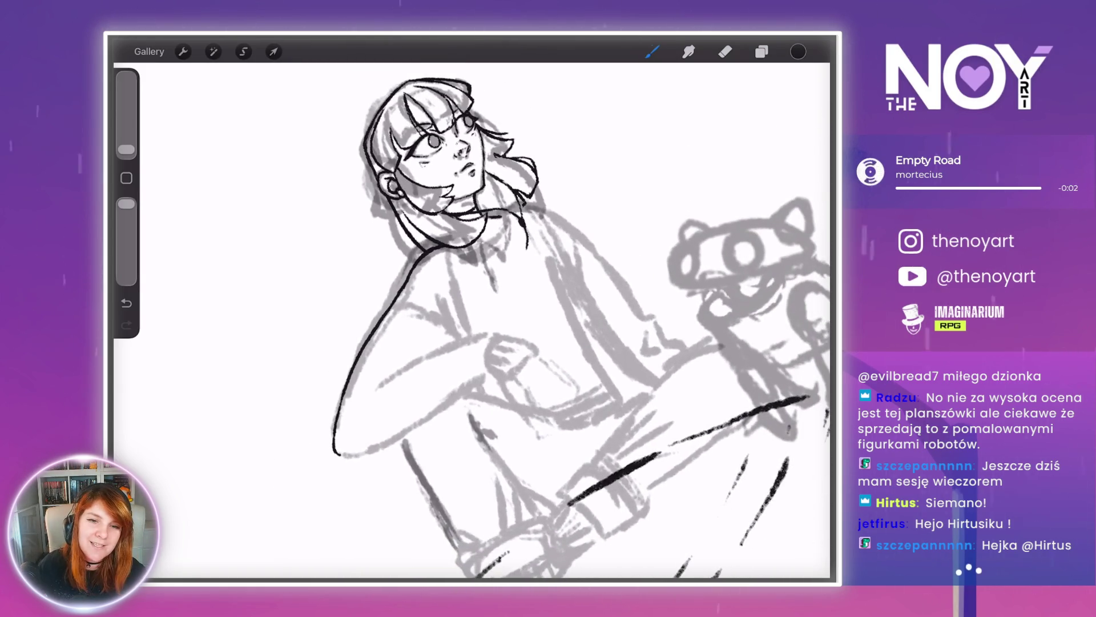
pyautogui.scroll(5, 517, 326)
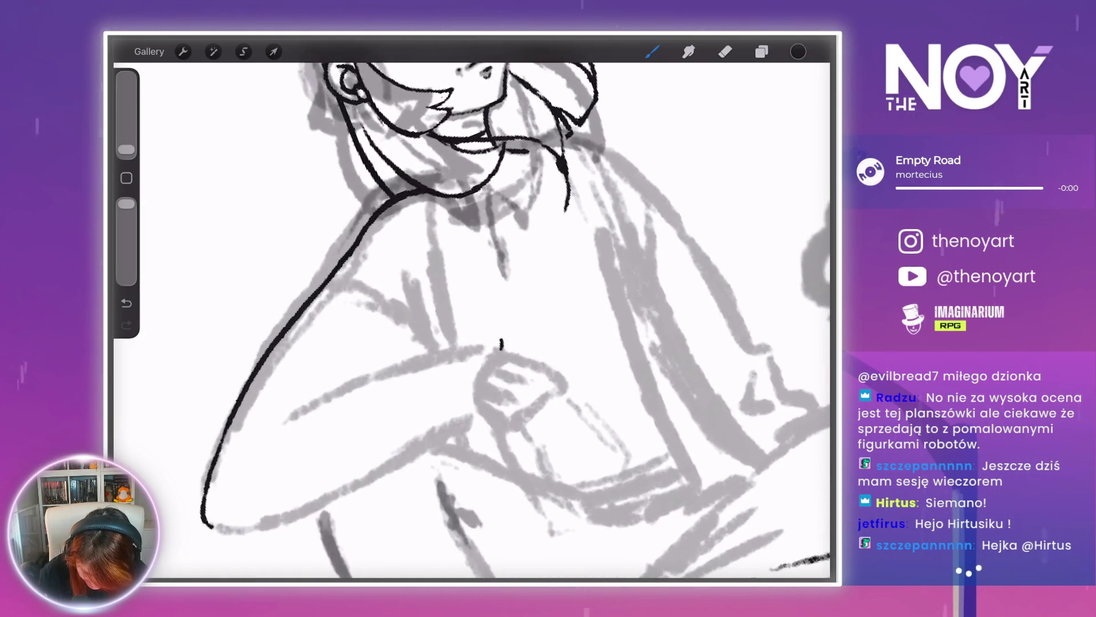
pyautogui.scroll(-3, 517, 319)
pyautogui.scroll(5, 517, 320)
# - Ink the forearm's top curve, a fold line, and its long outline toward the elbow
pyautogui.moveTo(547, 262)
pyautogui.mouseDown()
pyautogui.moveTo(511, 251)
pyautogui.moveTo(457, 287)
pyautogui.mouseUp()
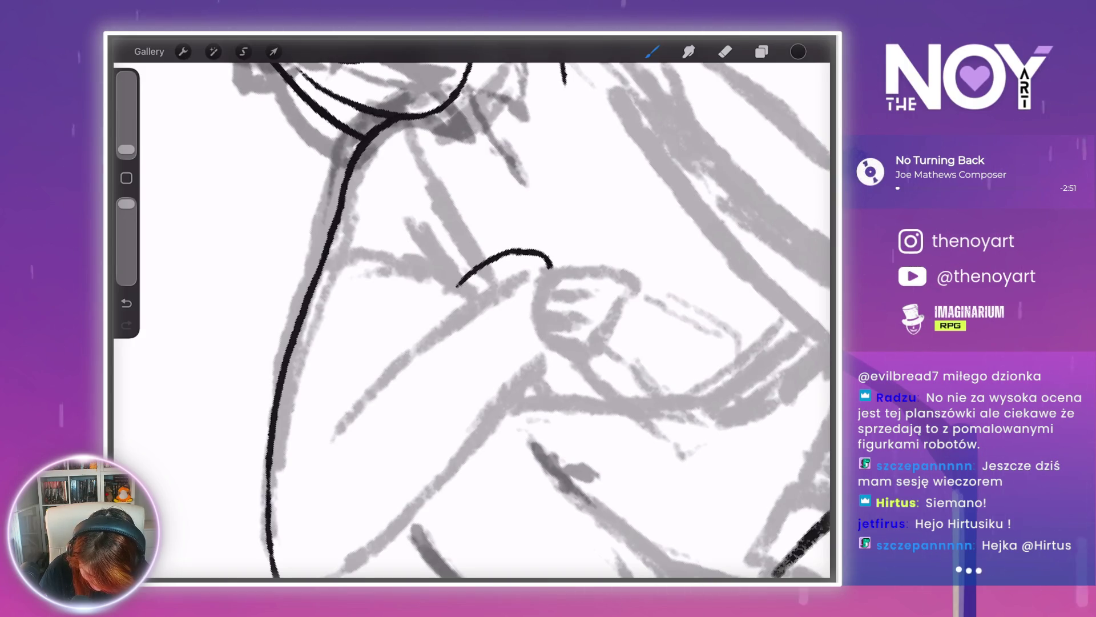
pyautogui.moveTo(415, 339); pyautogui.dragTo(362, 408)
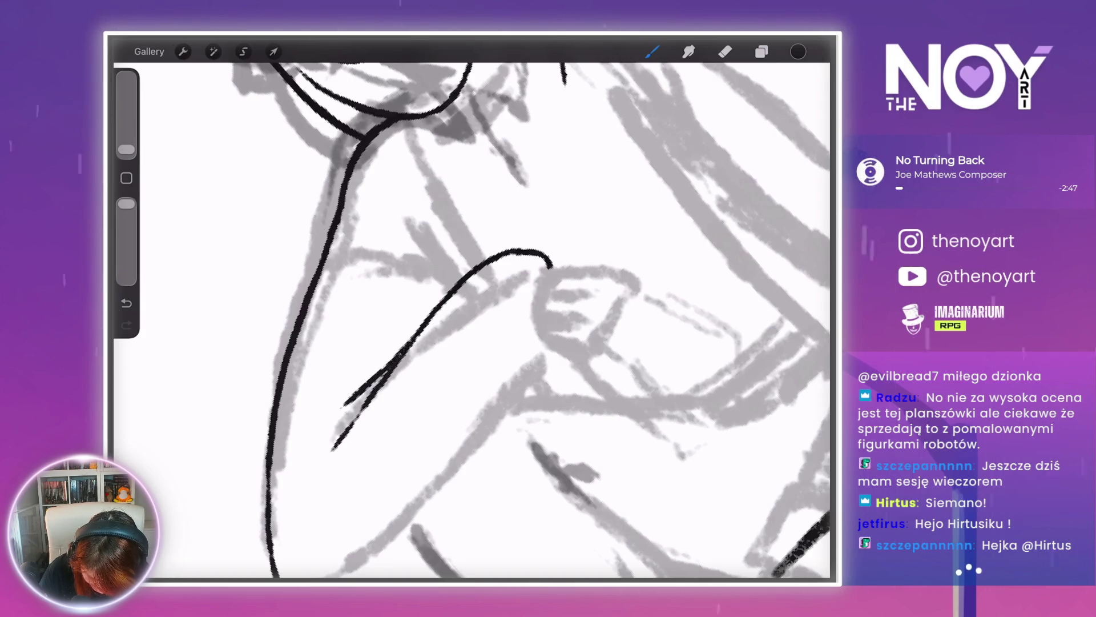
pyautogui.moveTo(542, 272)
pyautogui.mouseDown()
pyautogui.moveTo(513, 280)
pyautogui.moveTo(519, 290)
pyautogui.mouseUp()
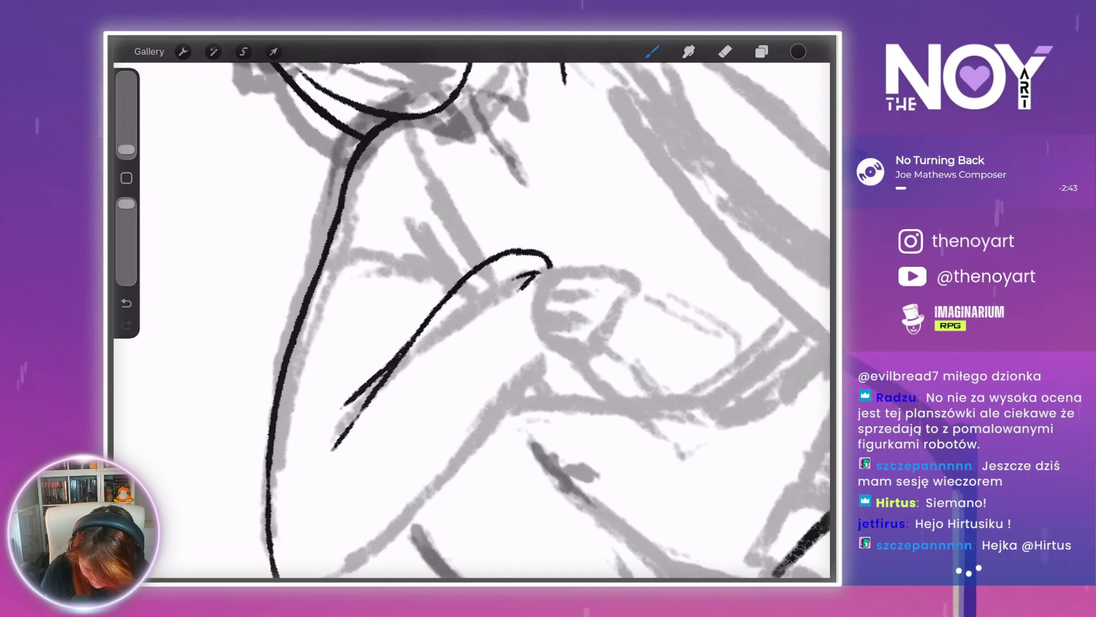
pyautogui.scroll(-2, 471, 319)
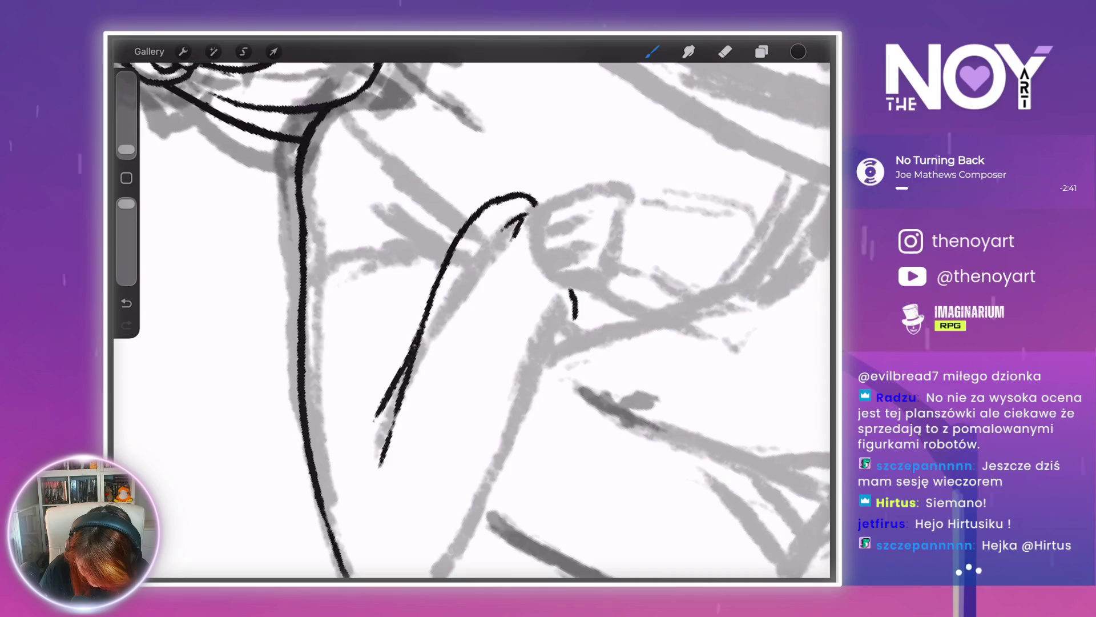
pyautogui.scroll(-3, 472, 319)
pyautogui.moveTo(591, 292)
pyautogui.mouseDown()
pyautogui.moveTo(515, 326)
pyautogui.moveTo(372, 440)
pyautogui.mouseUp()
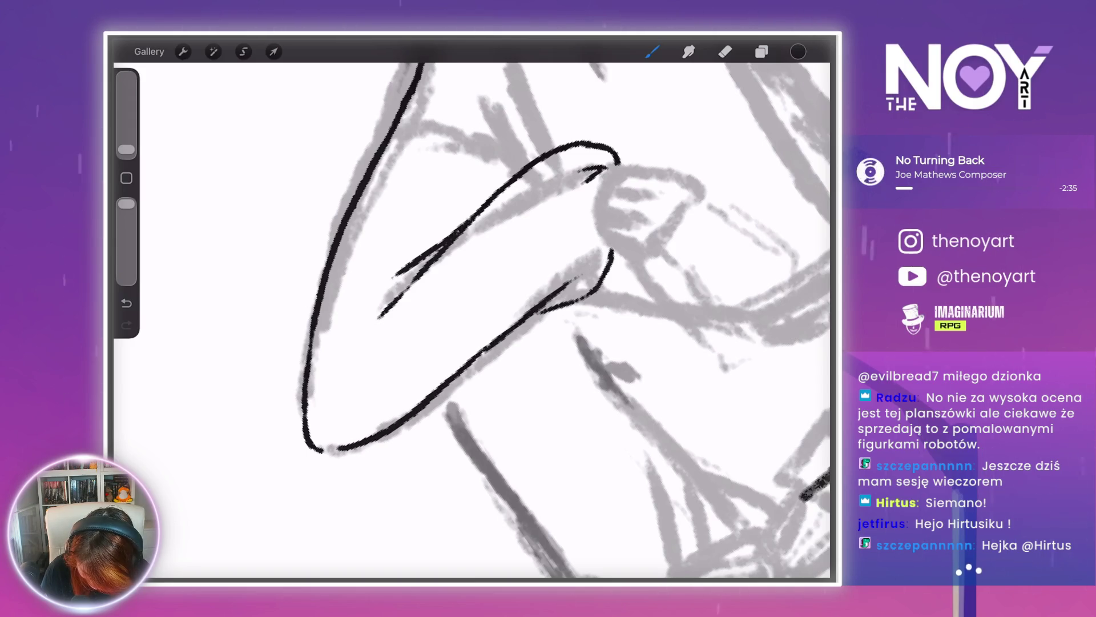
pyautogui.moveTo(618, 255); pyautogui.dragTo(620, 263)
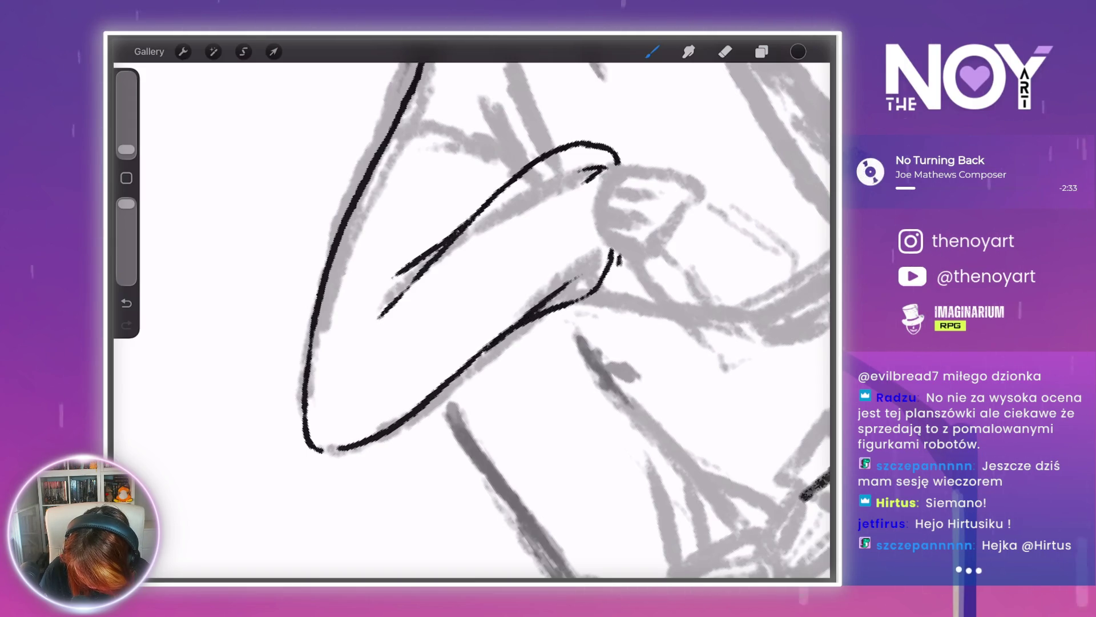
pyautogui.scroll(-5, 471, 319)
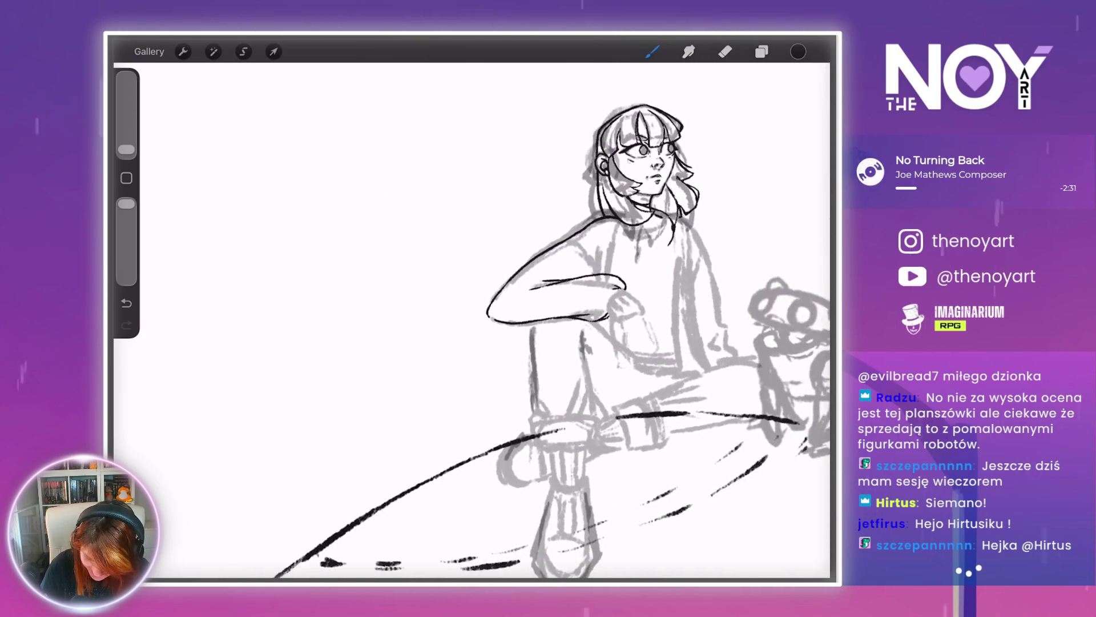
pyautogui.scroll(5, 471, 320)
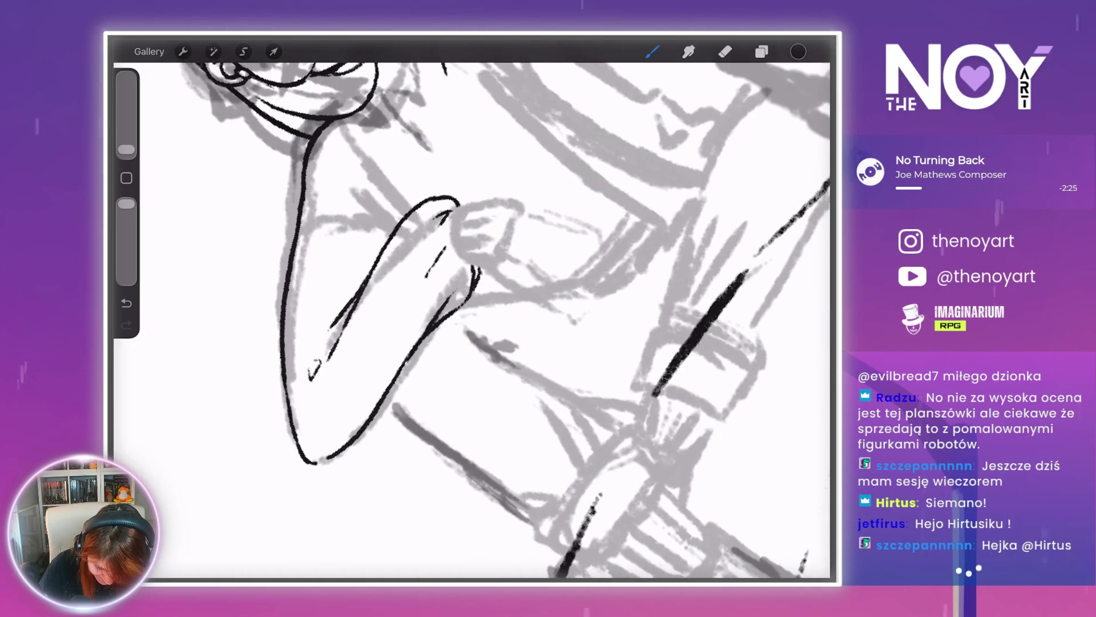
# - Undo the stray mark and draw the sleeve line running down from the shoulder
pyautogui.hotkey('ctrl', 'z')
pyautogui.moveTo(463, 202)
pyautogui.mouseDown()
pyautogui.moveTo(477, 318)
pyautogui.moveTo(502, 308)
pyautogui.mouseUp()
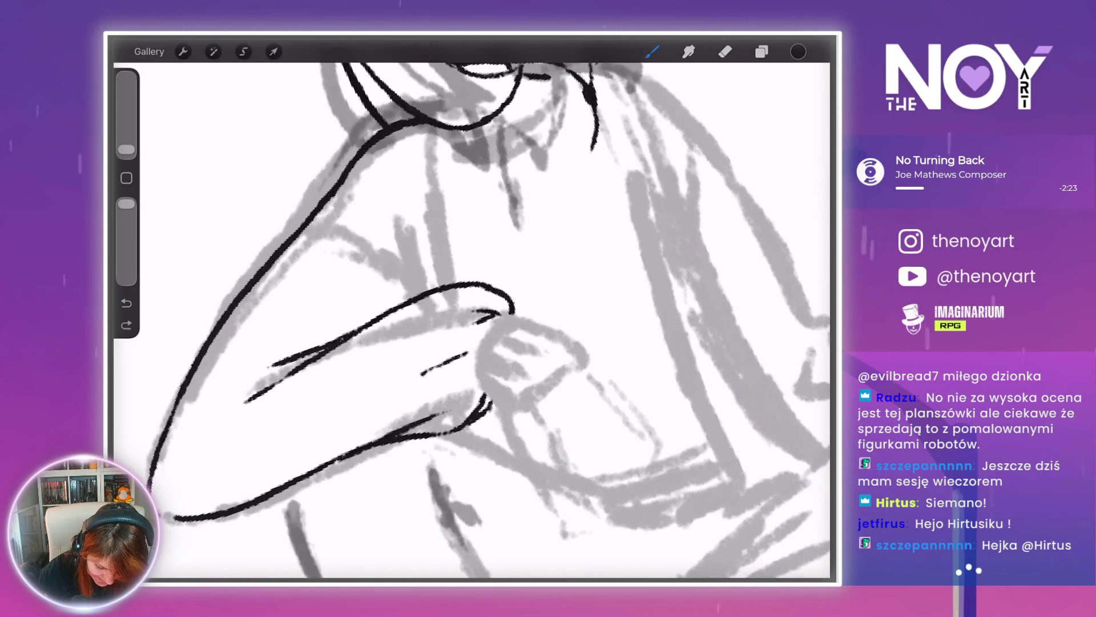
pyautogui.moveTo(337, 201); pyautogui.dragTo(398, 258)
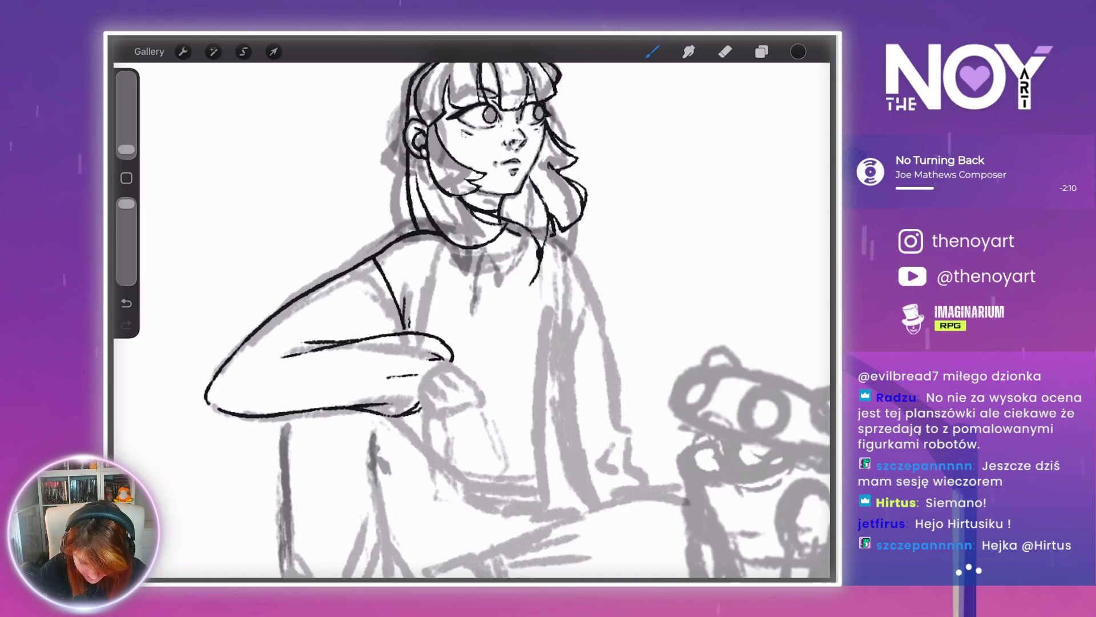
pyautogui.scroll(5, 434, 257)
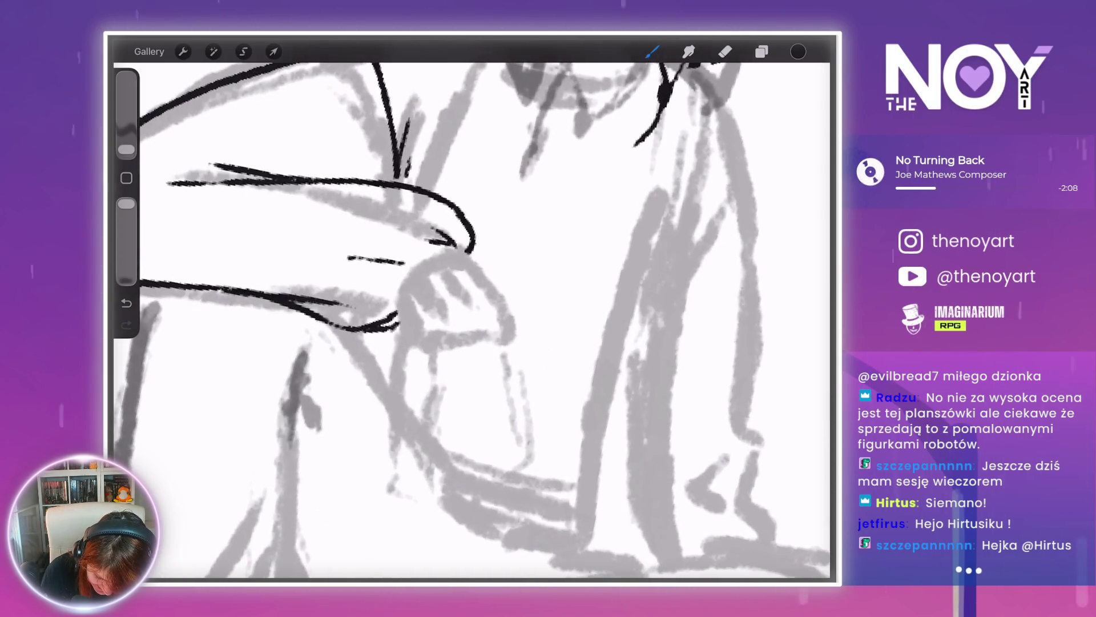
# - Ink the sweater cuff's left and right edges and three ribbing lines inside it
pyautogui.moveTo(409, 268); pyautogui.dragTo(396, 297)
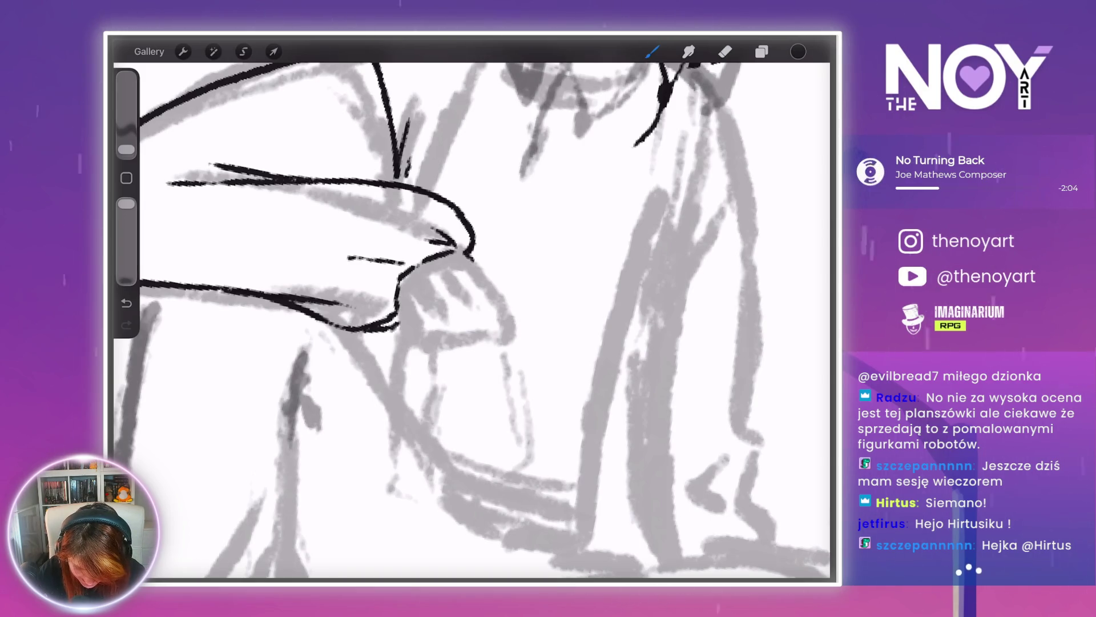
pyautogui.moveTo(470, 255); pyautogui.dragTo(515, 337)
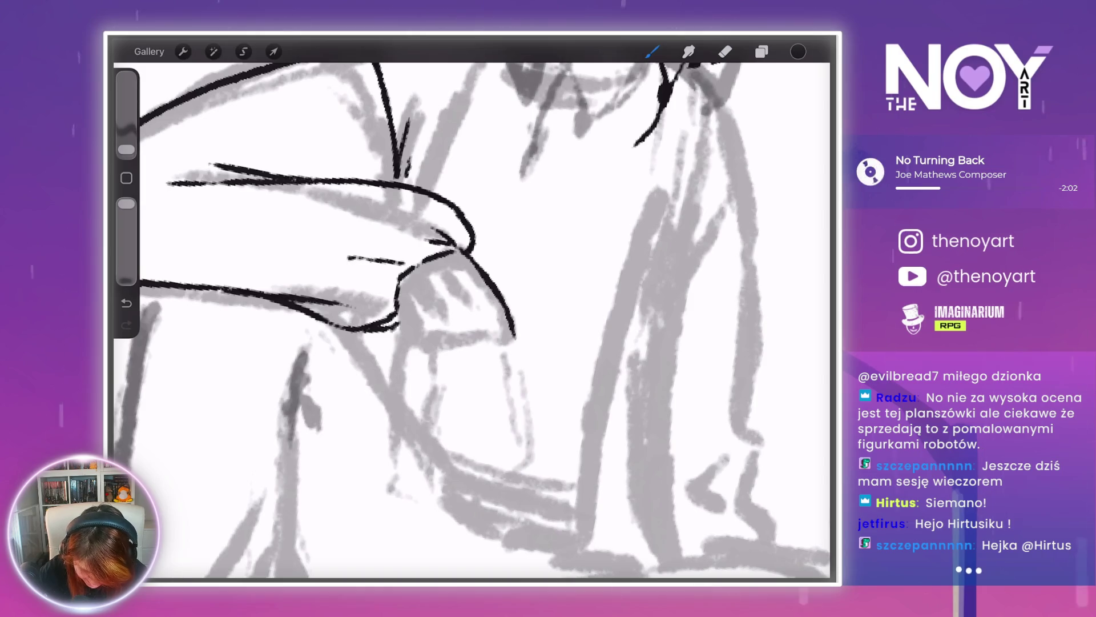
pyautogui.moveTo(481, 296); pyautogui.dragTo(495, 321)
pyautogui.moveTo(458, 289); pyautogui.dragTo(474, 322)
pyautogui.moveTo(419, 293)
pyautogui.mouseDown()
pyautogui.moveTo(432, 330)
pyautogui.moveTo(409, 344)
pyautogui.moveTo(506, 338)
pyautogui.mouseUp()
# - Draw the first hand line running down below the cuff
pyautogui.scroll(-5, 472, 318)
pyautogui.scroll(5, 472, 319)
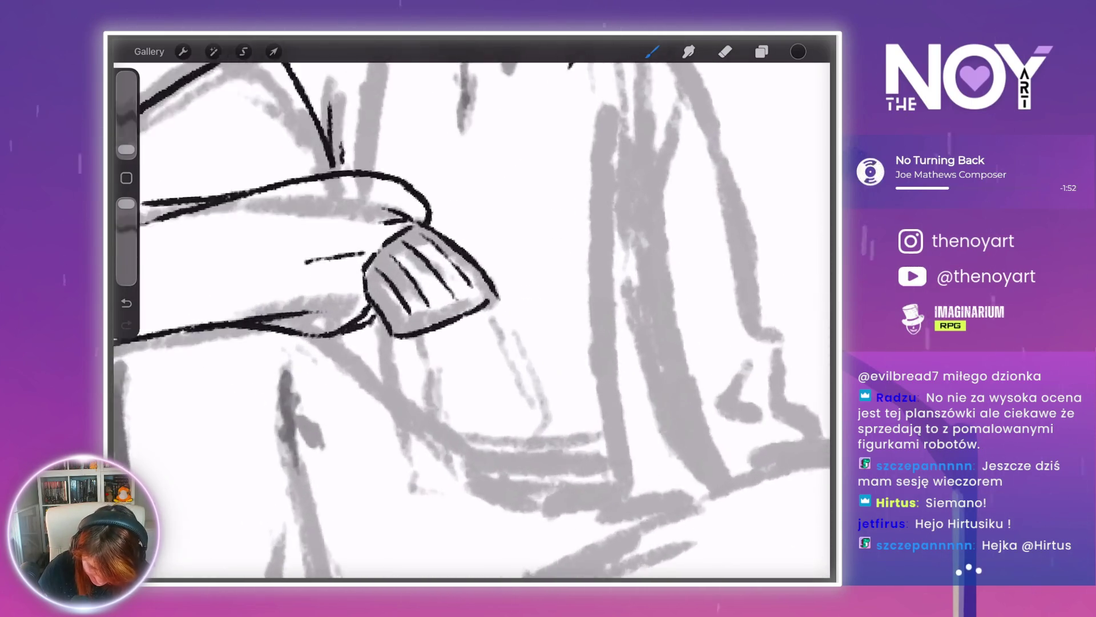
pyautogui.scroll(-5, 472, 318)
pyautogui.scroll(5, 400, 286)
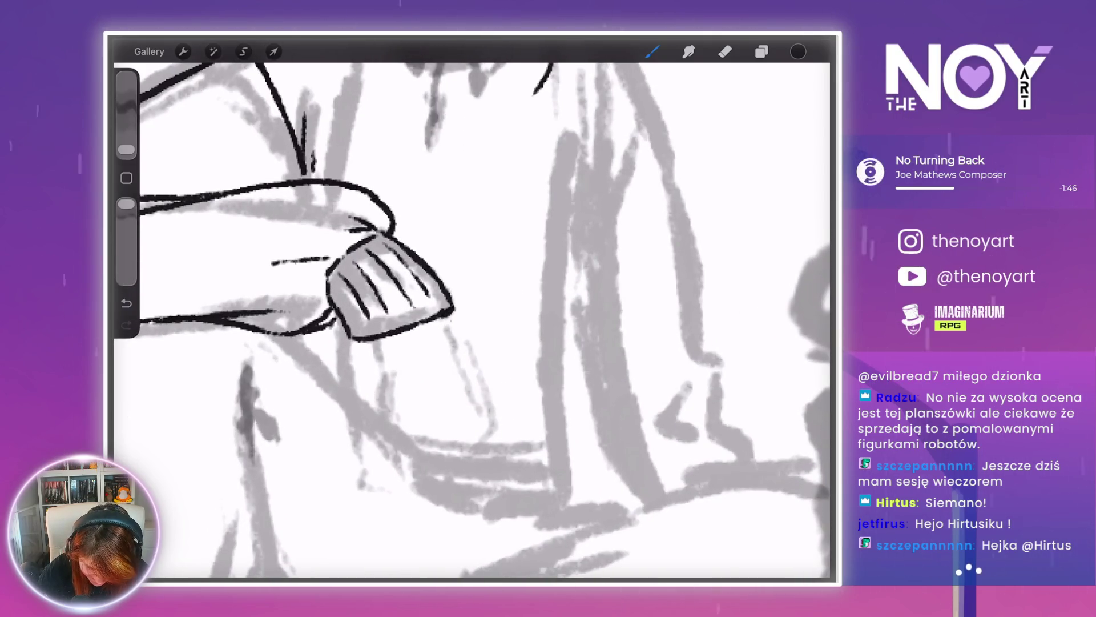
pyautogui.moveTo(448, 318); pyautogui.dragTo(471, 397)
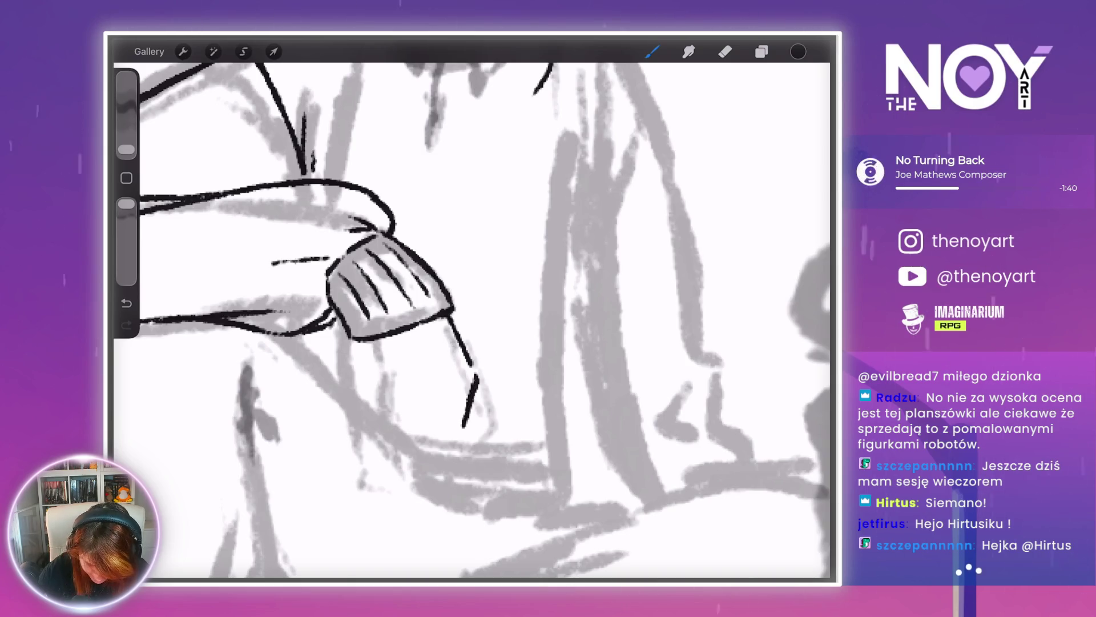
pyautogui.scroll(-3, 471, 320)
pyautogui.scroll(3, 472, 320)
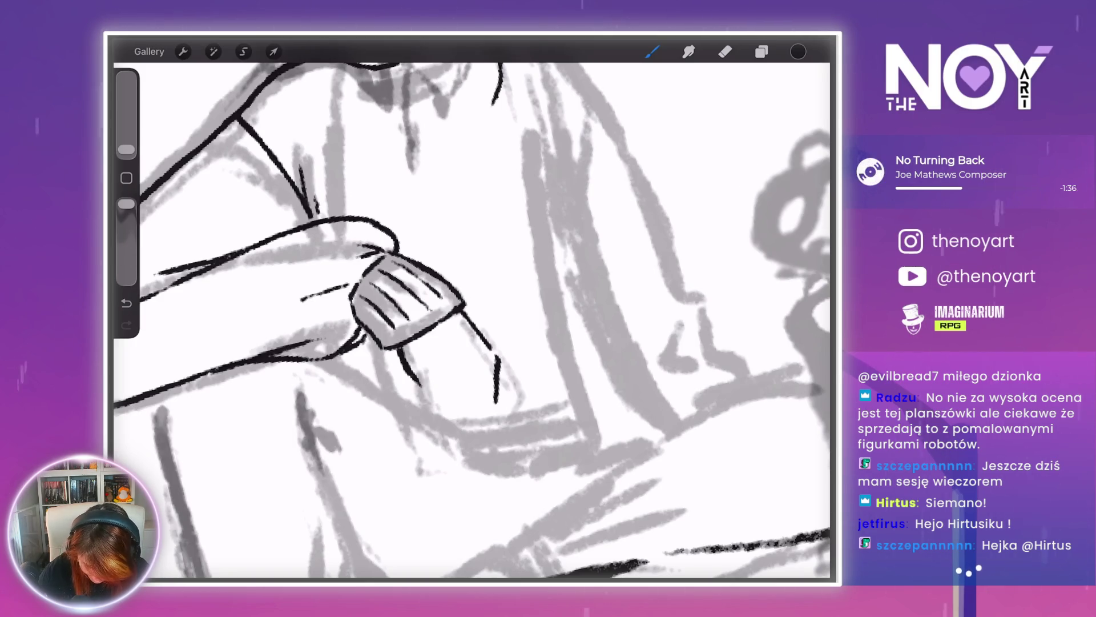
# - Ink the hand's end hook, side strokes, a finger and a fingertip below the cuff
pyautogui.scroll(-3, 472, 320)
pyautogui.scroll(3, 472, 319)
pyautogui.scroll(-2, 471, 320)
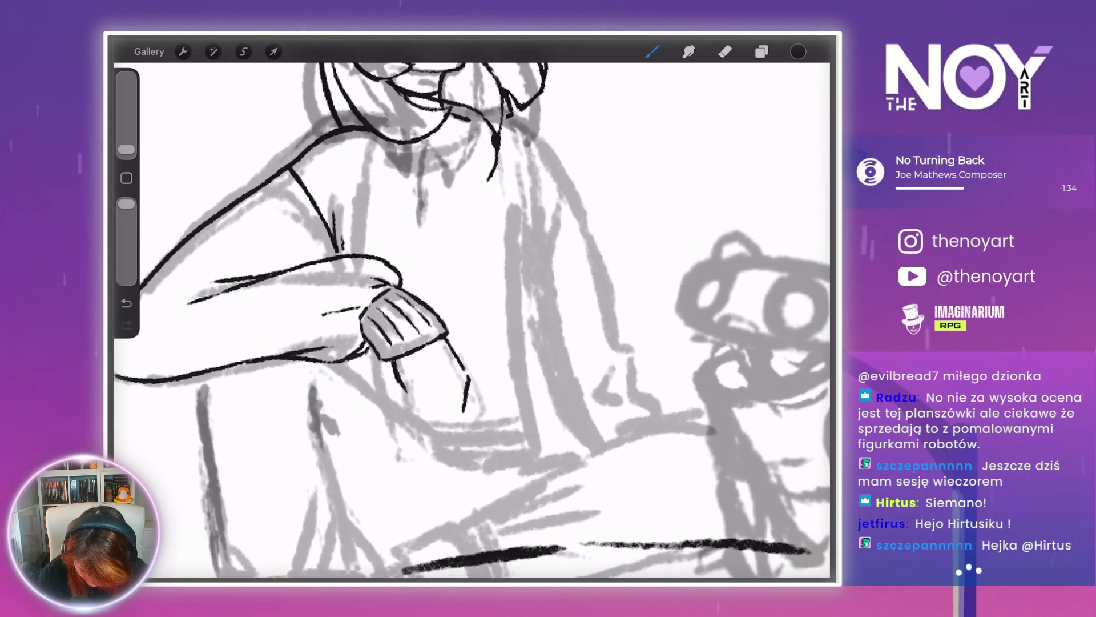
pyautogui.hscroll(1, 472, 320)
pyautogui.scroll(-2, 472, 319)
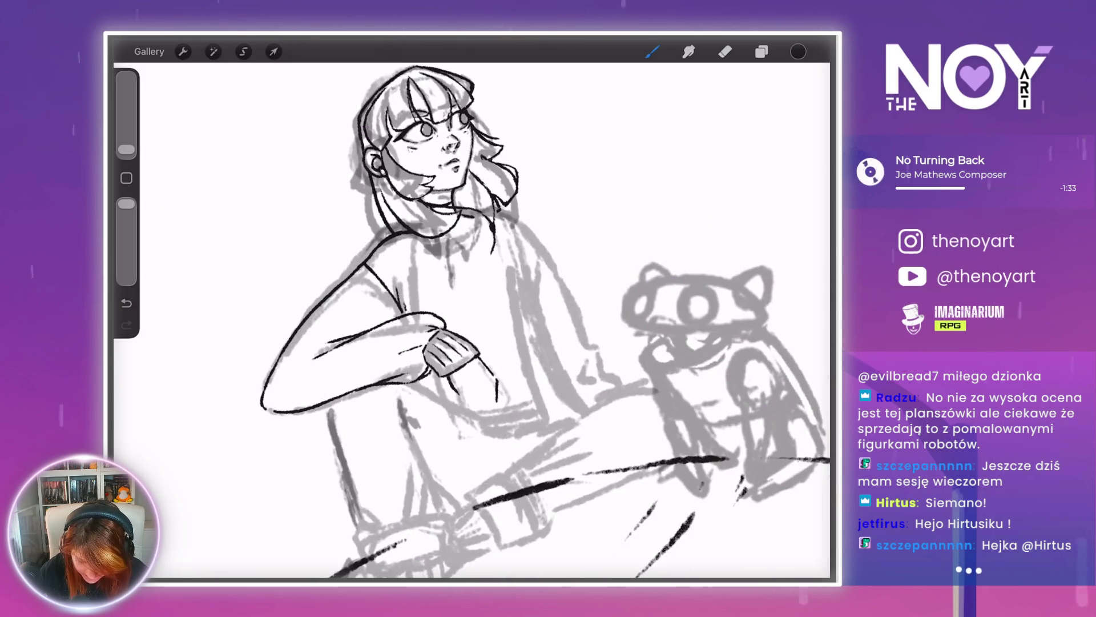
pyautogui.scroll(2, 472, 320)
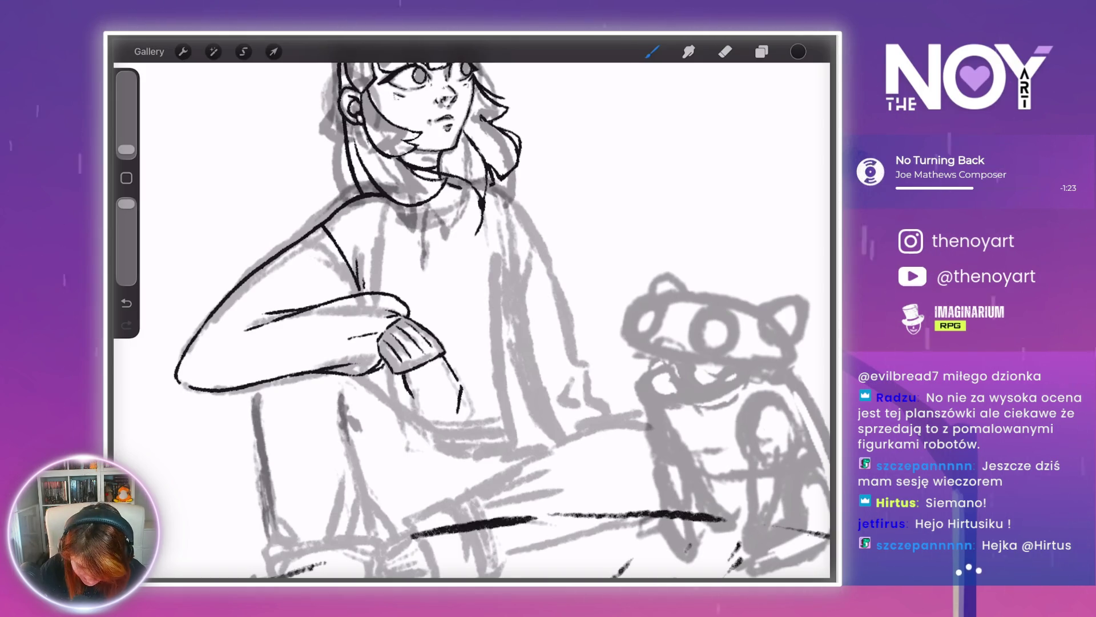
pyautogui.scroll(5, 410, 472)
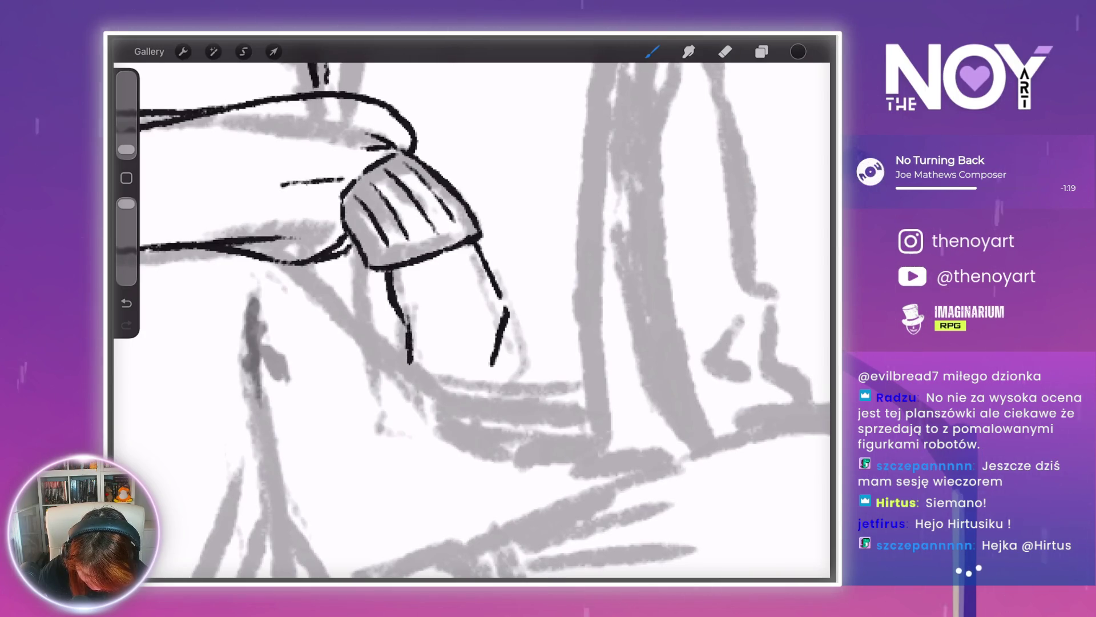
pyautogui.moveTo(410, 359); pyautogui.dragTo(399, 363)
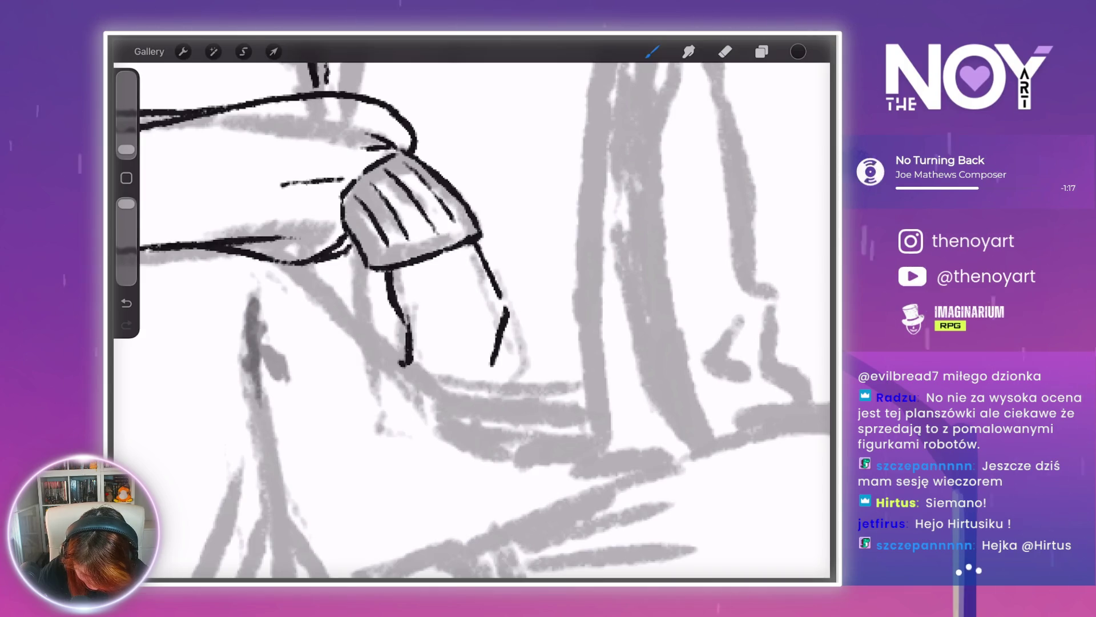
pyautogui.moveTo(430, 364); pyautogui.dragTo(420, 378)
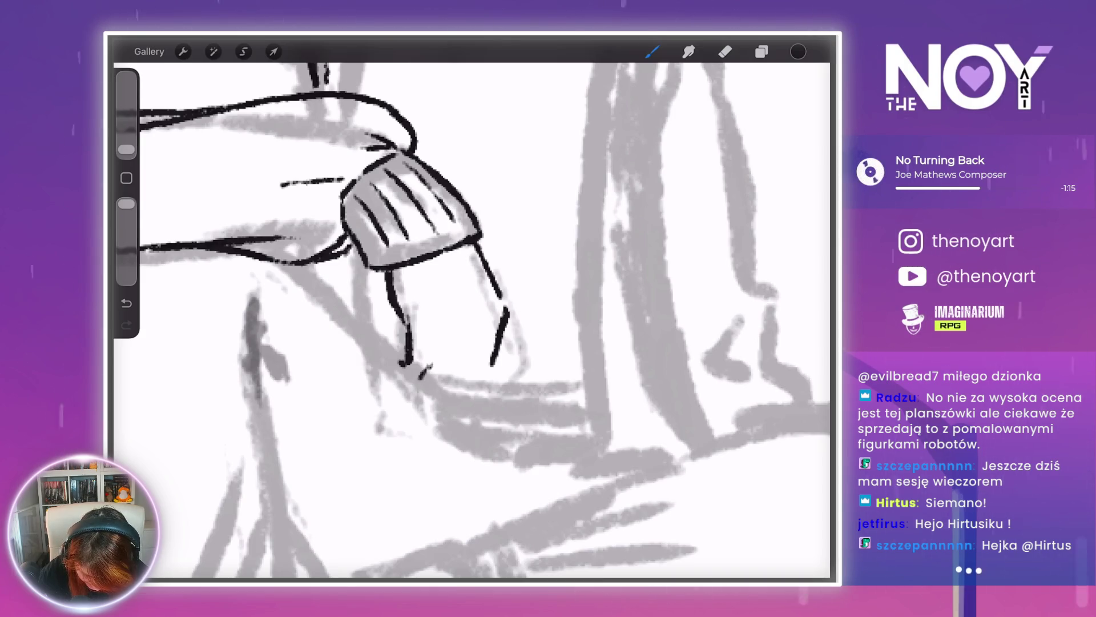
pyautogui.moveTo(440, 318); pyautogui.dragTo(431, 351)
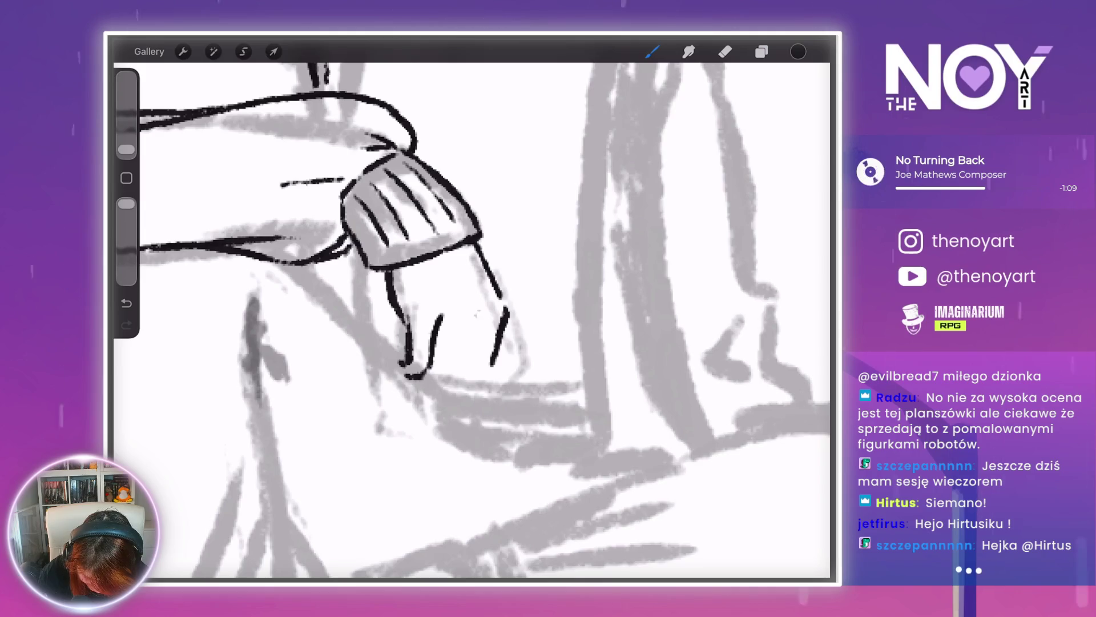
pyautogui.moveTo(464, 310); pyautogui.dragTo(453, 376)
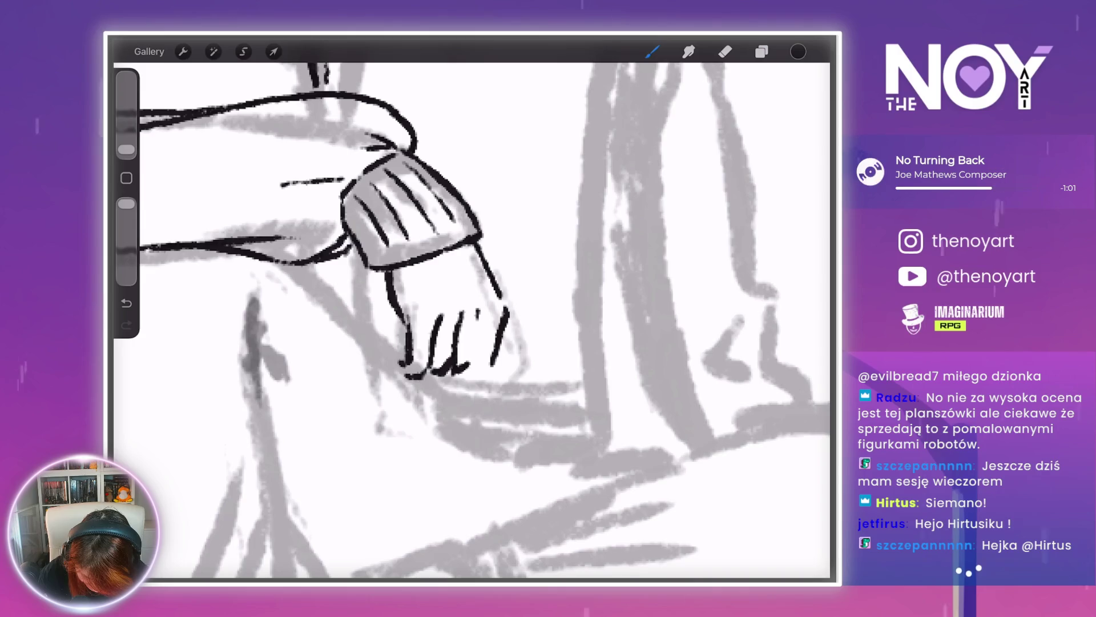
pyautogui.moveTo(456, 372); pyautogui.dragTo(485, 378)
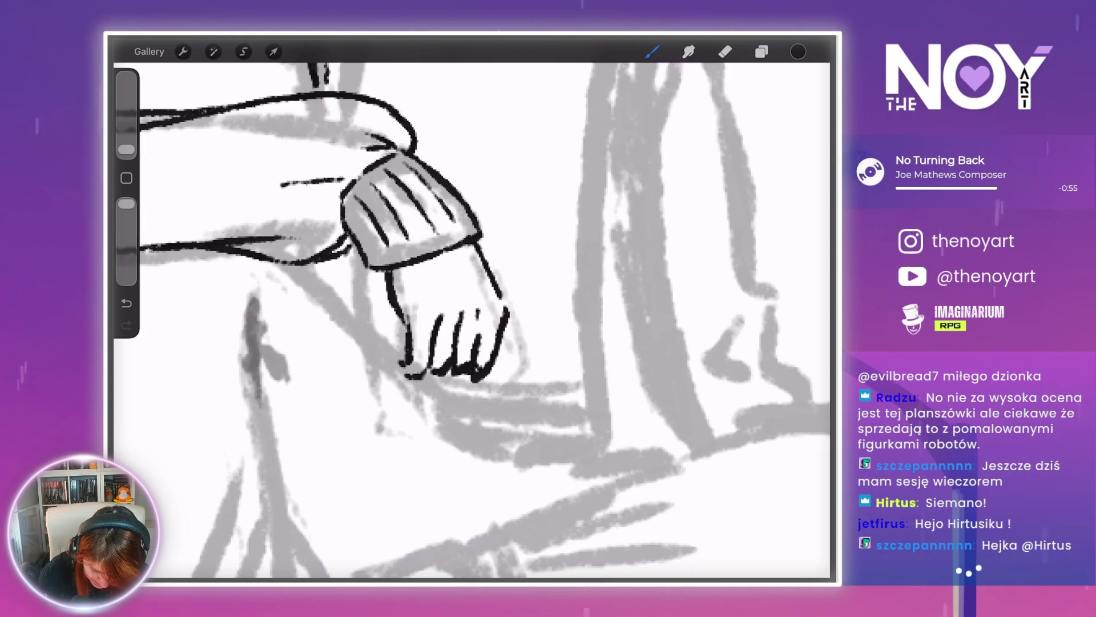
# - Outline the walkman's left side, inner edge and top corner beside the hand
pyautogui.moveTo(368, 280); pyautogui.dragTo(389, 346)
pyautogui.moveTo(365, 291); pyautogui.dragTo(395, 371)
pyautogui.moveTo(378, 309); pyautogui.dragTo(404, 351)
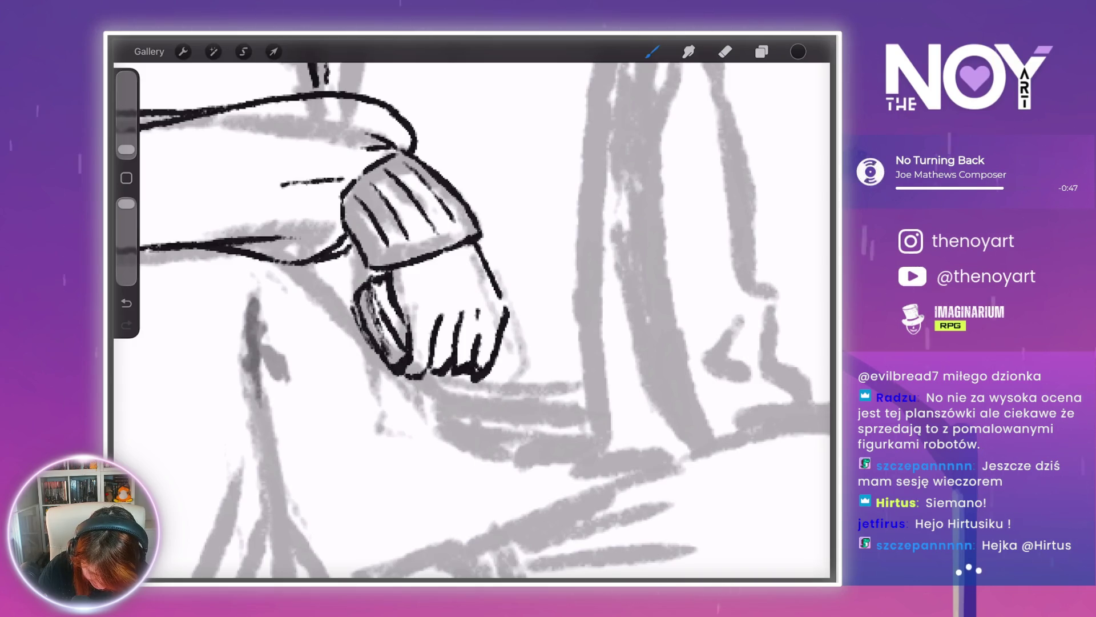
pyautogui.moveTo(382, 273)
pyautogui.mouseDown()
pyautogui.moveTo(354, 282)
pyautogui.moveTo(351, 303)
pyautogui.mouseUp()
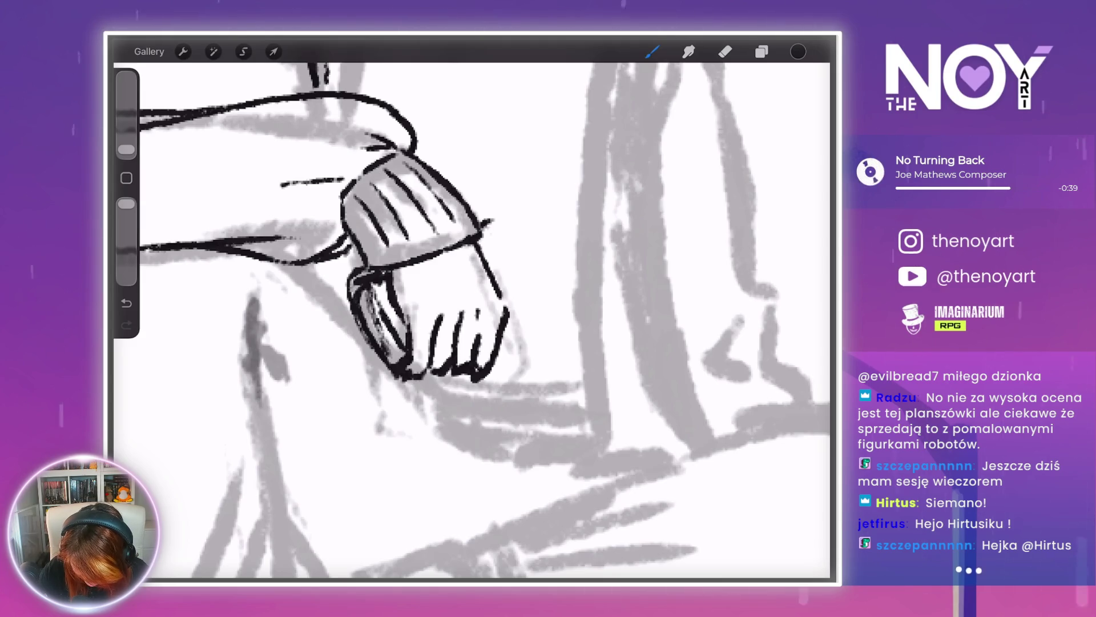
# - Draw the walkman's fingertip edge, right side and lower-right corner, and thicken the fist outline
pyautogui.moveTo(485, 366); pyautogui.dragTo(524, 341)
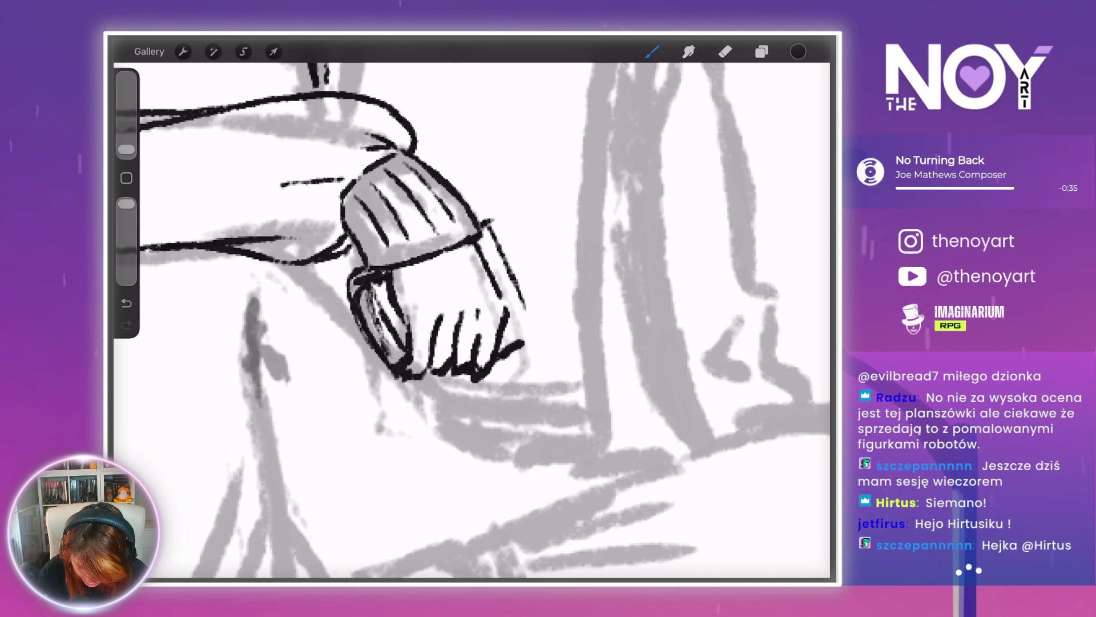
pyautogui.moveTo(489, 220); pyautogui.dragTo(536, 324)
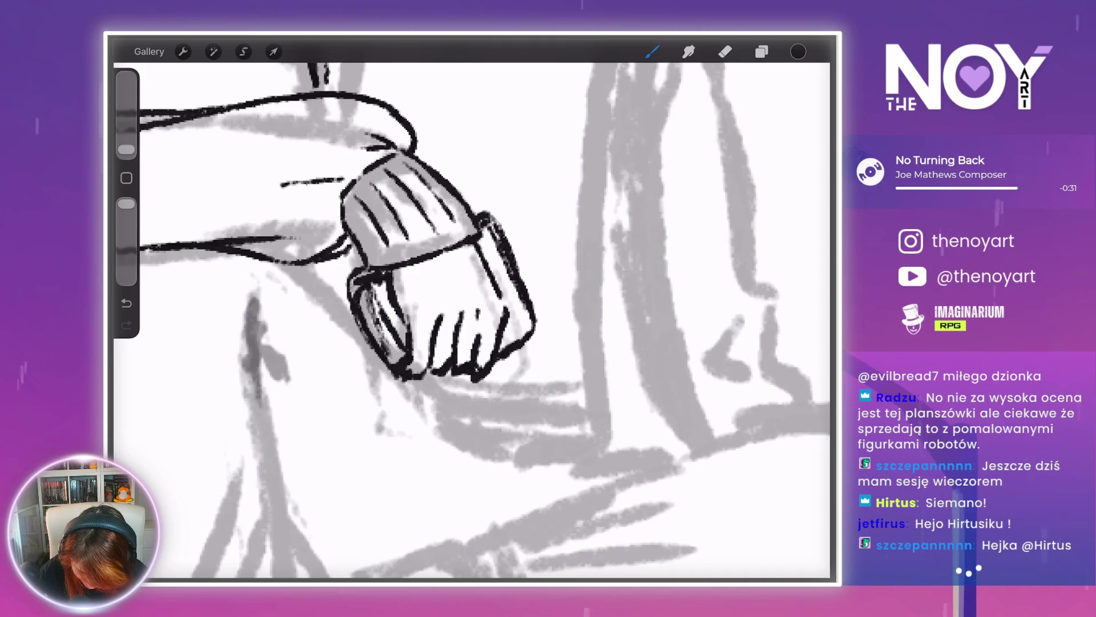
pyautogui.moveTo(502, 351); pyautogui.dragTo(537, 343)
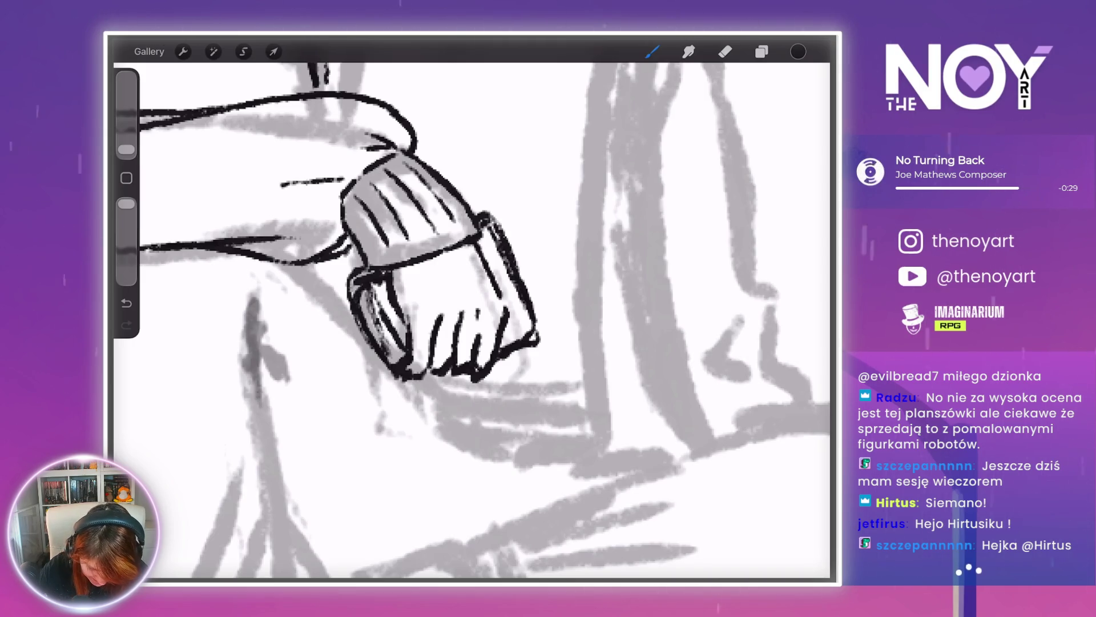
pyautogui.moveTo(368, 342); pyautogui.dragTo(394, 389)
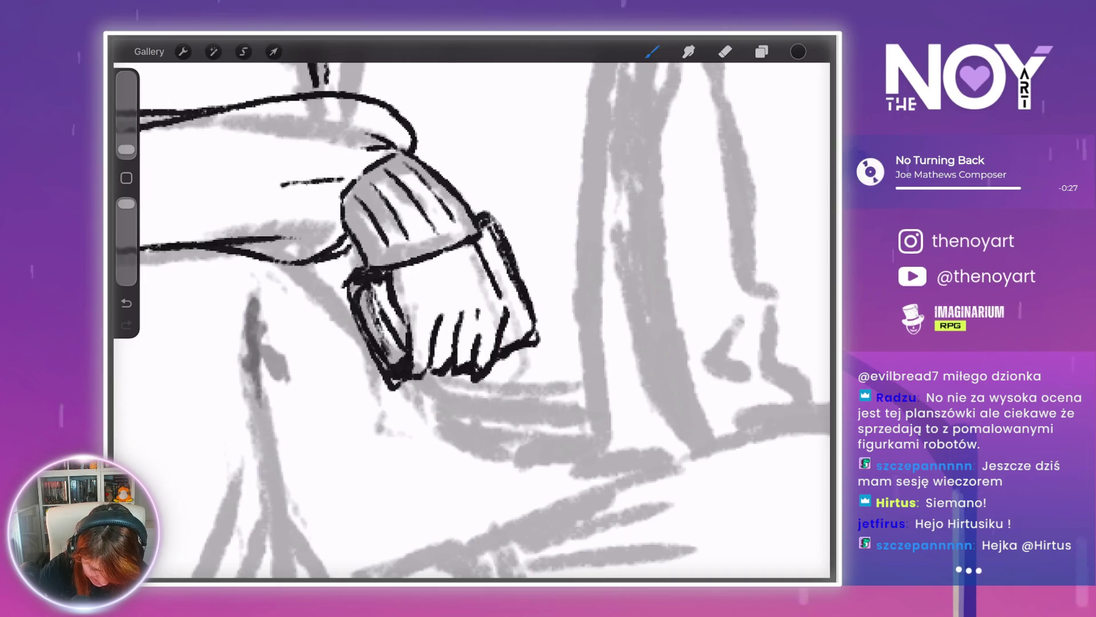
# - Try the jacket's front edge and a stroke below the hand, undoing the unwanted strokes
pyautogui.scroll(-5, 472, 314)
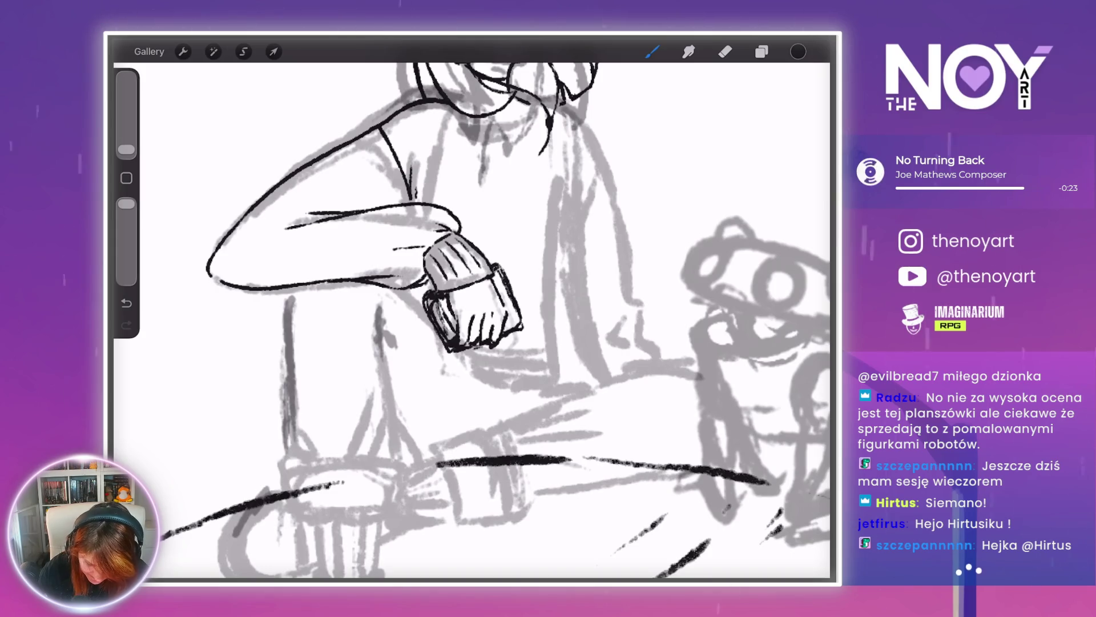
pyautogui.scroll(-5, 472, 313)
pyautogui.scroll(8, 472, 314)
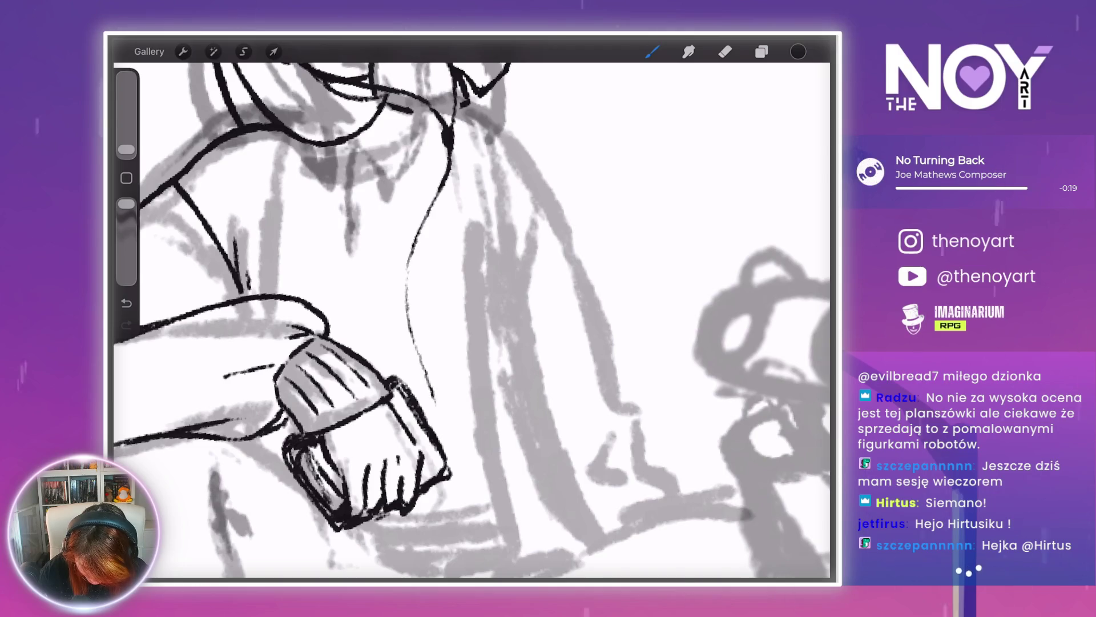
pyautogui.scroll(-5, 472, 313)
pyautogui.scroll(2, 471, 313)
pyautogui.hotkey('ctrl', 'z')
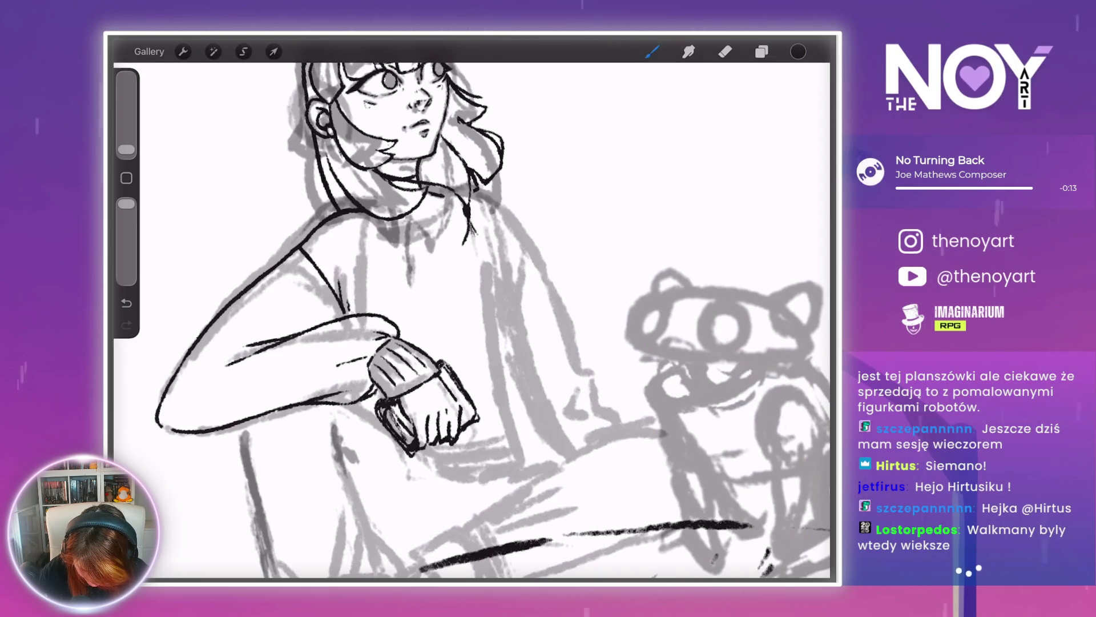
pyautogui.moveTo(478, 242); pyautogui.dragTo(499, 288)
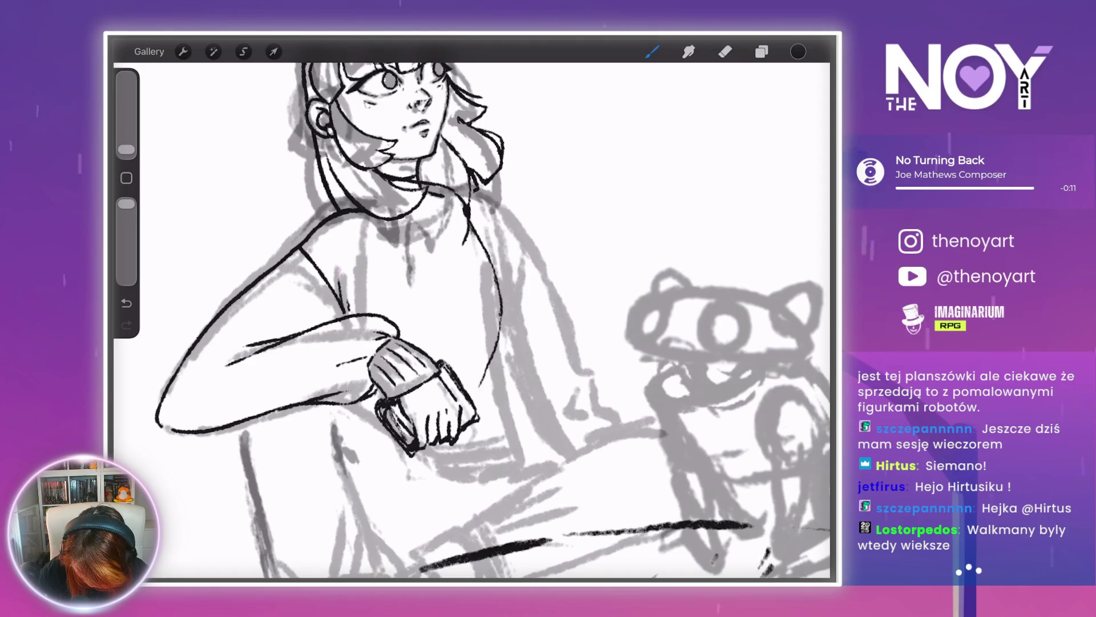
pyautogui.hotkey('ctrl', 'z')
pyautogui.moveTo(440, 446)
pyautogui.mouseDown()
pyautogui.moveTo(473, 443)
pyautogui.moveTo(464, 505)
pyautogui.mouseUp()
pyautogui.hotkey('ctrl', 'z')
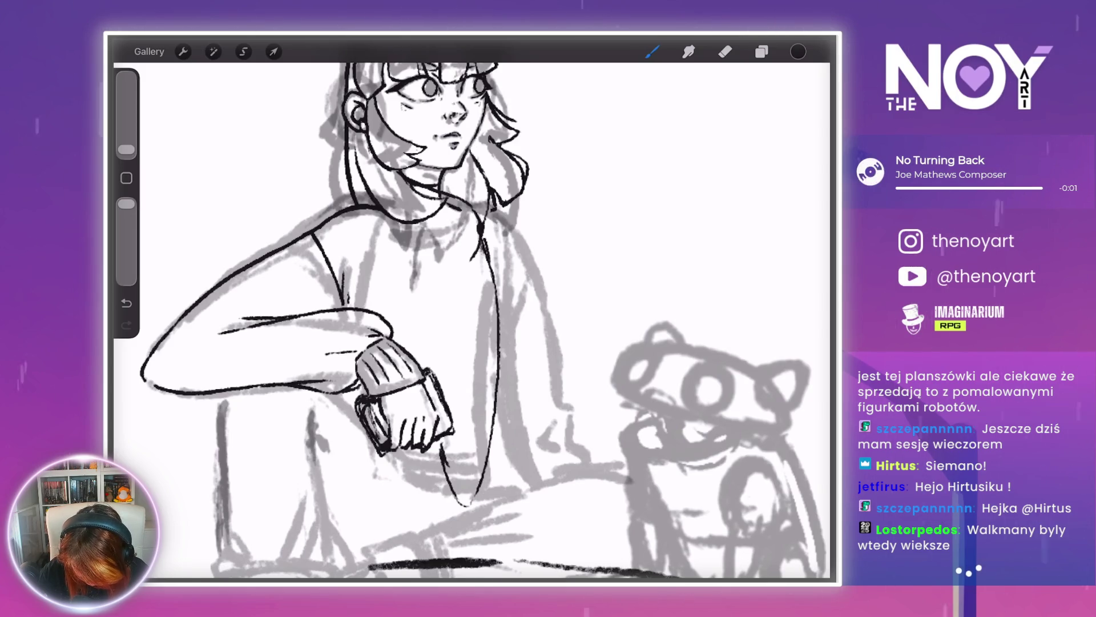
# - Switch briefly to the Eraser, then return to the Brush for inking
pyautogui.press('e')
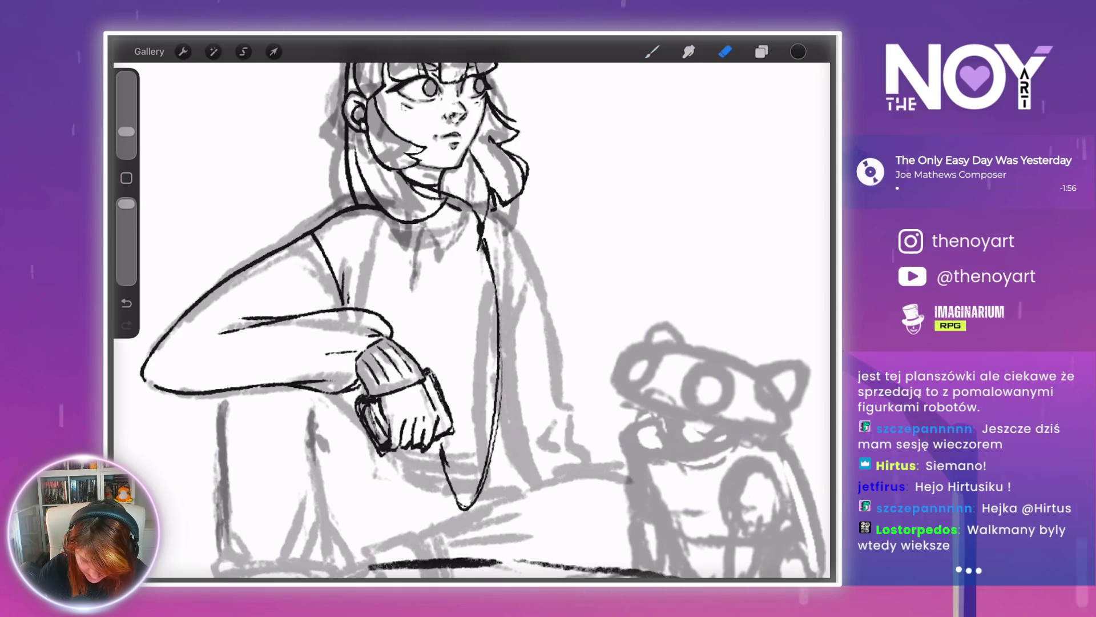
pyautogui.scroll(-5, 473, 320)
pyautogui.scroll(4, 472, 320)
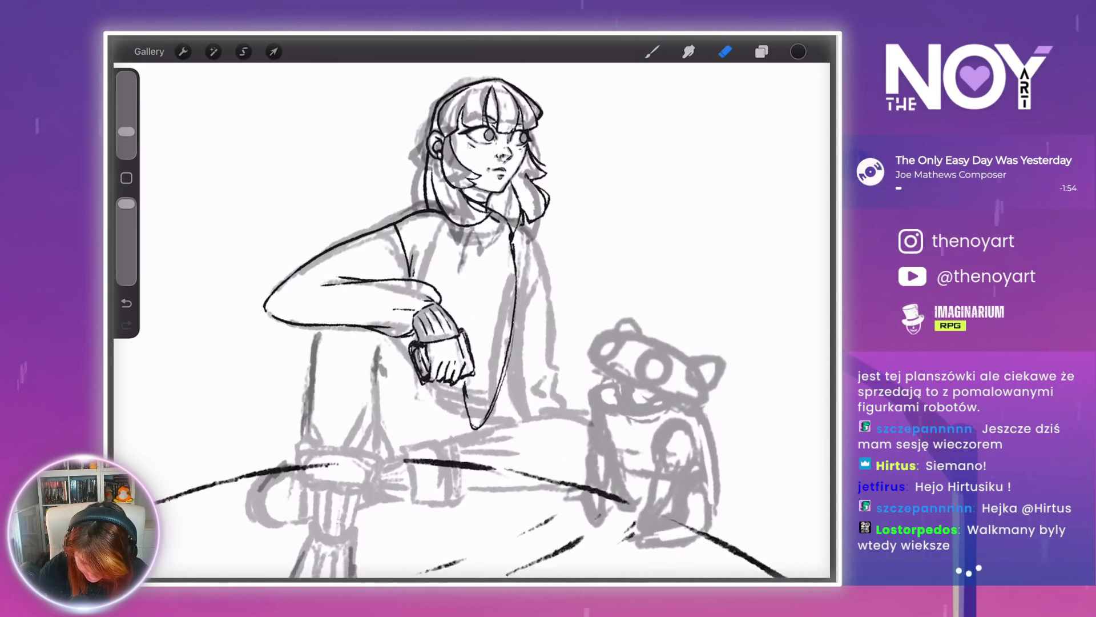
pyautogui.press('b')
pyautogui.scroll(5, 473, 320)
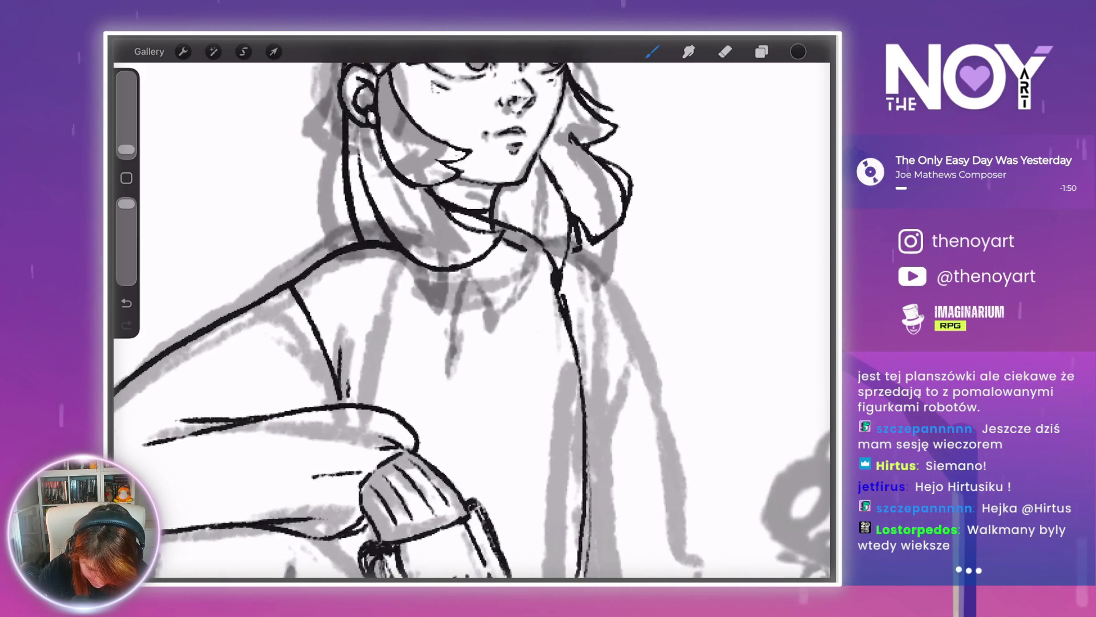
pyautogui.scroll(3, 473, 320)
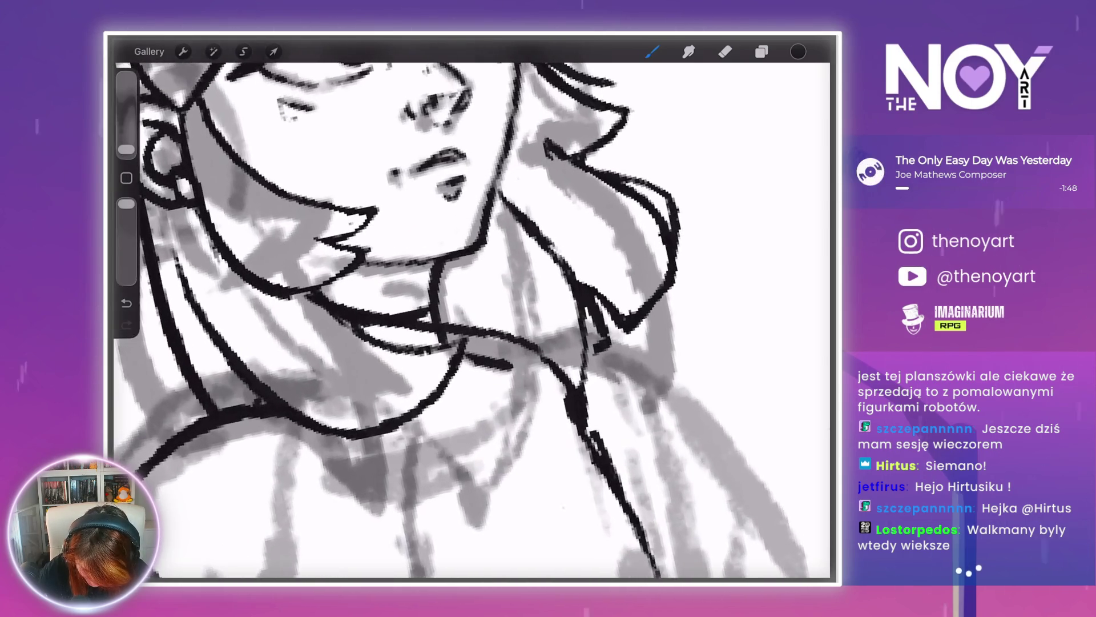
pyautogui.scroll(-5, 472, 320)
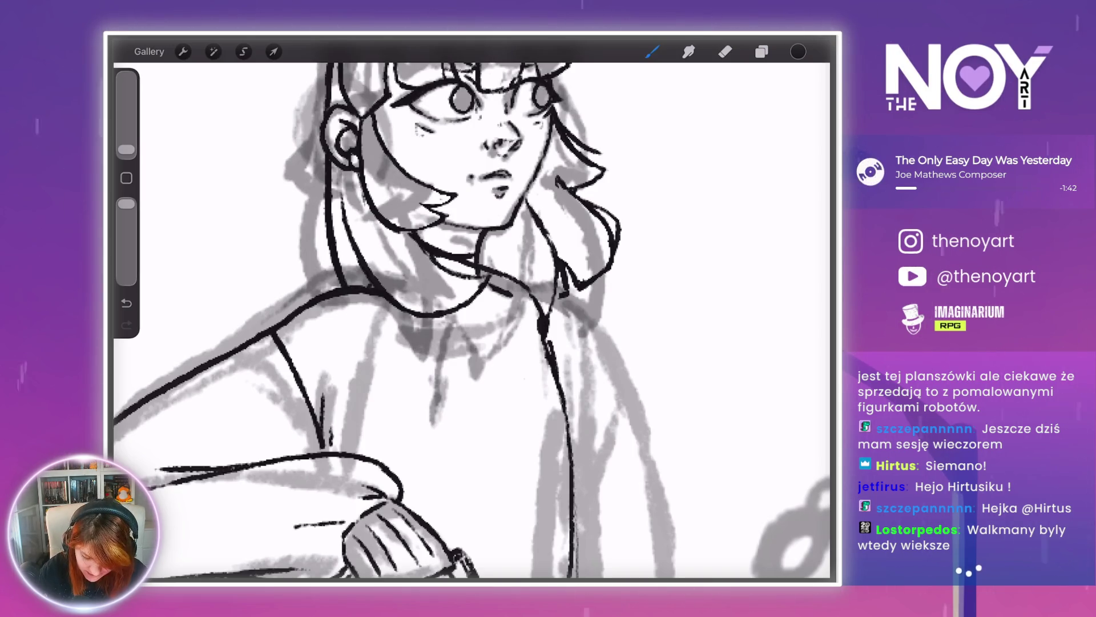
pyautogui.scroll(-10, 473, 319)
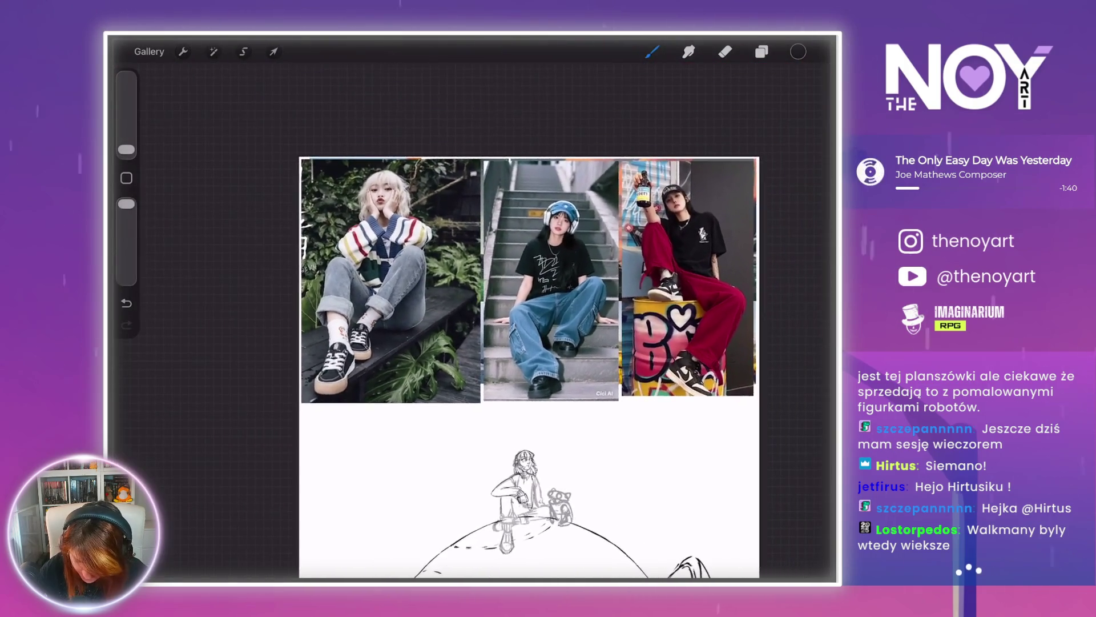
# - Turn on the hidden reference-photo layer and zoom onto the varsity jacket photo
pyautogui.click(762, 51)
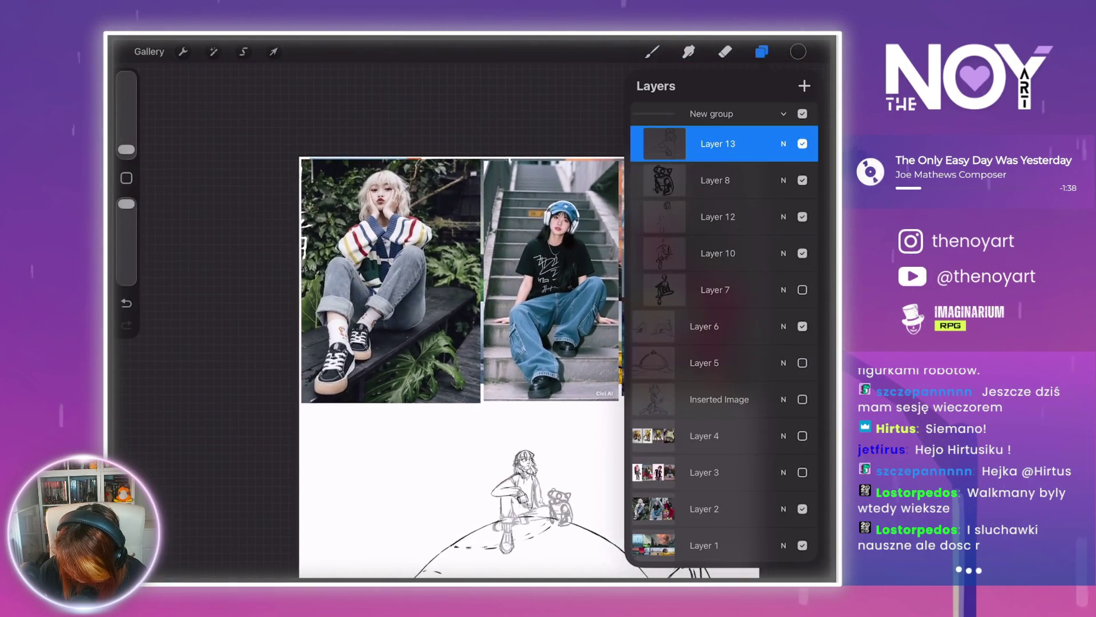
pyautogui.click(802, 473)
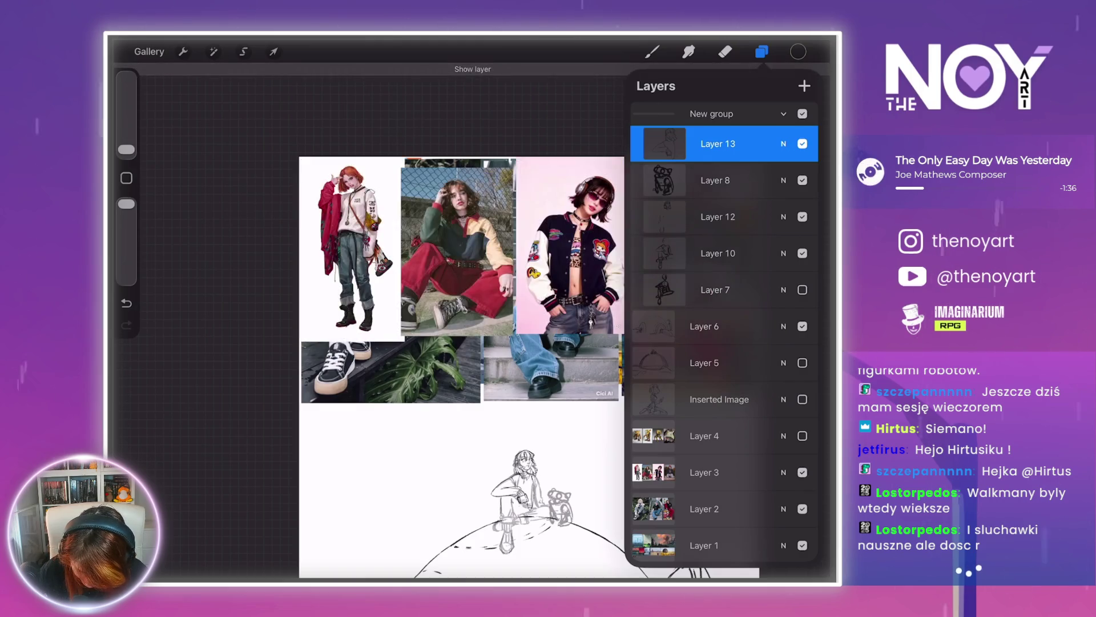
pyautogui.scroll(5, 537, 274)
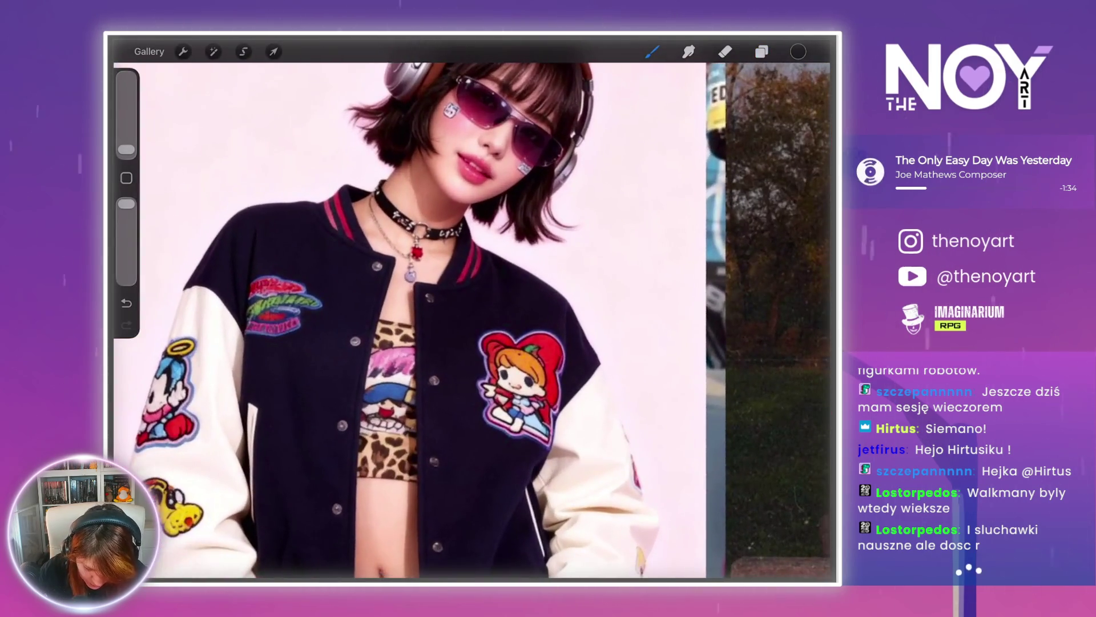
pyautogui.scroll(-5, 471, 320)
pyautogui.scroll(-5, 471, 320)
pyautogui.scroll(5, 472, 319)
pyautogui.scroll(1, 405, 320)
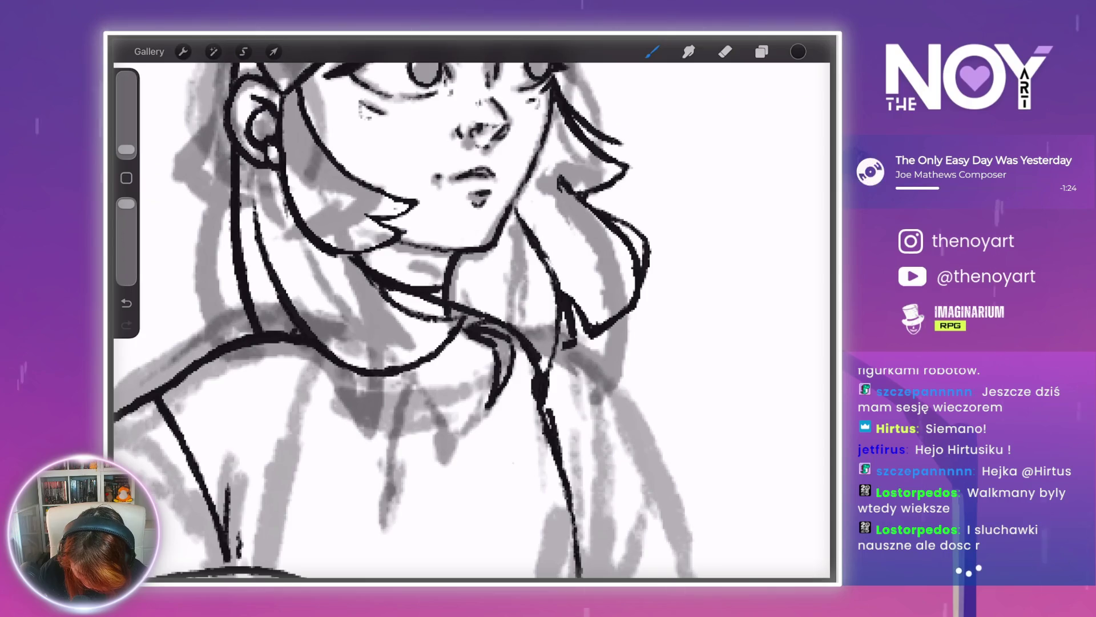
# - Zoom out from the varsity jacket photo and back in on the girl's face and upper body
pyautogui.scroll(-5, 472, 310)
pyautogui.scroll(5, 471, 310)
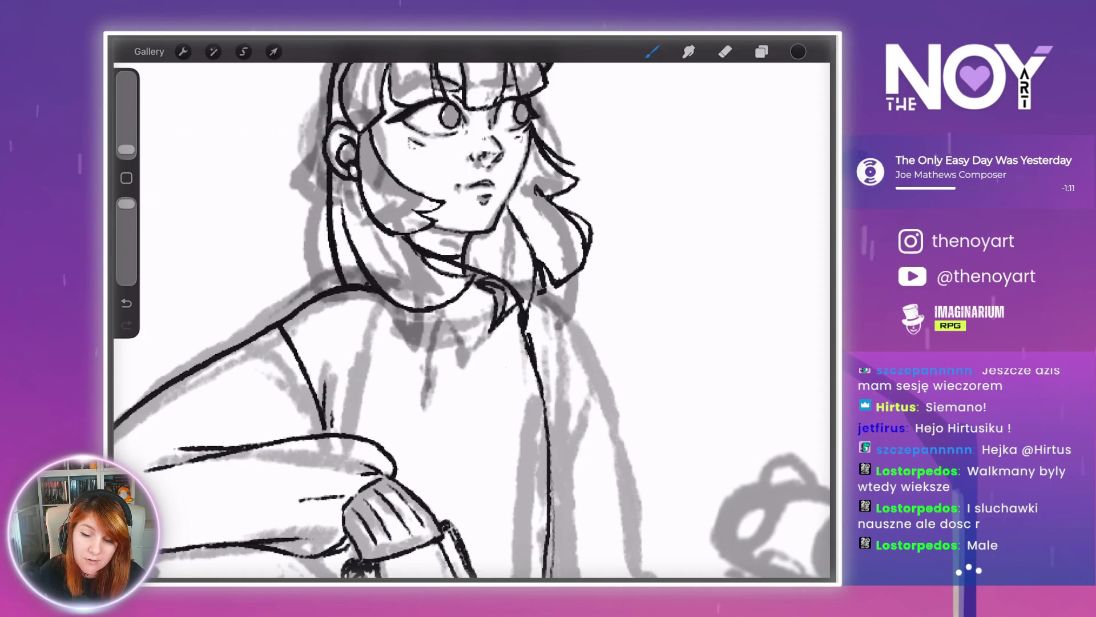
pyautogui.scroll(-3, 472, 319)
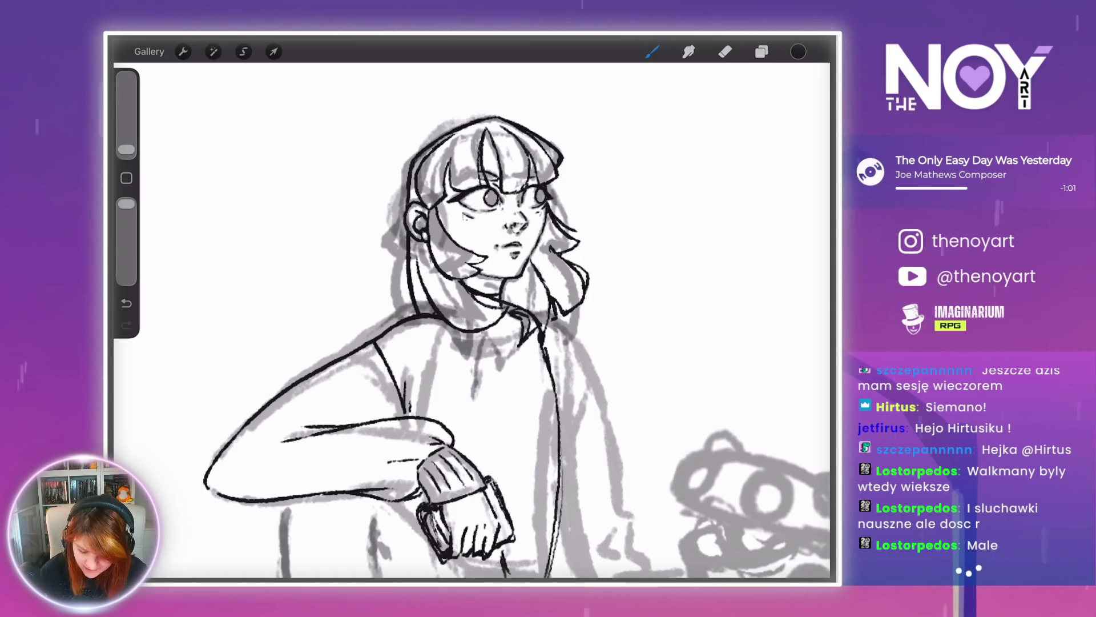
pyautogui.scroll(5, 474, 319)
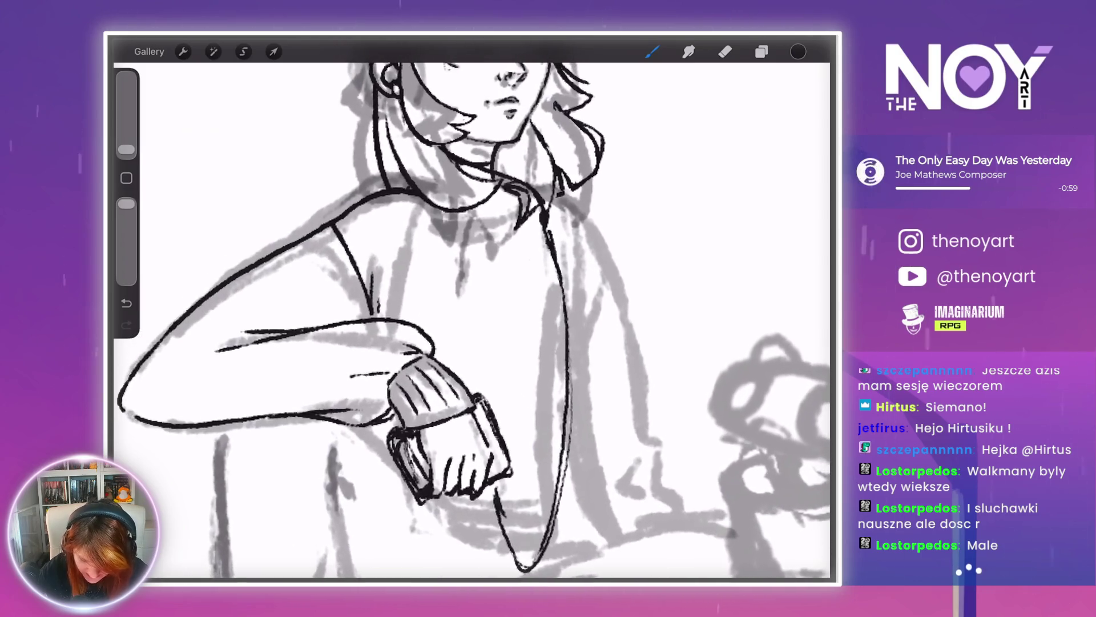
pyautogui.scroll(-8, 474, 319)
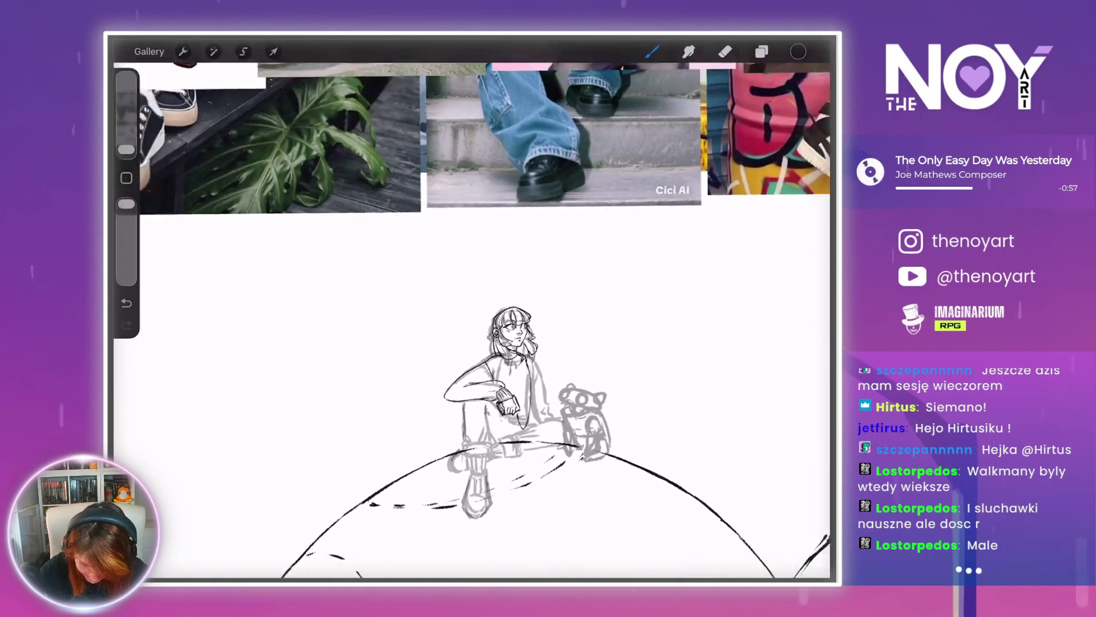
pyautogui.scroll(10, 596, 143)
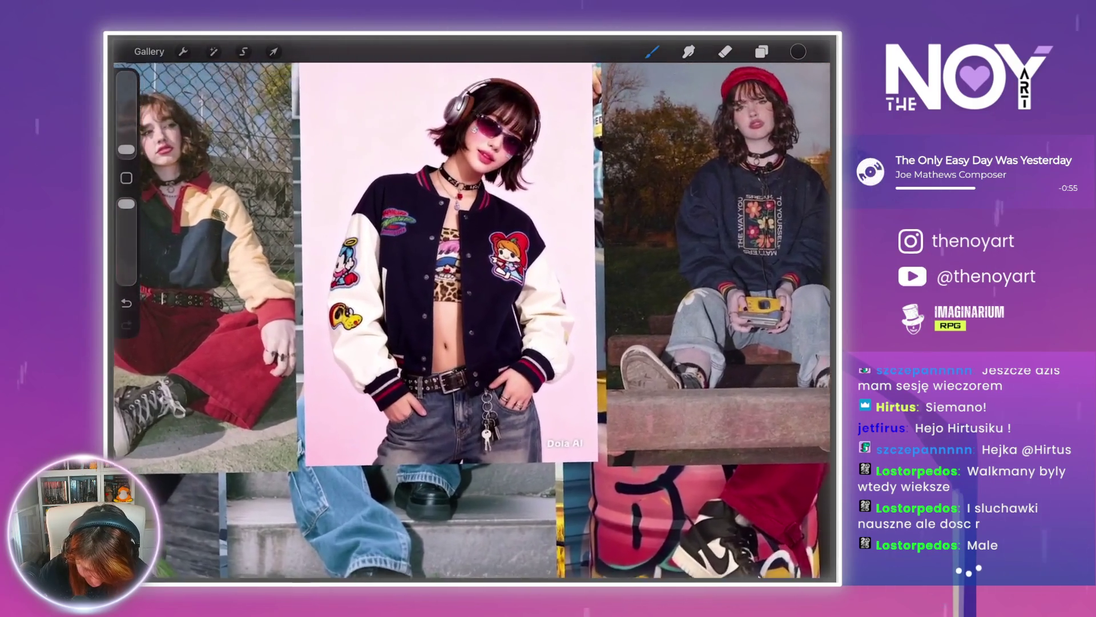
pyautogui.scroll(2, 365, 371)
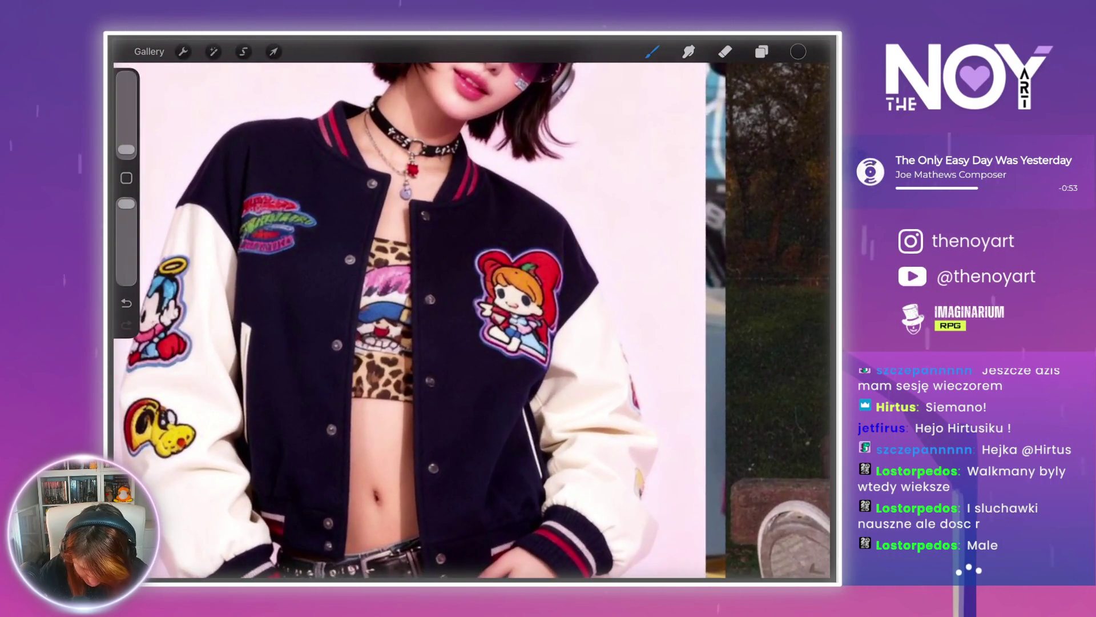
pyautogui.scroll(-6, 474, 319)
pyautogui.scroll(6, 474, 285)
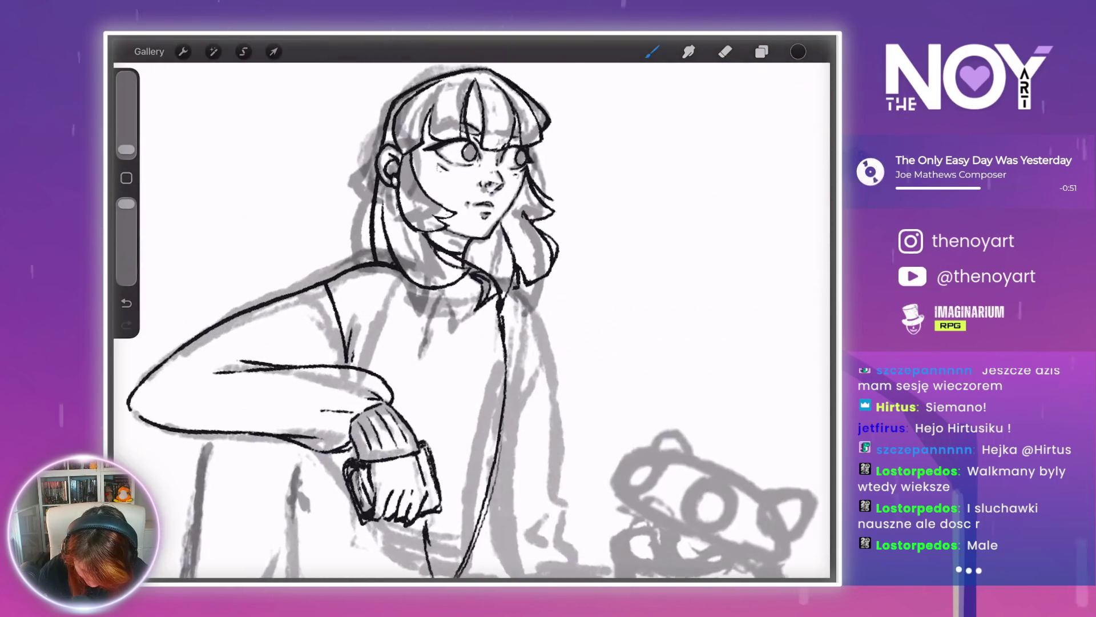
pyautogui.scroll(3, 448, 315)
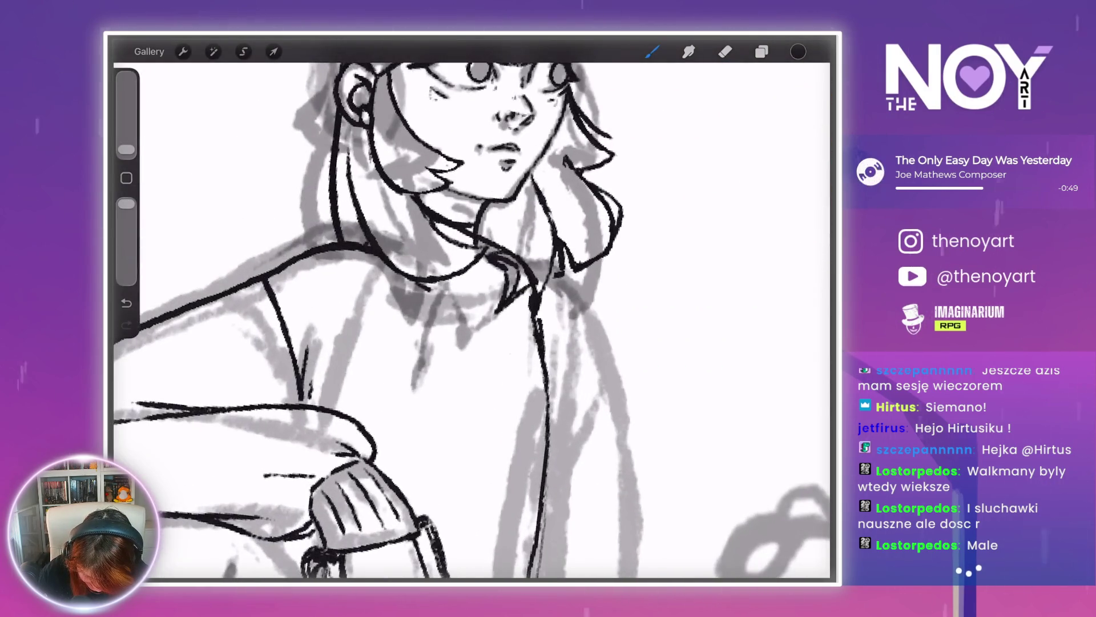
# - Ink the jacket front line from neck to arm, redoing a first attempt, and add a small button
pyautogui.moveTo(439, 290); pyautogui.dragTo(375, 454)
pyautogui.scroll(3, 472, 320)
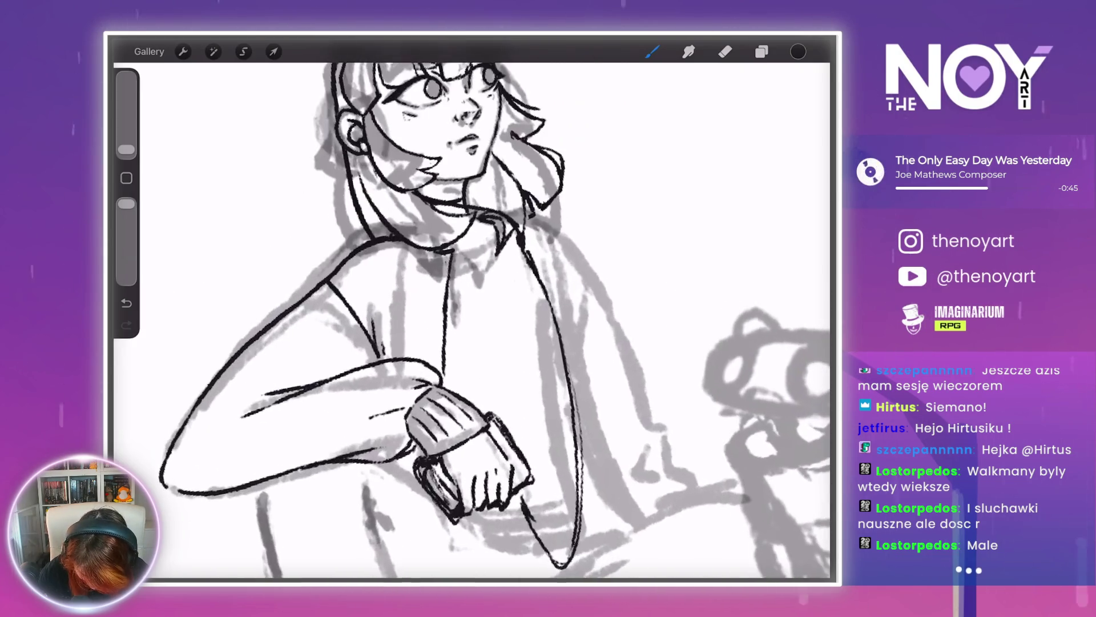
pyautogui.hotkey('ctrl', 'z')
pyautogui.moveTo(453, 254); pyautogui.dragTo(438, 367)
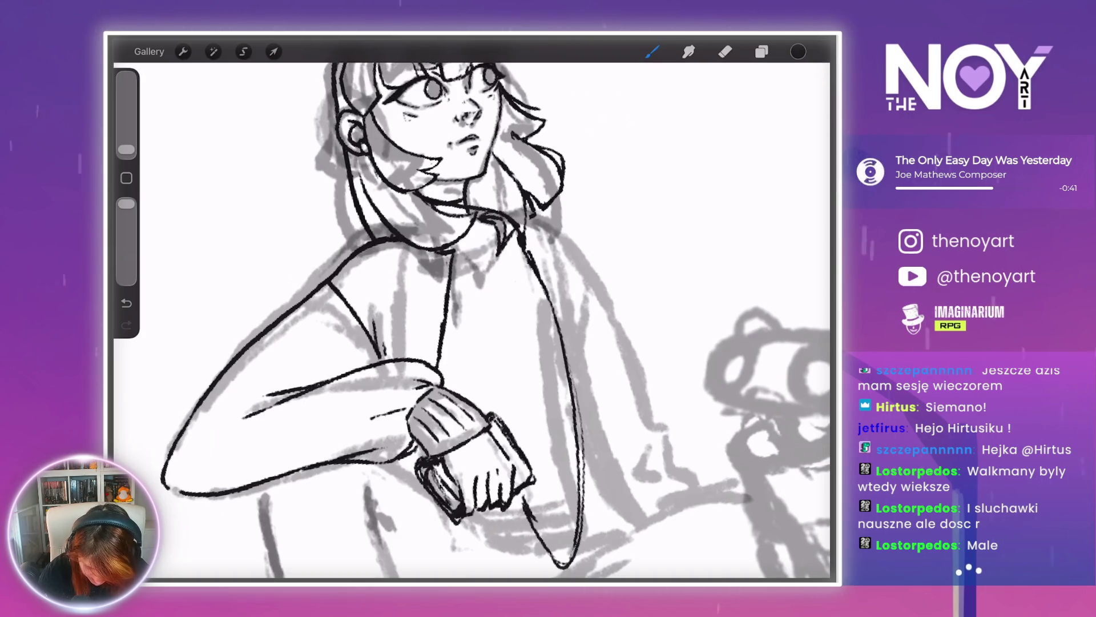
pyautogui.moveTo(439, 264); pyautogui.dragTo(438, 265)
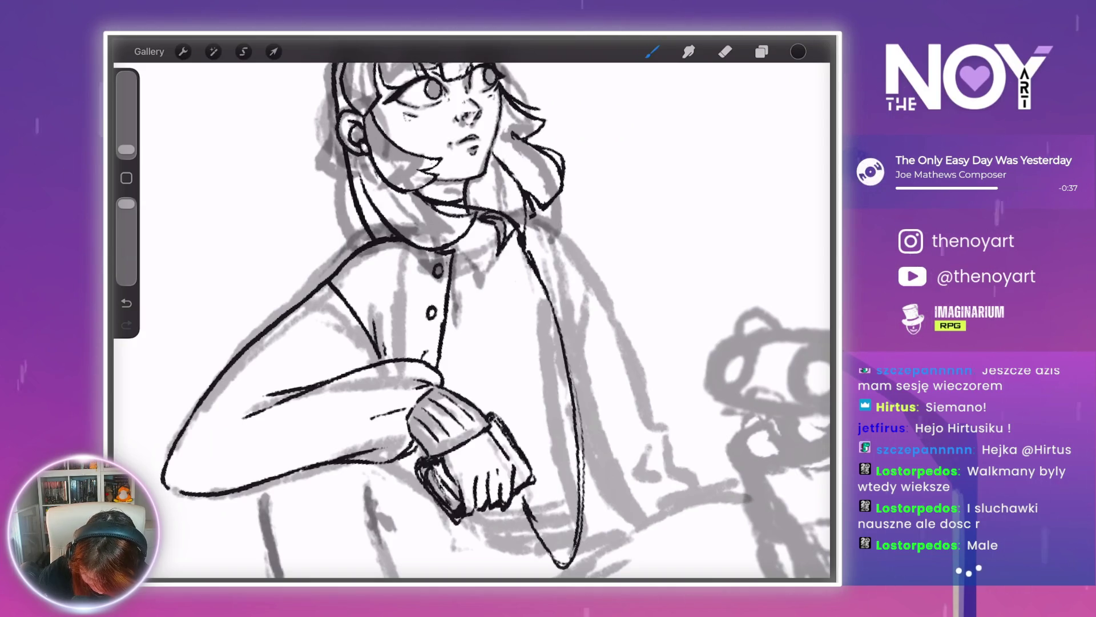
# - With the figure rotated upright, ink a long line down the coat and add two oval buttons
pyautogui.scroll(-5, 472, 320)
pyautogui.scroll(5, 471, 320)
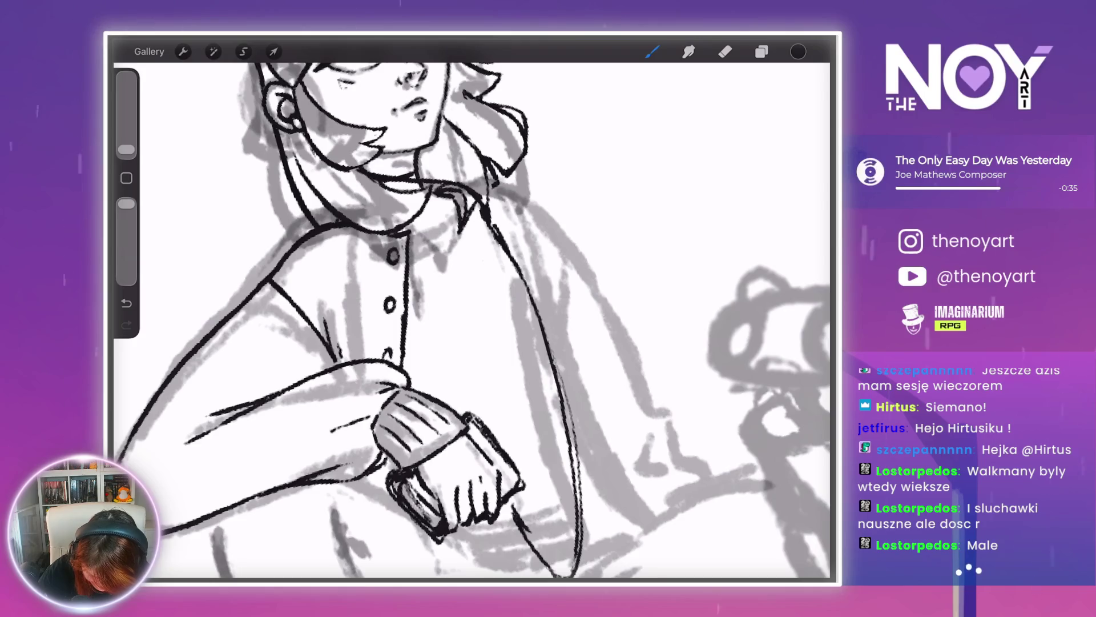
pyautogui.moveTo(472, 319)
pyautogui.mouseDown()
pyautogui.moveTo(491, 331)
pyautogui.moveTo(463, 324)
pyautogui.mouseUp()
pyautogui.moveTo(433, 262)
pyautogui.mouseDown()
pyautogui.moveTo(450, 324)
pyautogui.moveTo(571, 365)
pyautogui.moveTo(514, 462)
pyautogui.moveTo(399, 560)
pyautogui.mouseUp()
pyautogui.moveTo(474, 400)
pyautogui.mouseDown()
pyautogui.moveTo(474, 183)
pyautogui.moveTo(423, 126)
pyautogui.mouseUp()
pyautogui.moveTo(301, 269); pyautogui.dragTo(357, 183)
pyautogui.moveTo(469, 280); pyautogui.dragTo(466, 281)
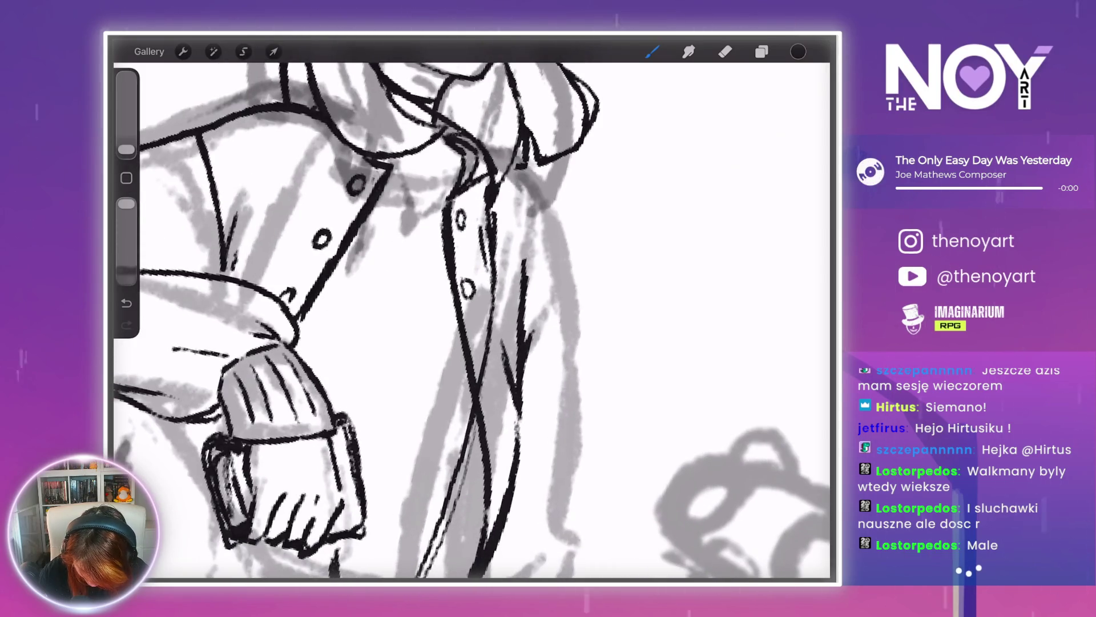
pyautogui.moveTo(482, 364); pyautogui.dragTo(478, 367)
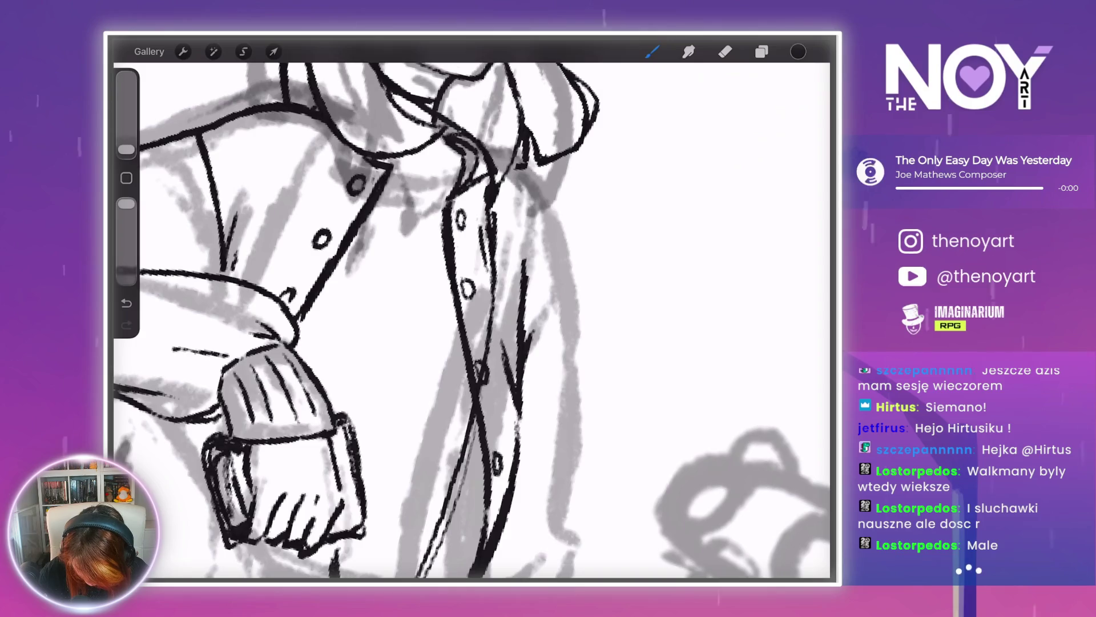
# - Ink the jacket collar line, redrawing it several times until it sits right
pyautogui.scroll(-3, 472, 312)
pyautogui.scroll(2, 471, 313)
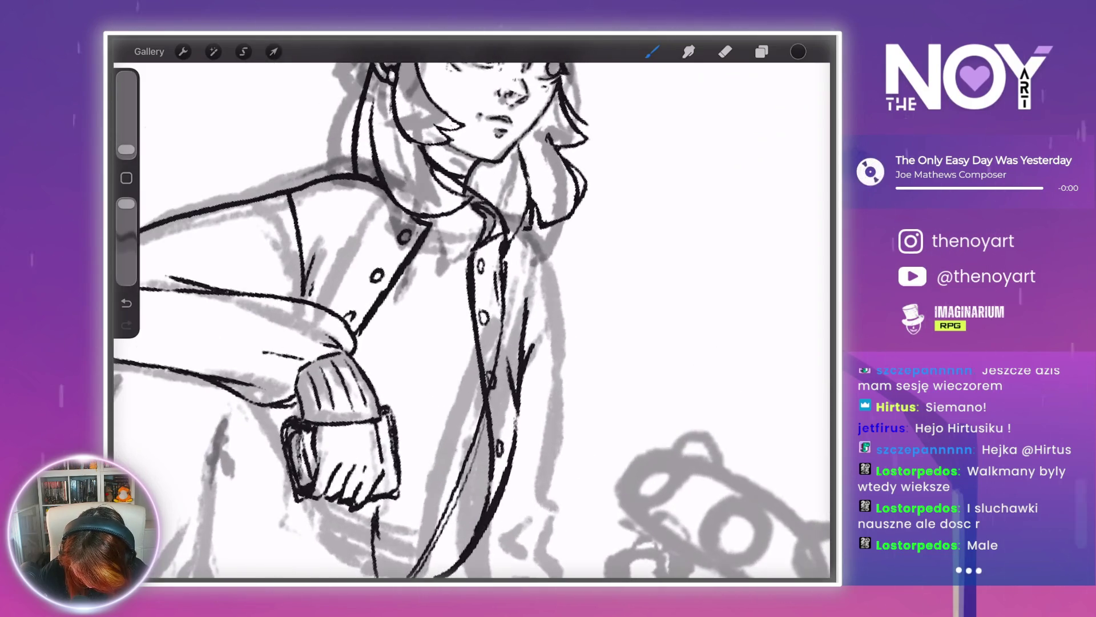
pyautogui.moveTo(531, 249); pyautogui.dragTo(550, 279)
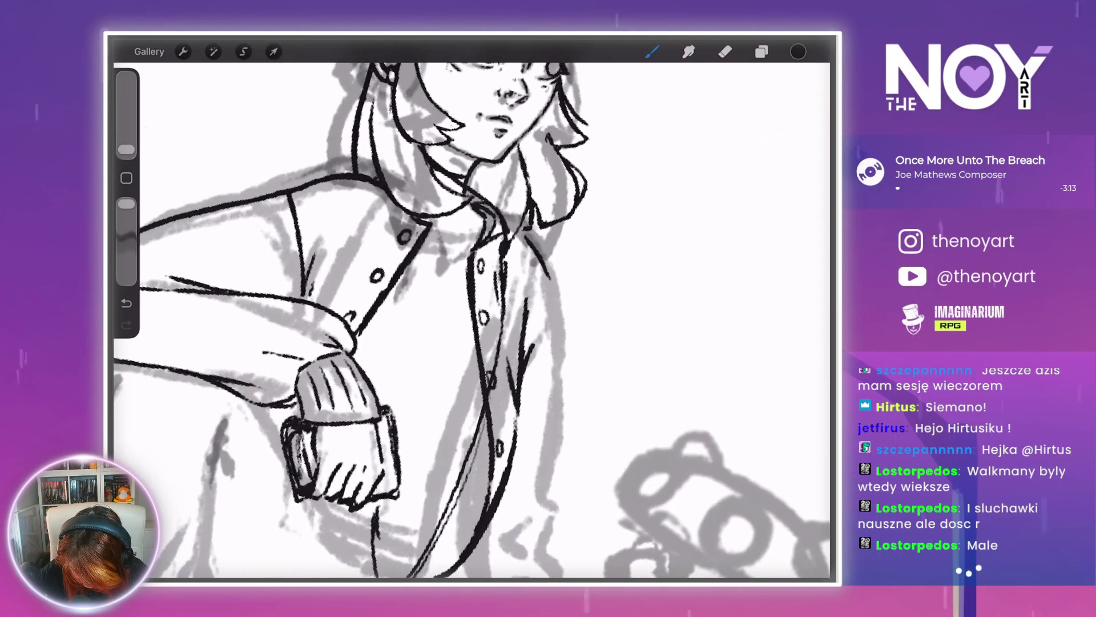
pyautogui.scroll(-3, 472, 313)
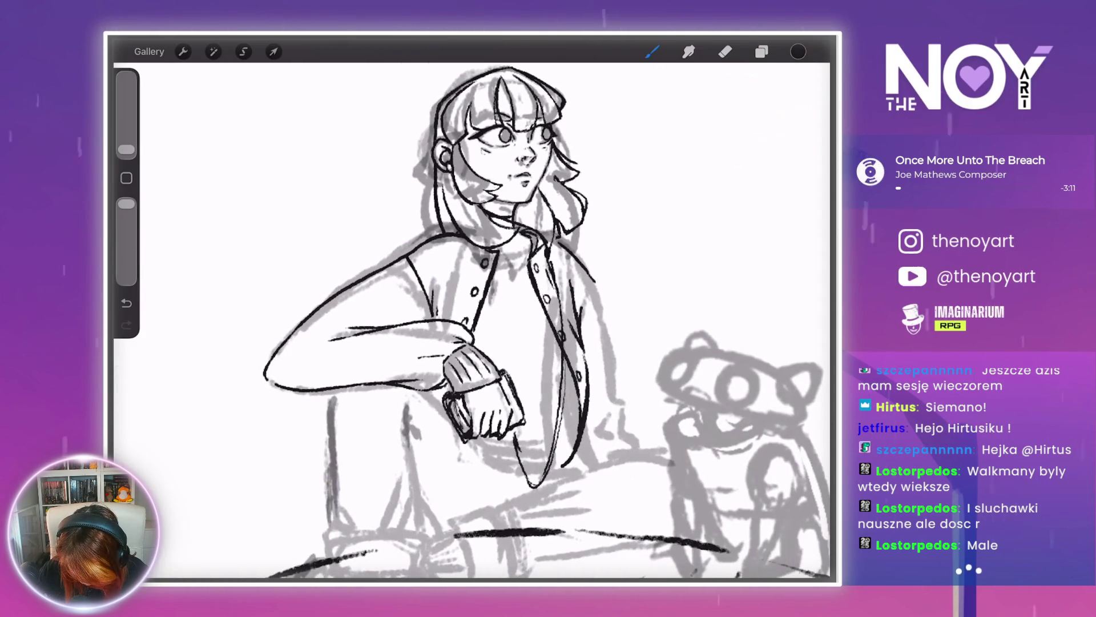
pyautogui.scroll(2, 472, 312)
pyautogui.hotkey('ctrl', 'z')
pyautogui.scroll(2, 471, 312)
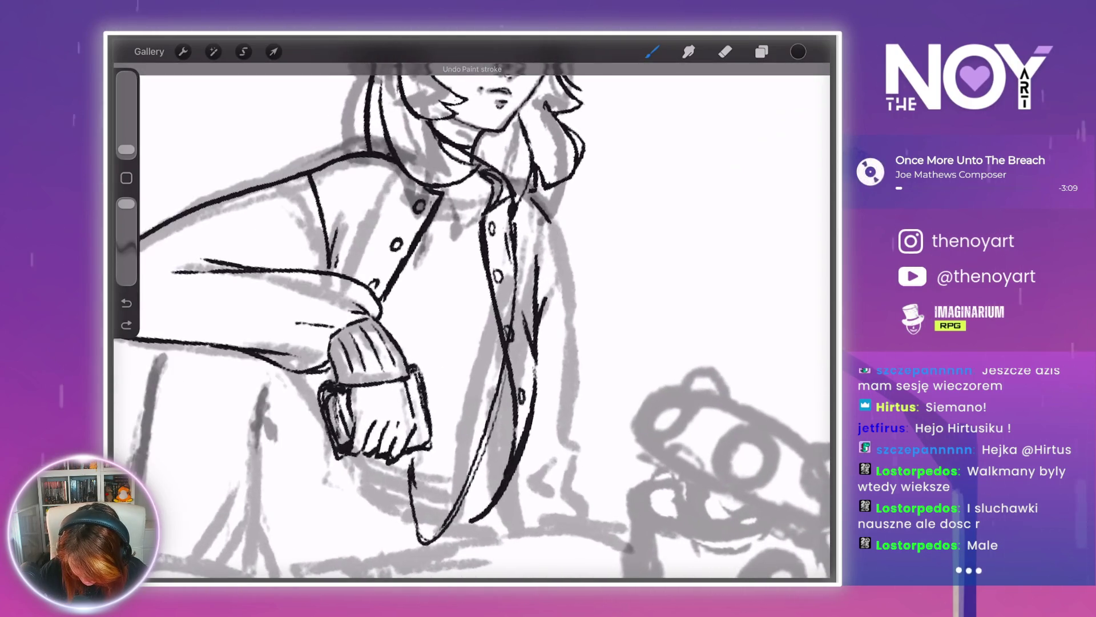
pyautogui.moveTo(516, 194); pyautogui.dragTo(548, 220)
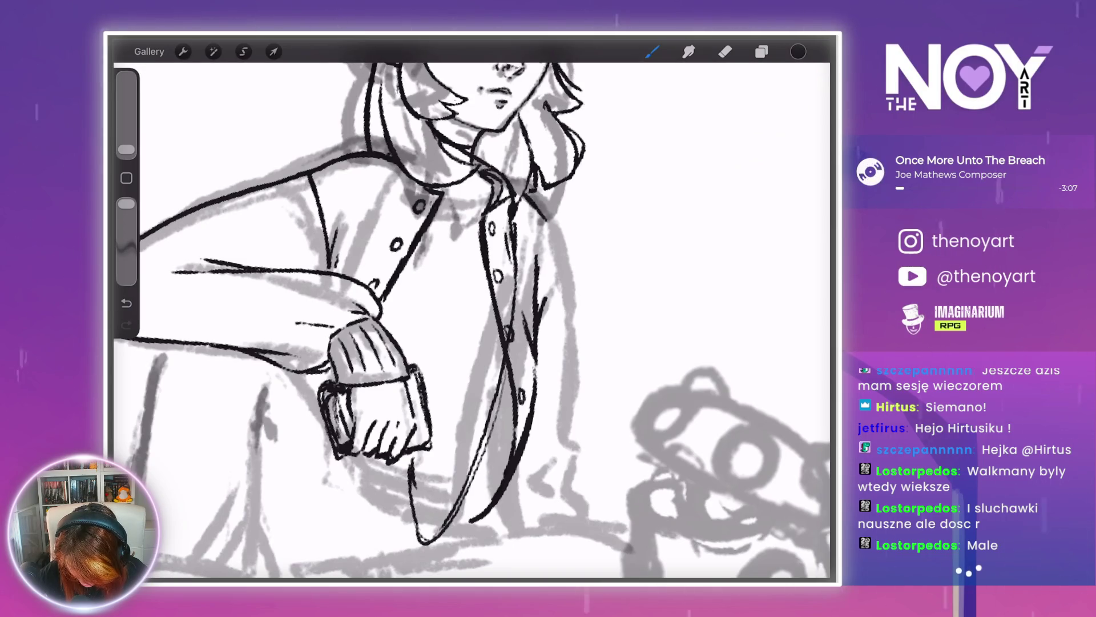
pyautogui.hotkey('ctrl', 'z')
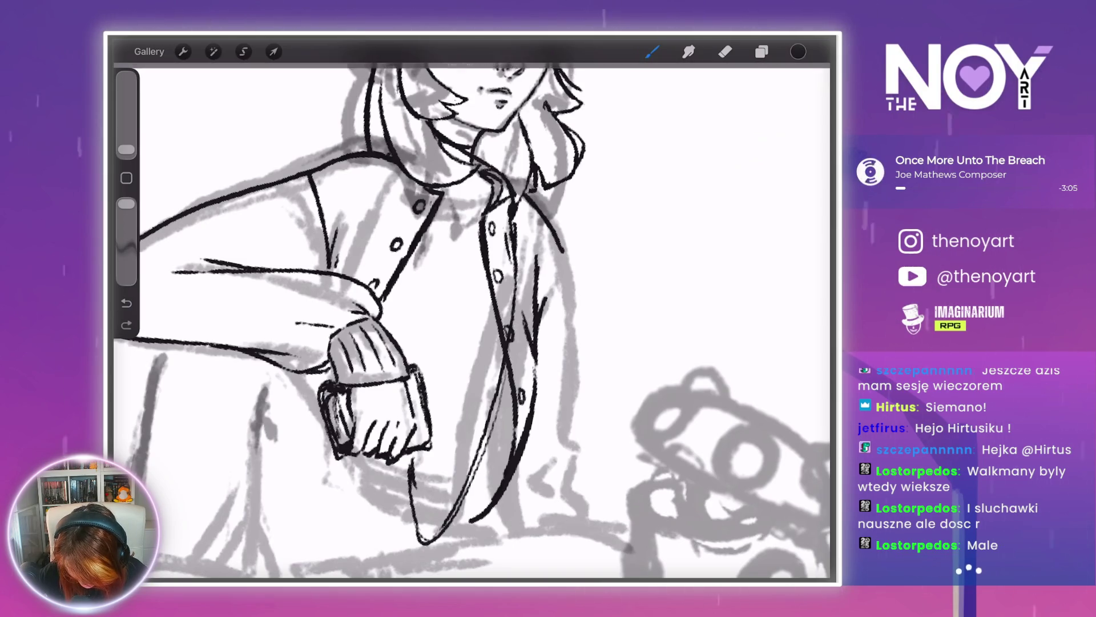
pyautogui.moveTo(520, 197); pyautogui.dragTo(548, 227)
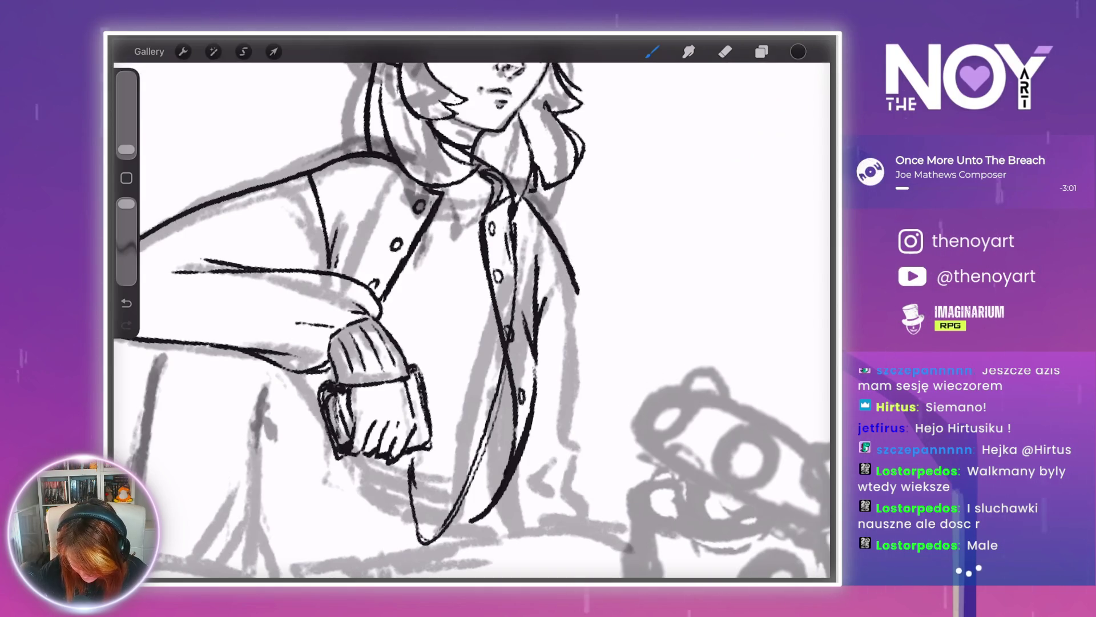
pyautogui.scroll(-3, 474, 320)
pyautogui.scroll(3, 473, 320)
pyautogui.hotkey('ctrl', 'z')
pyautogui.scroll(-3, 474, 320)
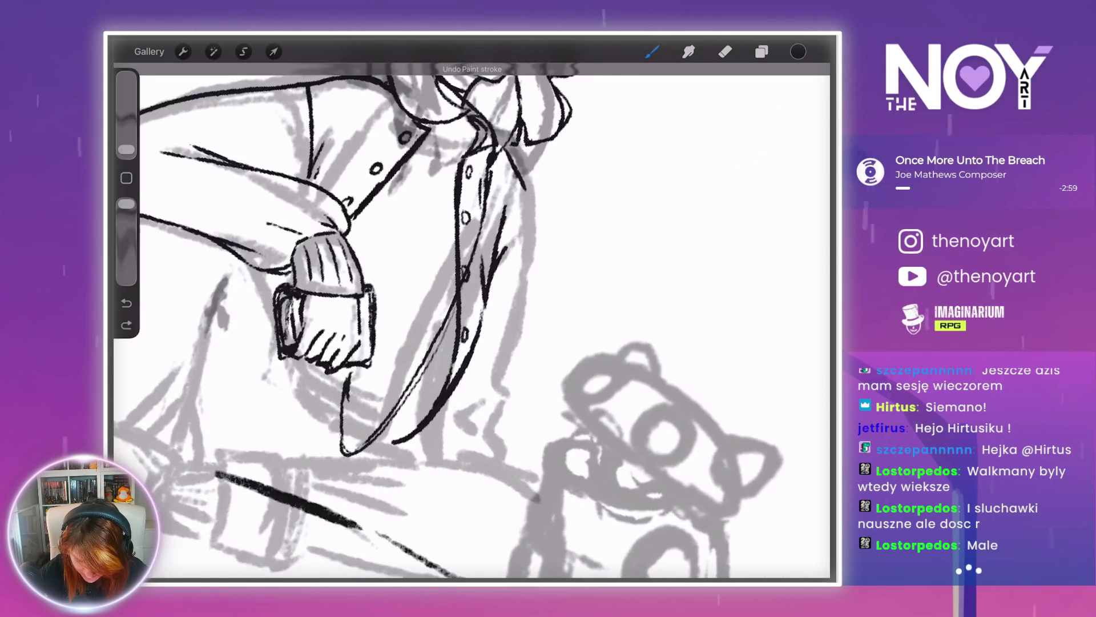
pyautogui.moveTo(514, 173); pyautogui.dragTo(522, 199)
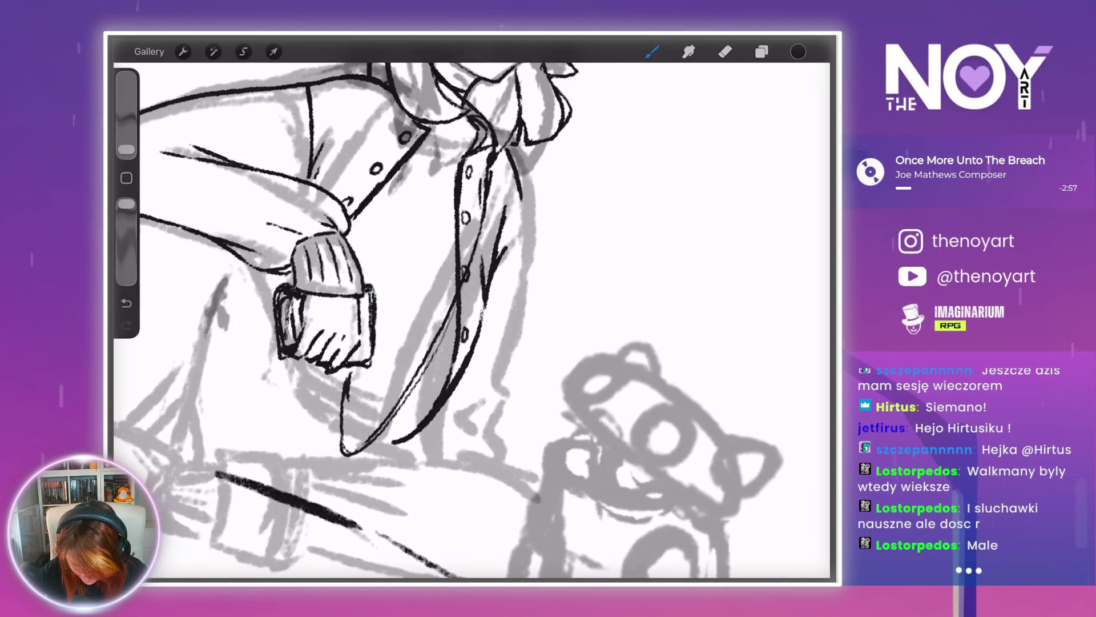
# - Ink the long open front edge of the jacket and a short lower-lapel line, undoing the last stroke
pyautogui.moveTo(526, 286); pyautogui.dragTo(507, 416)
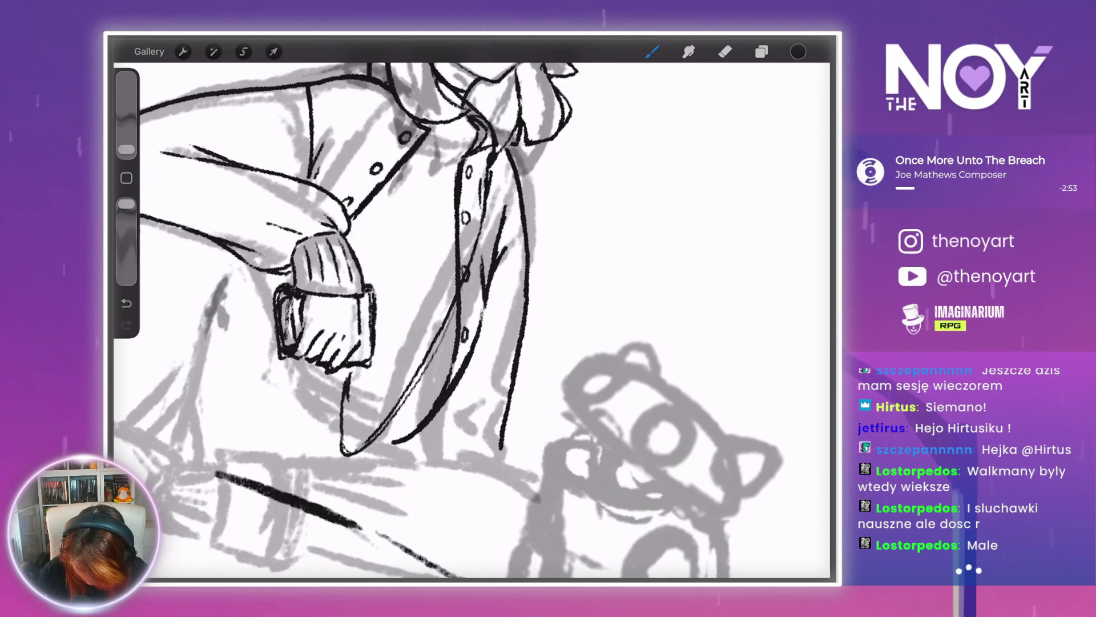
pyautogui.scroll(-5, 473, 320)
pyautogui.scroll(5, 474, 320)
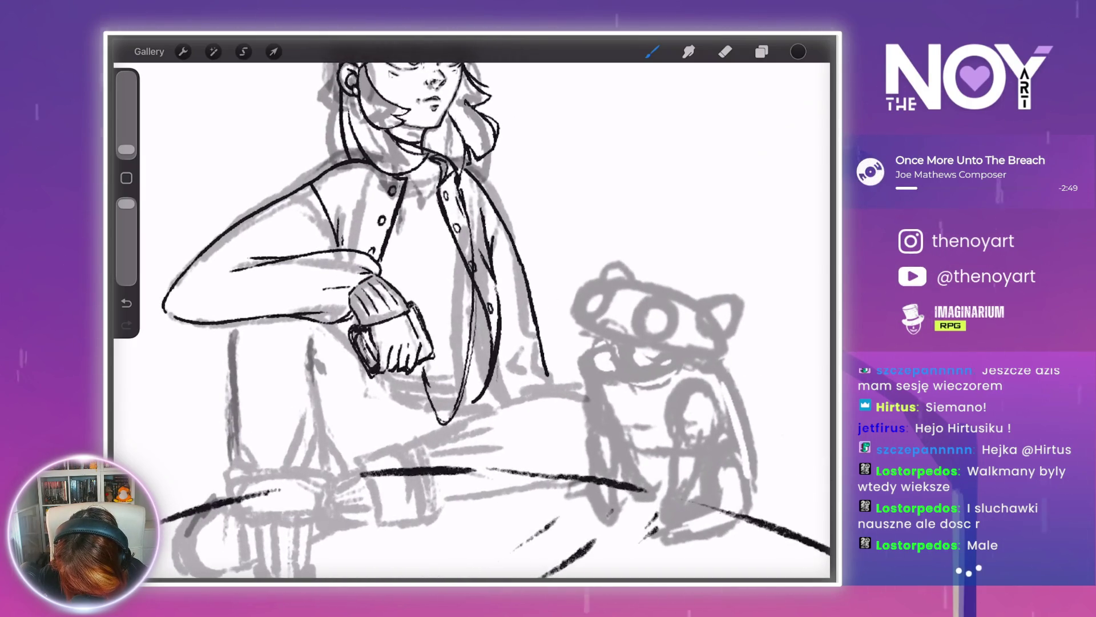
pyautogui.moveTo(489, 393); pyautogui.dragTo(478, 408)
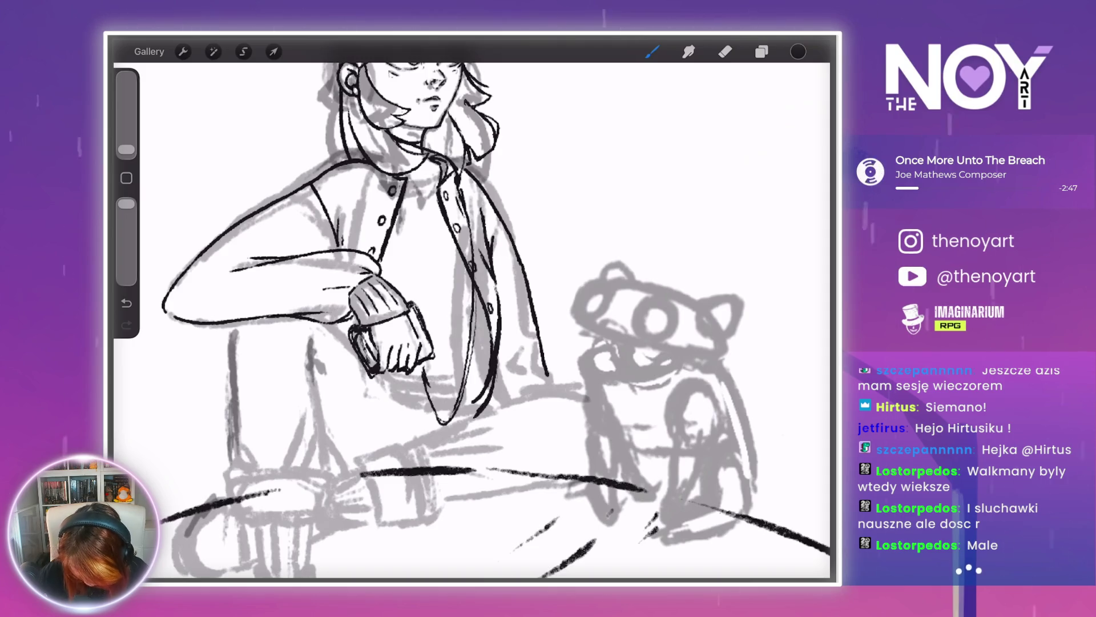
pyautogui.scroll(-5, 474, 320)
pyautogui.scroll(5, 474, 319)
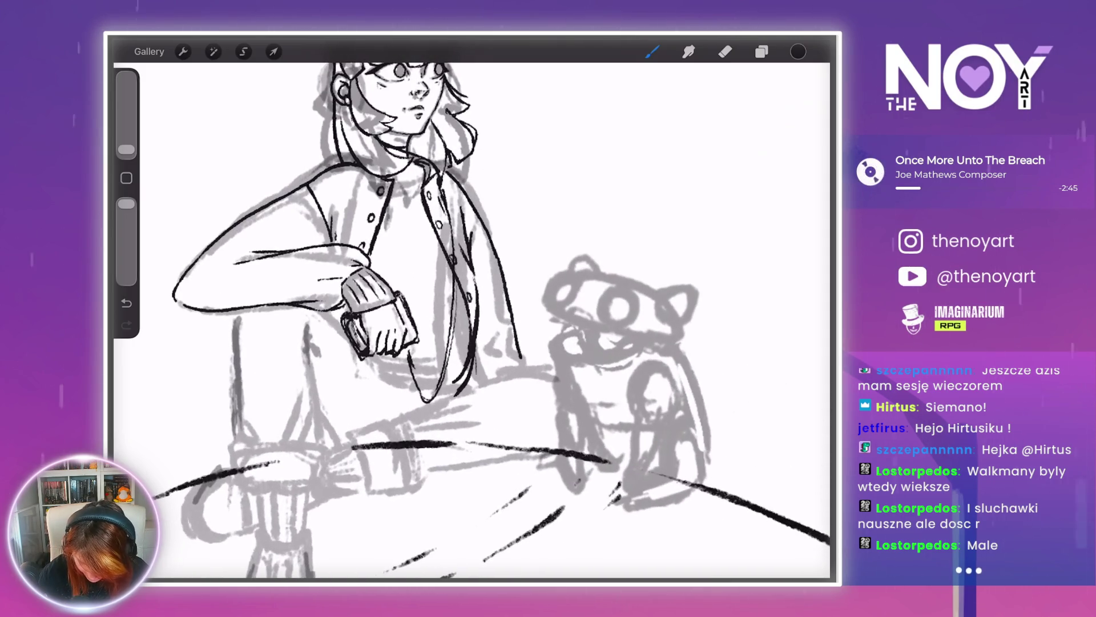
pyautogui.scroll(-5, 474, 320)
pyautogui.scroll(6, 474, 319)
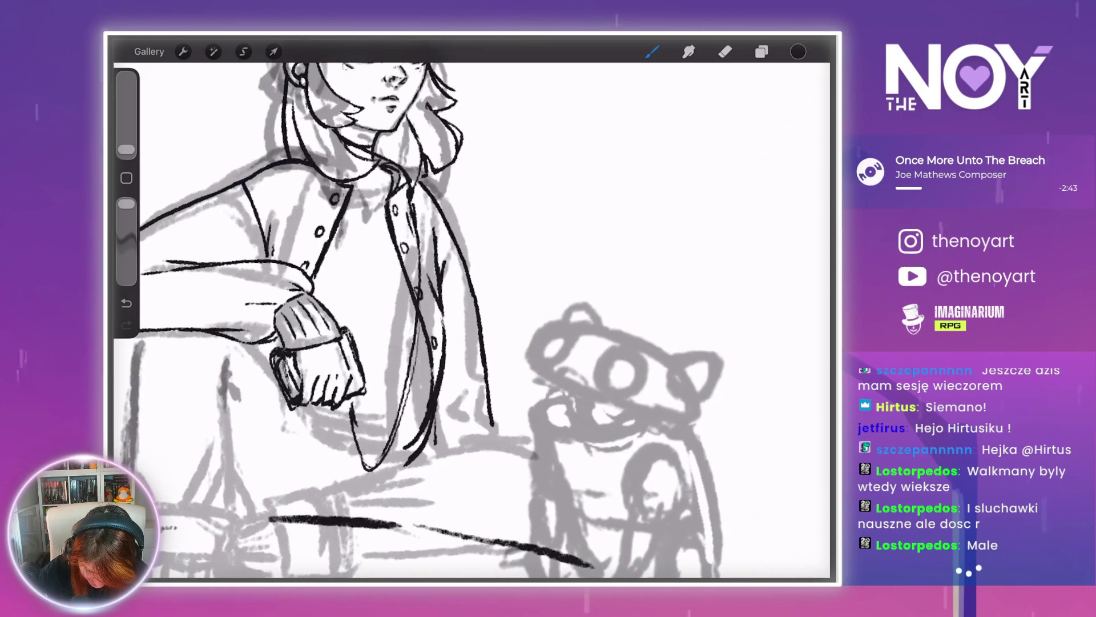
pyautogui.scroll(-5, 473, 320)
pyautogui.scroll(6, 474, 320)
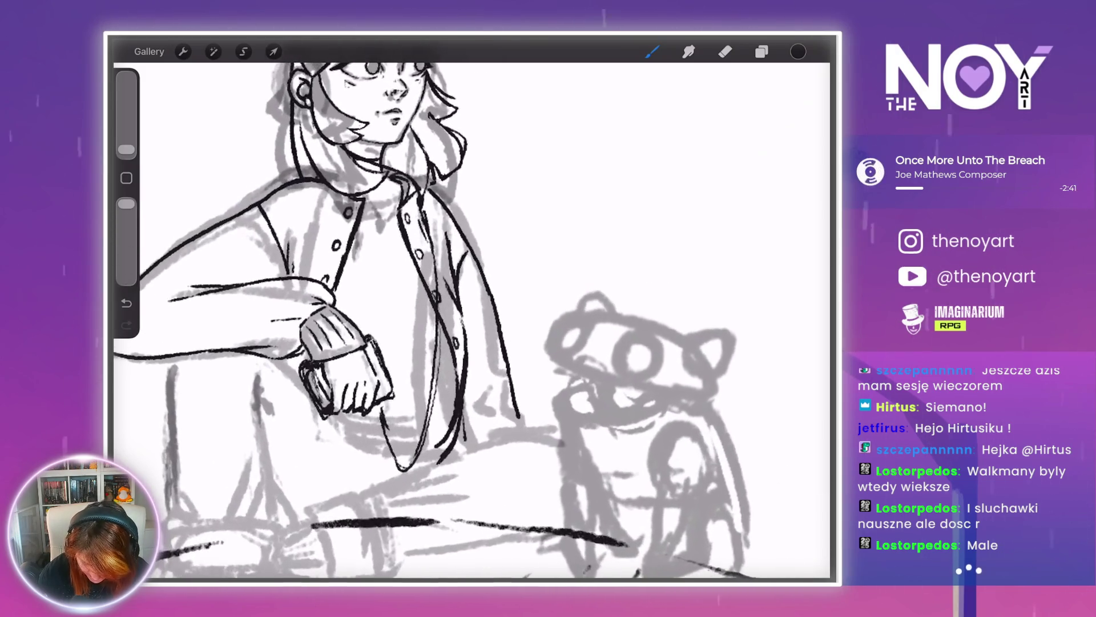
pyautogui.hotkey('ctrl', 'z')
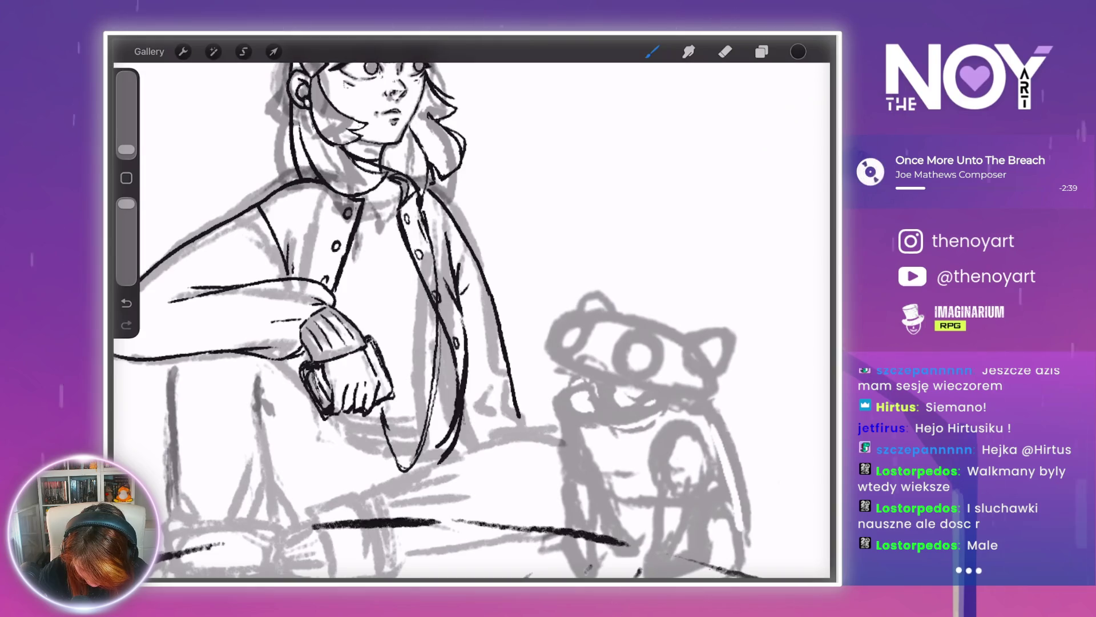
pyautogui.scroll(-5, 474, 319)
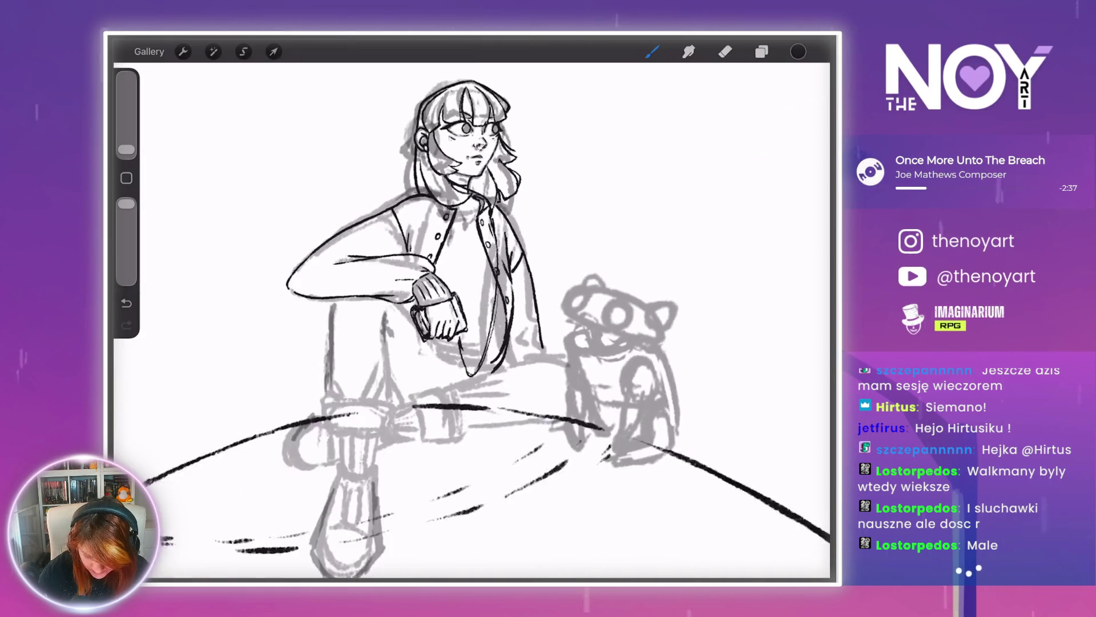
# - Return from the Eraser to the Brush and zoom out to show the reference collage at the top
pyautogui.scroll(2, 474, 320)
pyautogui.scroll(2, 474, 319)
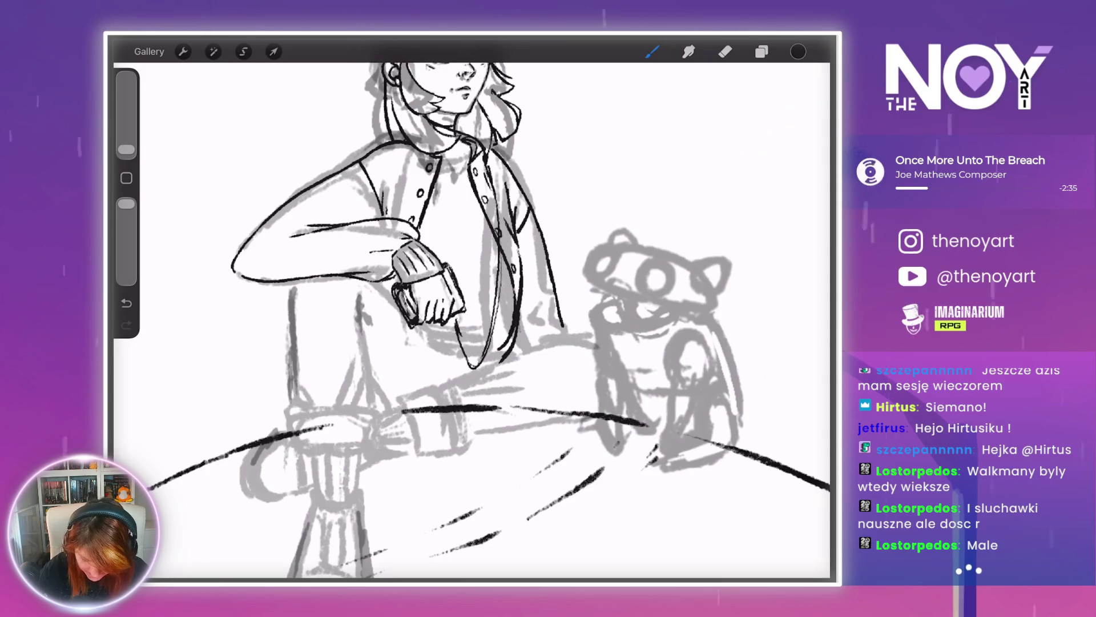
pyautogui.scroll(2, 474, 320)
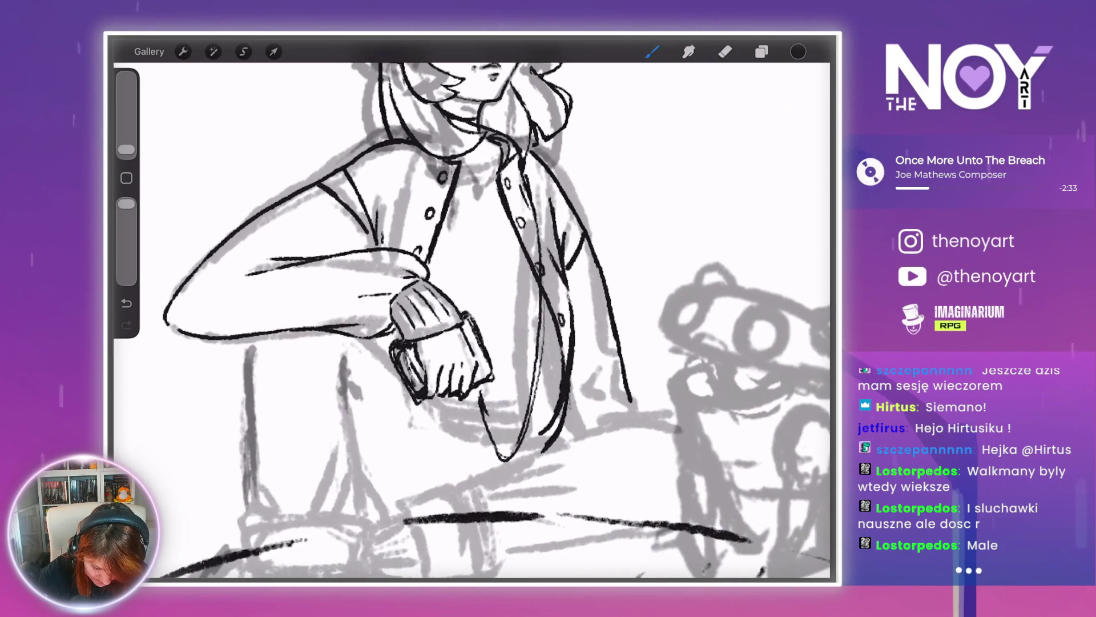
pyautogui.press('e')
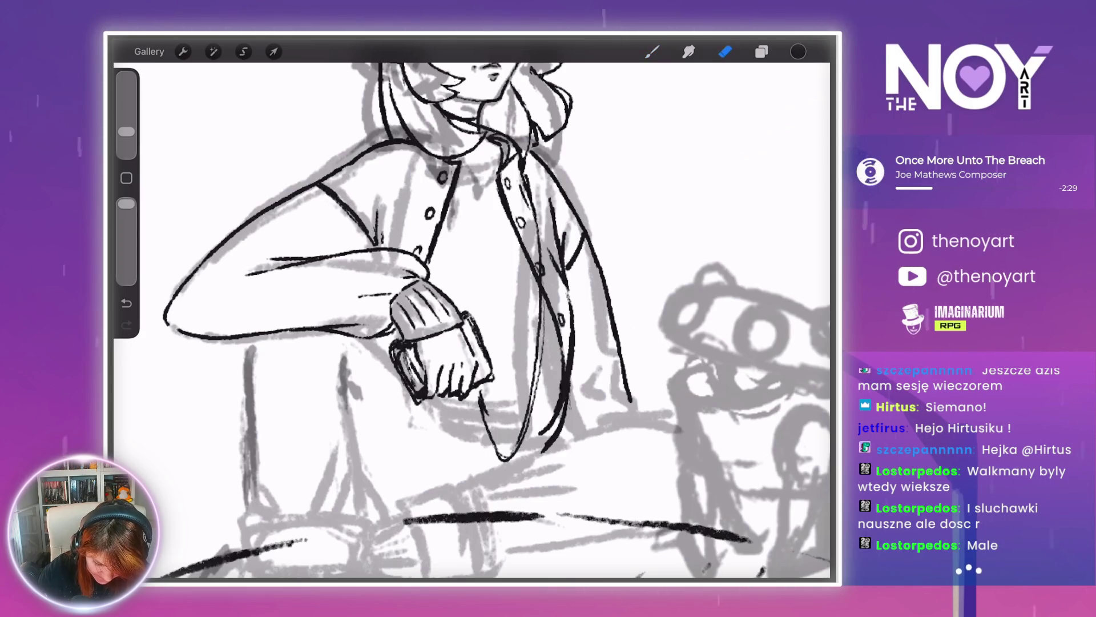
pyautogui.scroll(-3, 474, 320)
pyautogui.press('b')
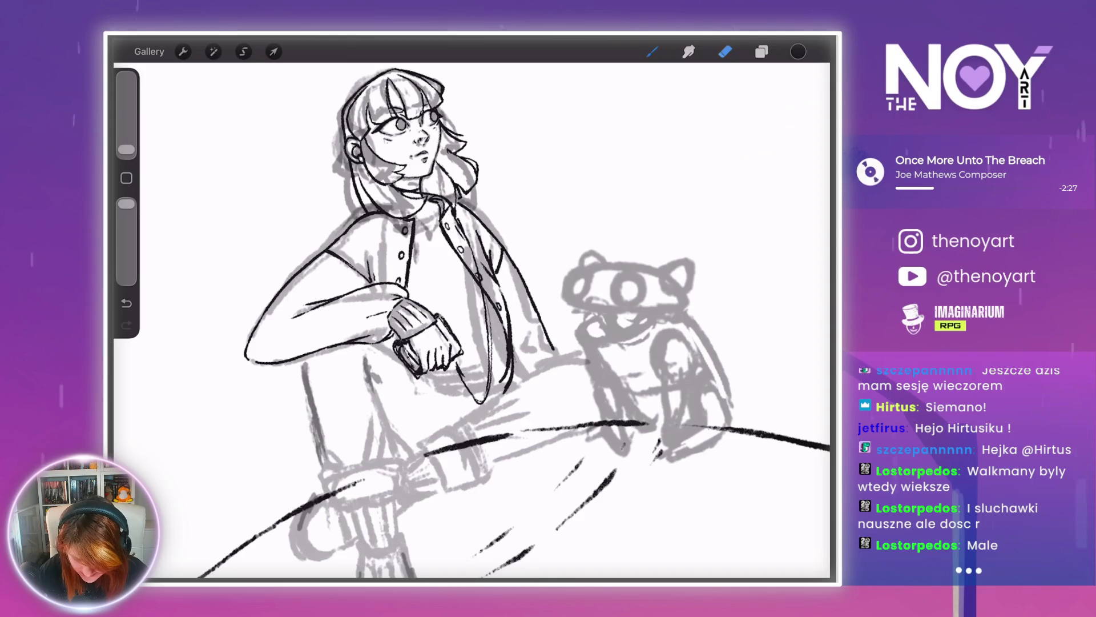
pyautogui.scroll(3, 474, 319)
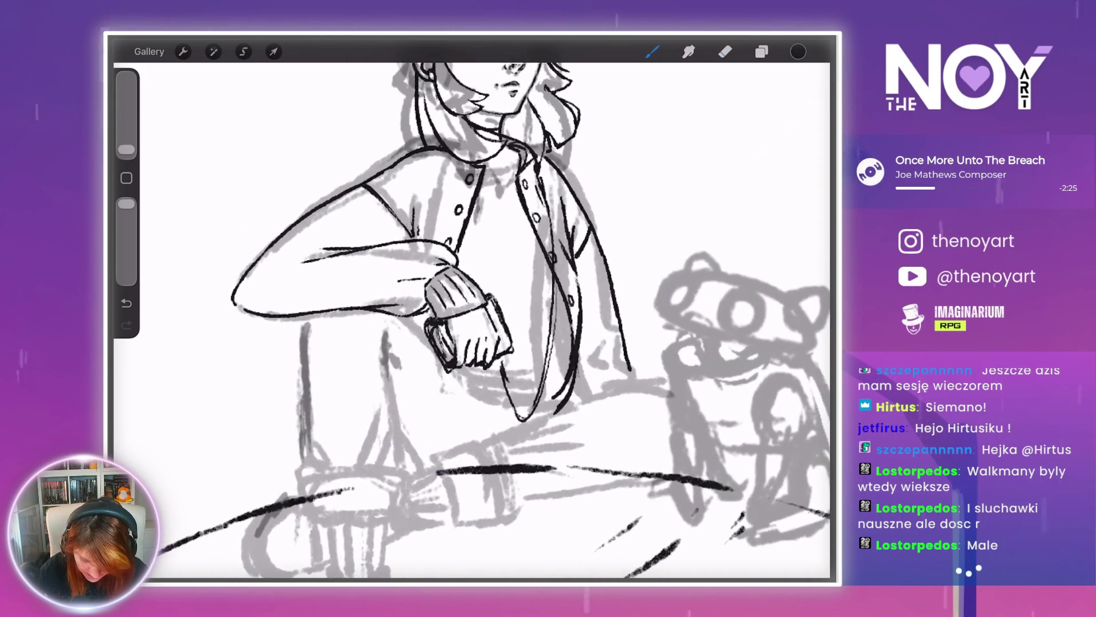
pyautogui.scroll(-3, 474, 320)
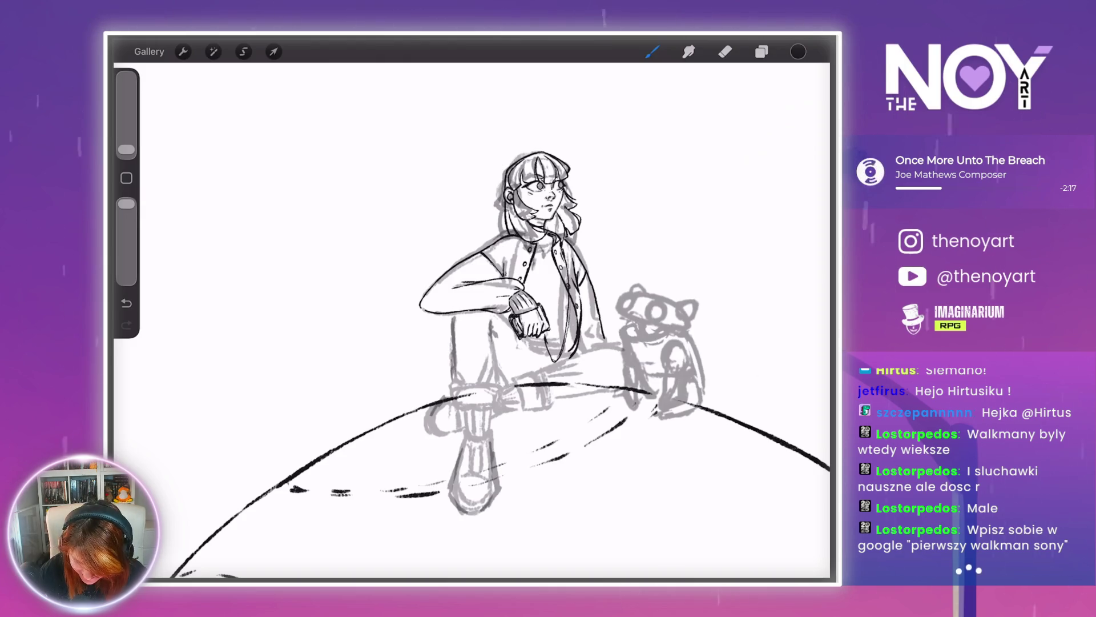
pyautogui.scroll(5, 521, 368)
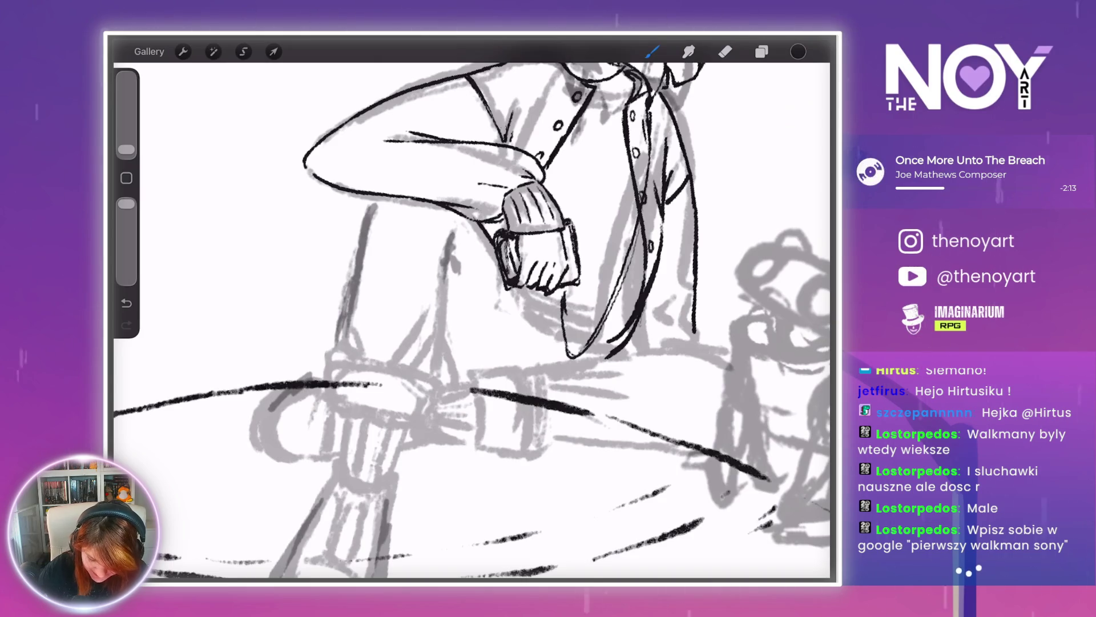
pyautogui.scroll(-10, 471, 320)
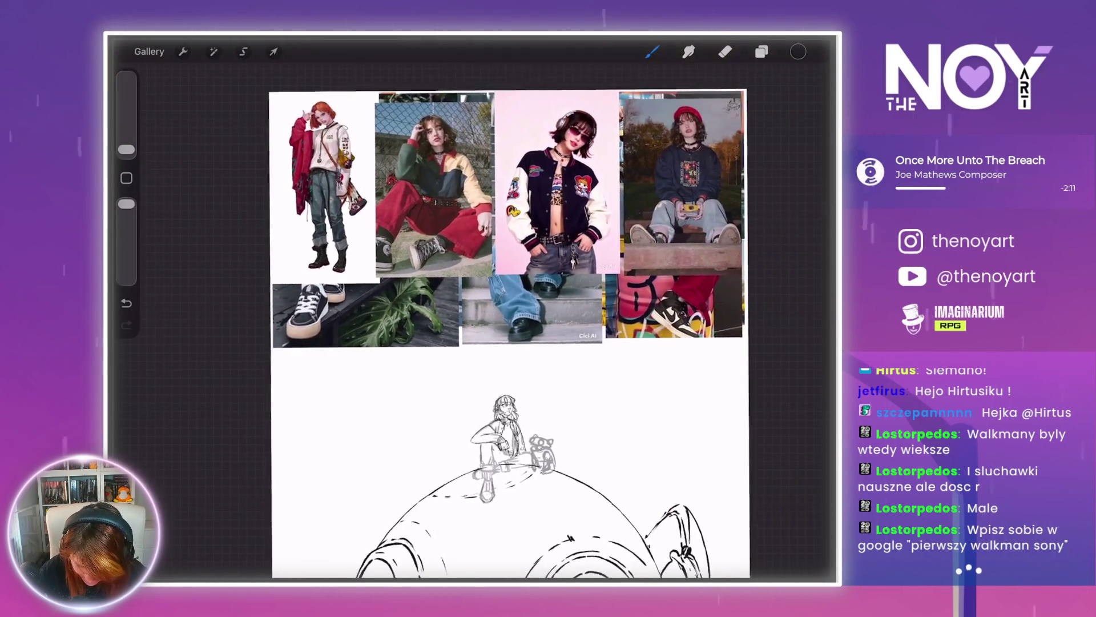
# - Compare the reference photos, then zoom in on the rolled trouser cuff and hill line
pyautogui.scroll(10, 509, 451)
pyautogui.scroll(-10, 472, 320)
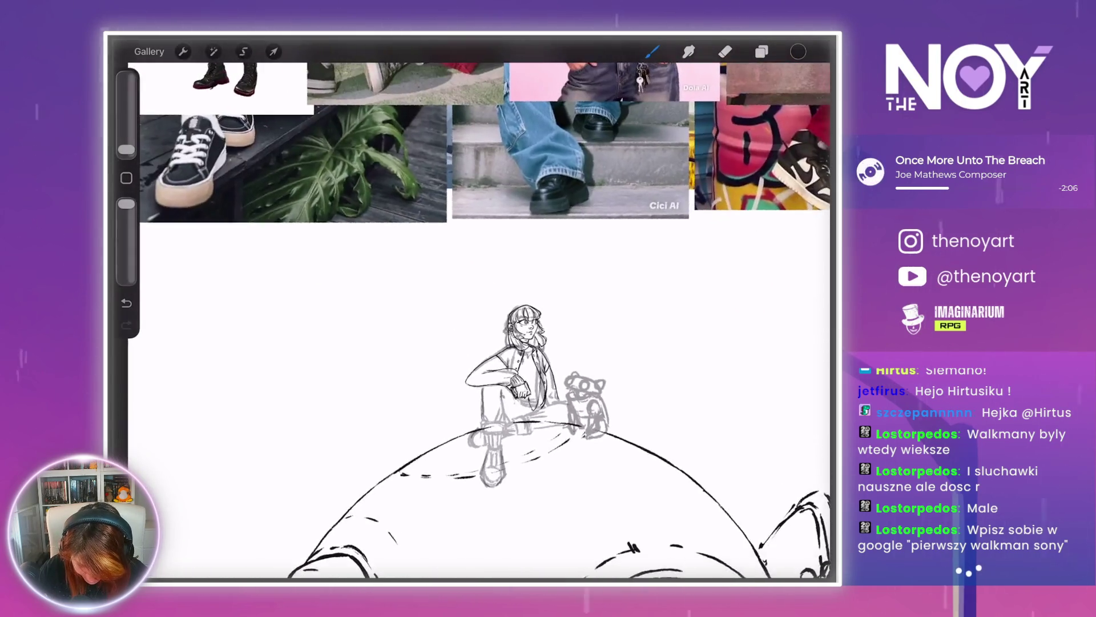
pyautogui.scroll(10, 491, 411)
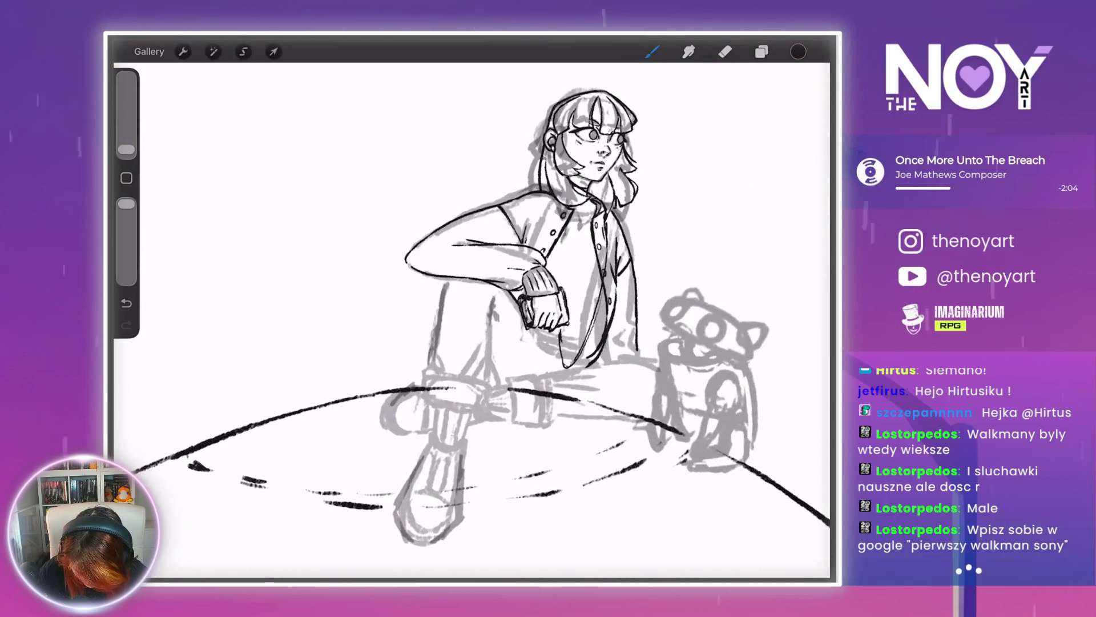
pyautogui.scroll(-5, 491, 411)
pyautogui.scroll(-5, 472, 320)
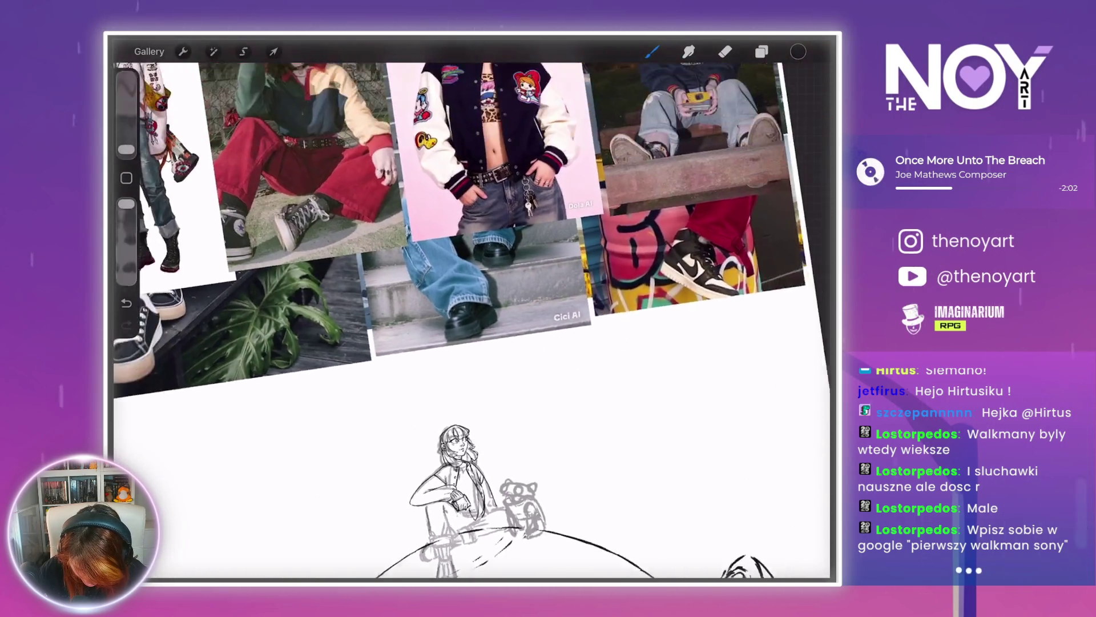
pyautogui.scroll(10, 439, 514)
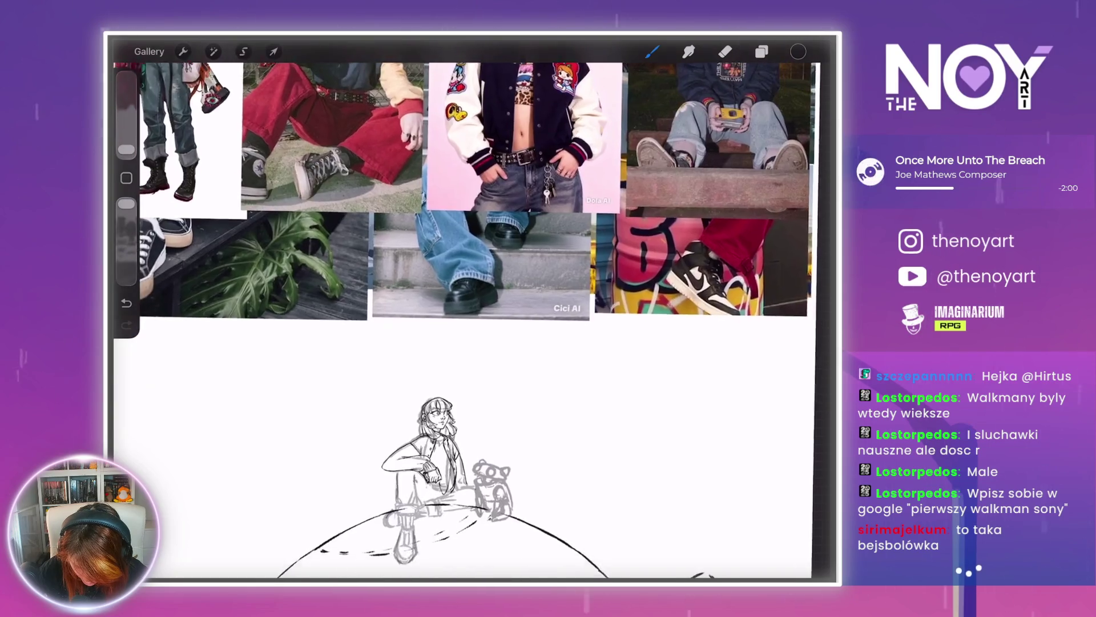
pyautogui.scroll(5, 351, 368)
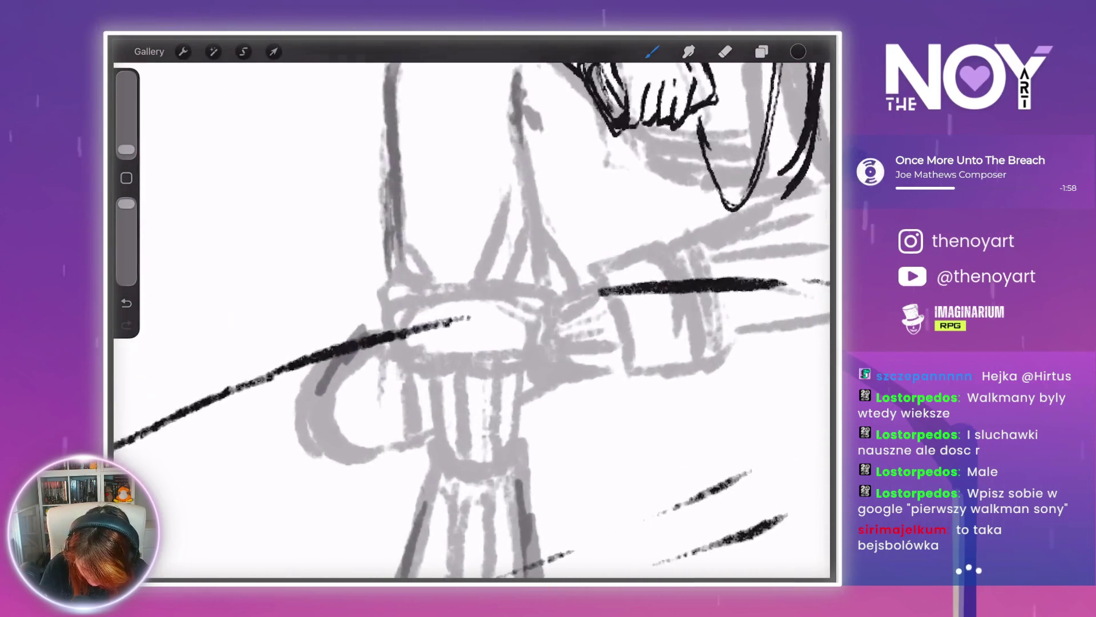
# - Ink the four edges of the rolled trouser cuff on the raised leg
pyautogui.moveTo(435, 373); pyautogui.dragTo(552, 370)
pyautogui.moveTo(399, 373); pyautogui.dragTo(396, 374)
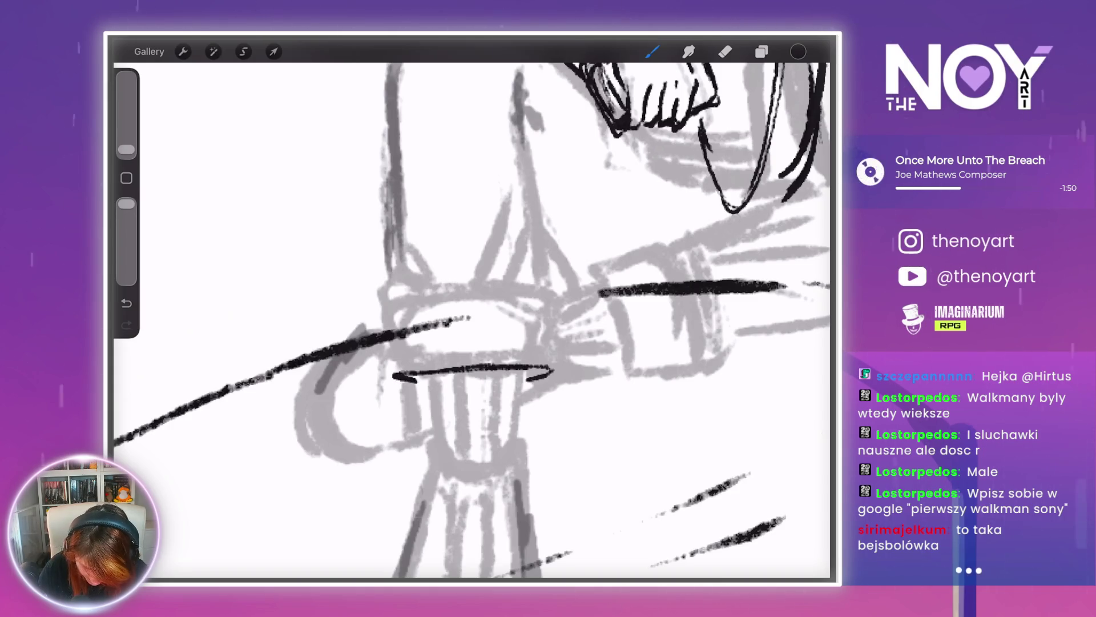
pyautogui.moveTo(386, 373); pyautogui.dragTo(381, 303)
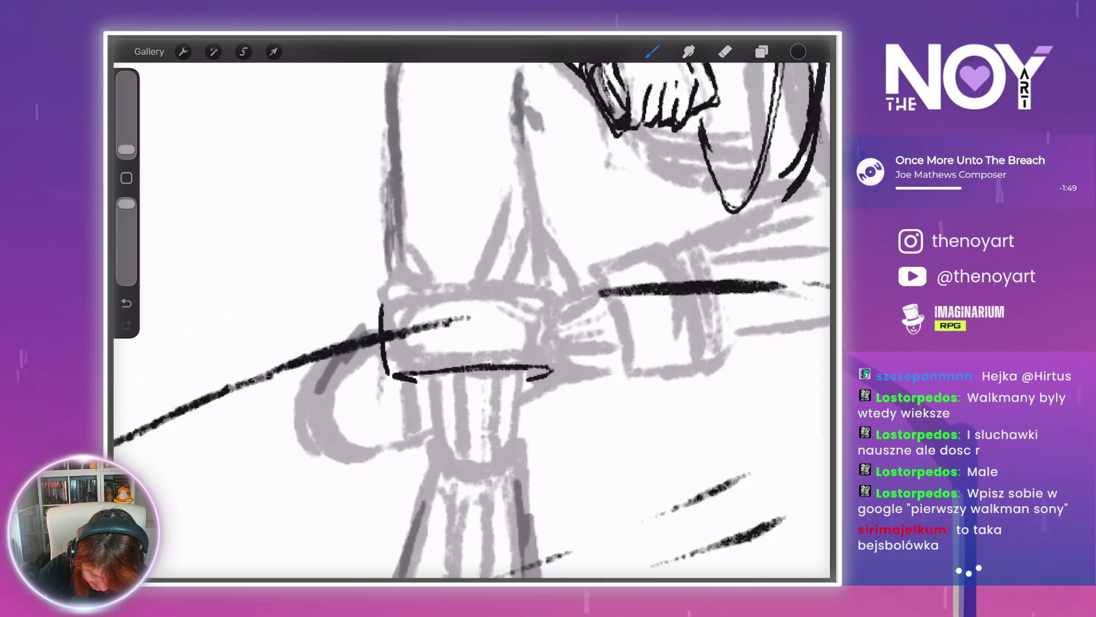
pyautogui.moveTo(560, 301); pyautogui.dragTo(557, 367)
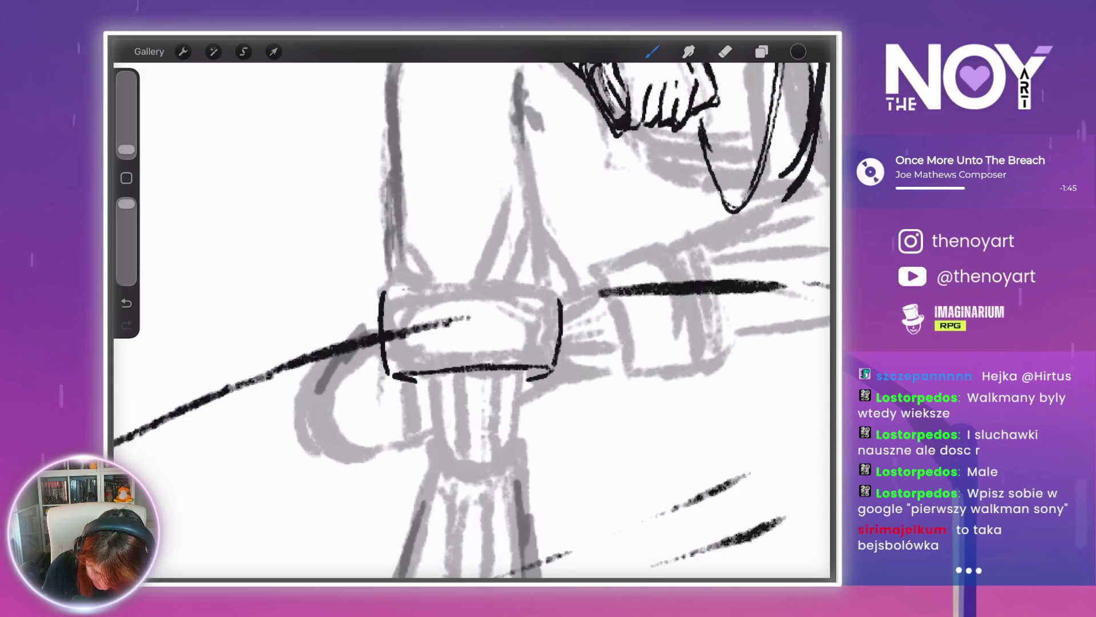
pyautogui.moveTo(484, 283); pyautogui.dragTo(545, 280)
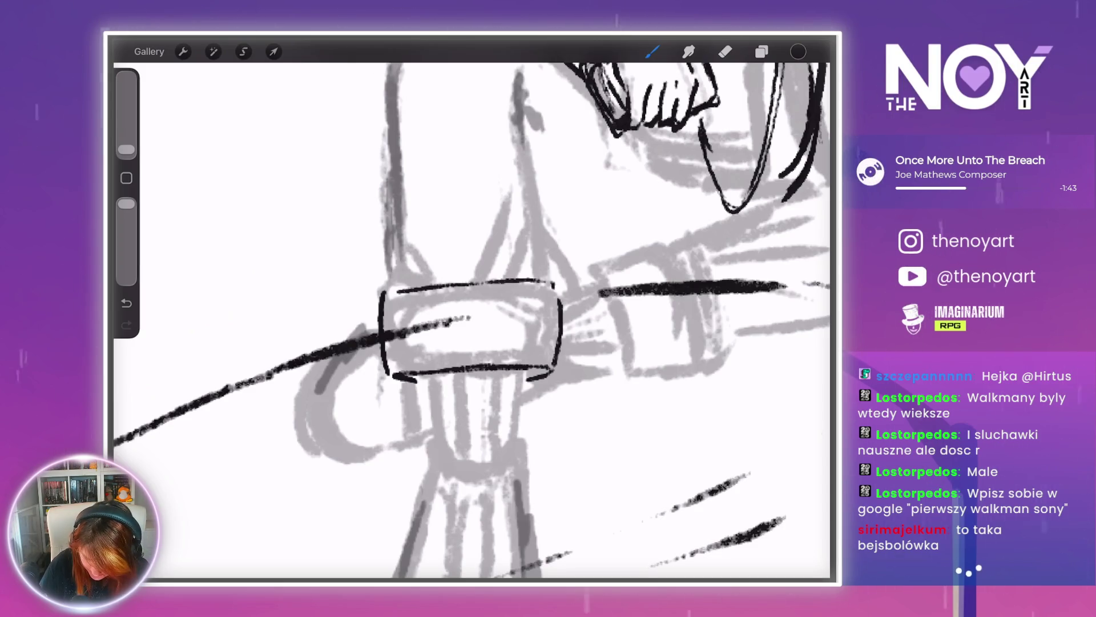
# - Add a fold above the cuff and ink both trouser-leg outlines down to it
pyautogui.scroll(2, 472, 320)
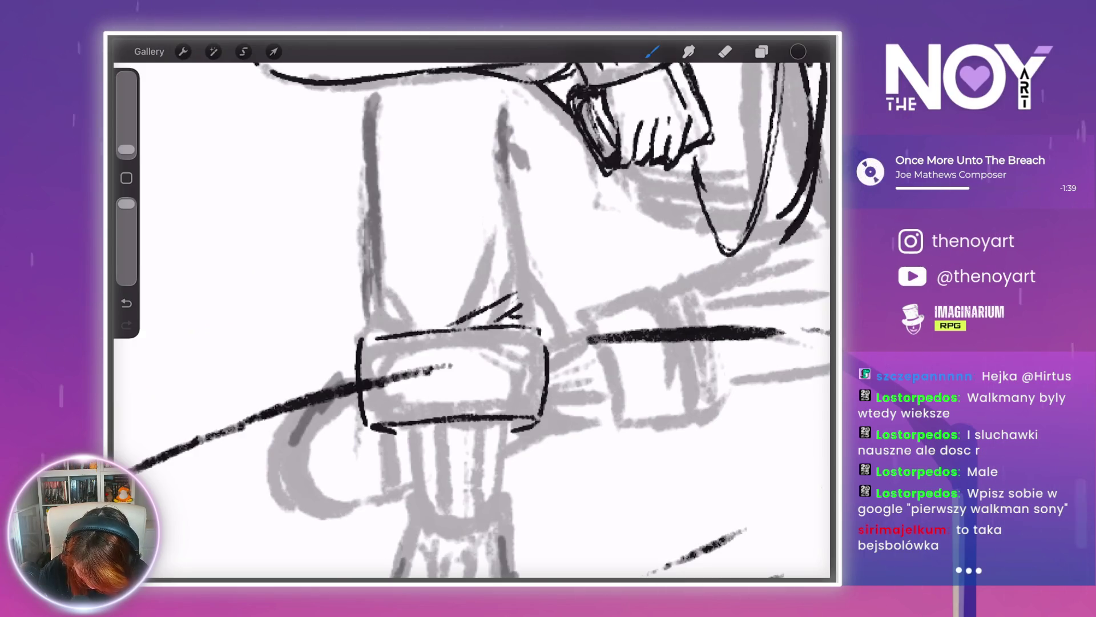
pyautogui.moveTo(530, 263); pyautogui.dragTo(540, 308)
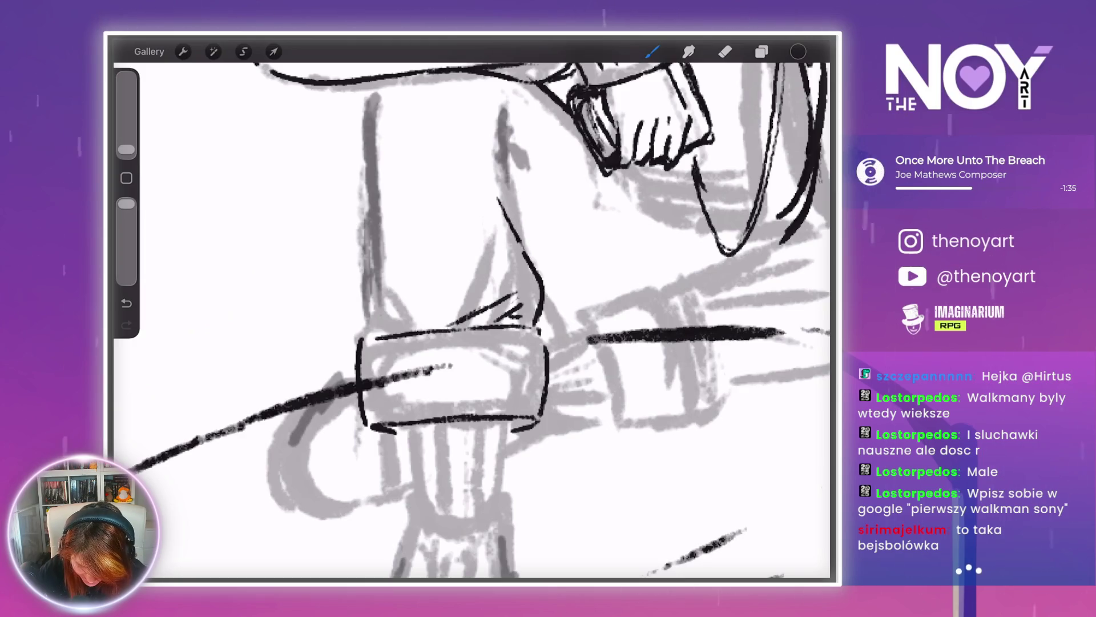
pyautogui.moveTo(513, 158); pyautogui.dragTo(523, 232)
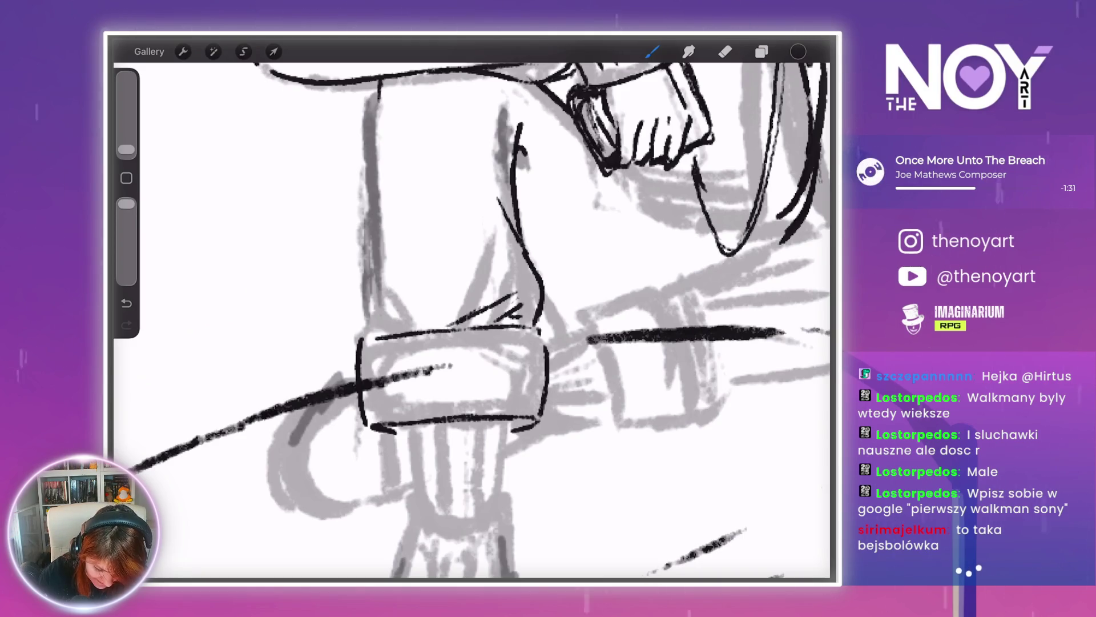
pyautogui.moveTo(381, 95); pyautogui.dragTo(362, 268)
pyautogui.moveTo(362, 314); pyautogui.dragTo(375, 338)
pyautogui.scroll(-5, 478, 318)
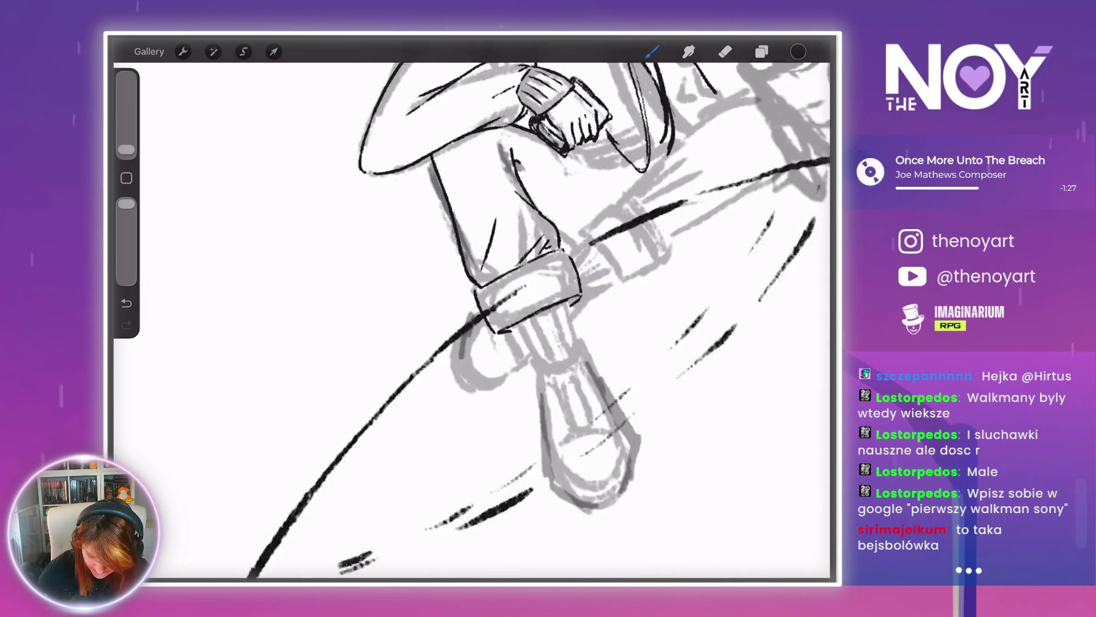
# - Undo the two stray strokes, then outline the second rolled cuff
pyautogui.scroll(5, 628, 274)
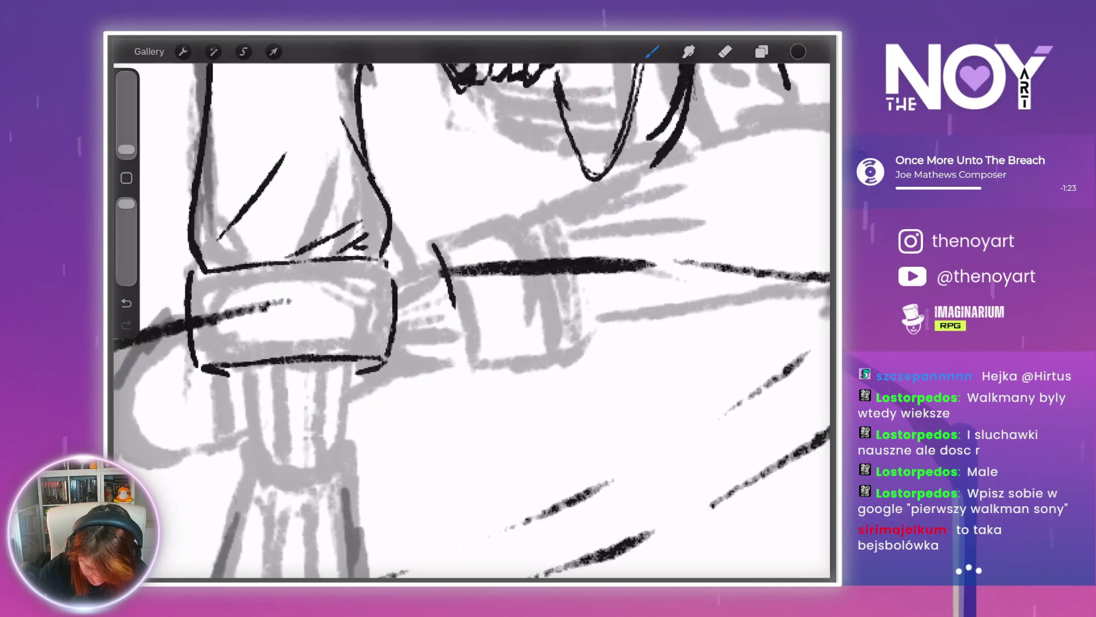
pyautogui.hotkey('ctrl', 'z')
pyautogui.hotkey('ctrl', 'z')
pyautogui.moveTo(431, 262); pyautogui.dragTo(440, 252)
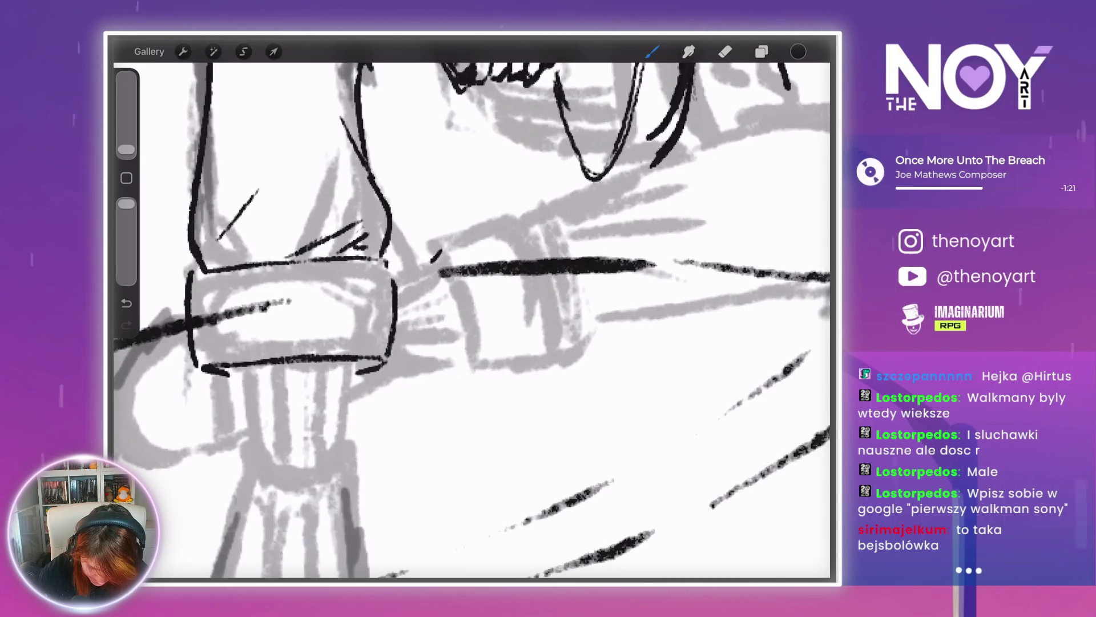
pyautogui.moveTo(497, 342)
pyautogui.mouseDown()
pyautogui.moveTo(498, 355)
pyautogui.moveTo(461, 376)
pyautogui.mouseUp()
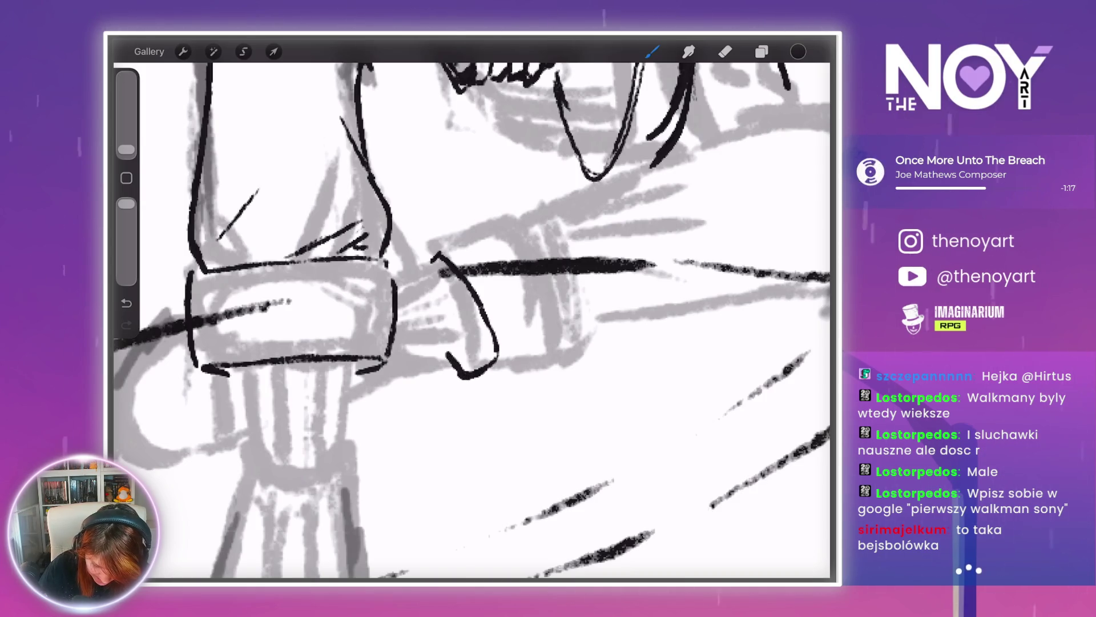
pyautogui.moveTo(434, 261)
pyautogui.mouseDown()
pyautogui.moveTo(444, 241)
pyautogui.moveTo(524, 219)
pyautogui.moveTo(582, 288)
pyautogui.moveTo(601, 340)
pyautogui.mouseUp()
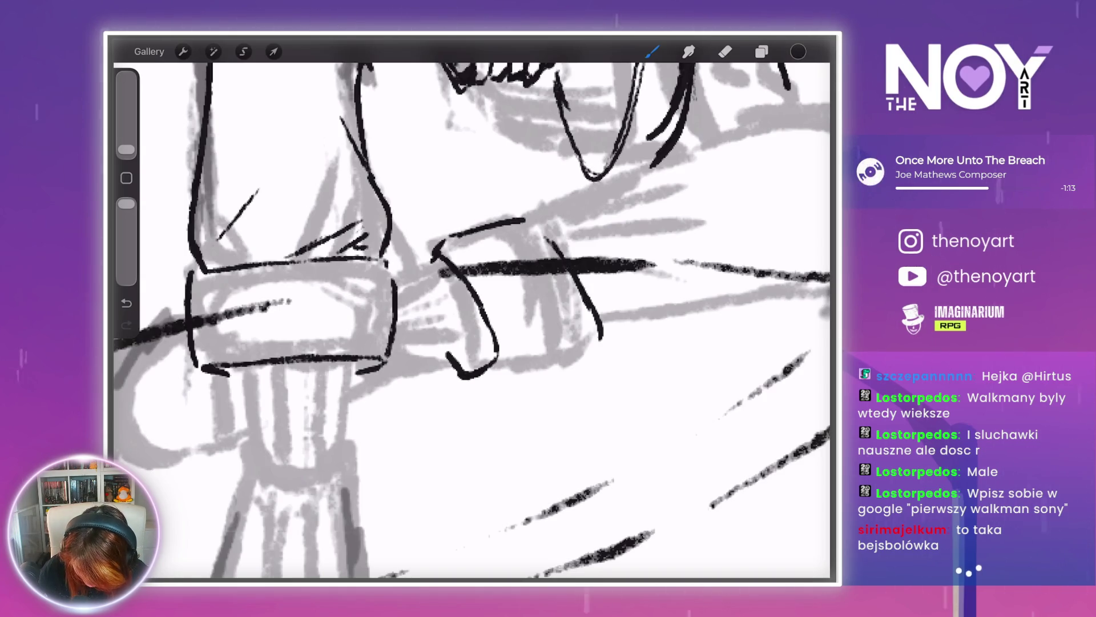
pyautogui.moveTo(481, 380); pyautogui.dragTo(564, 370)
# - Ink the outstretched leg's trouser line and two short creases toward the knee
pyautogui.scroll(-5, 471, 320)
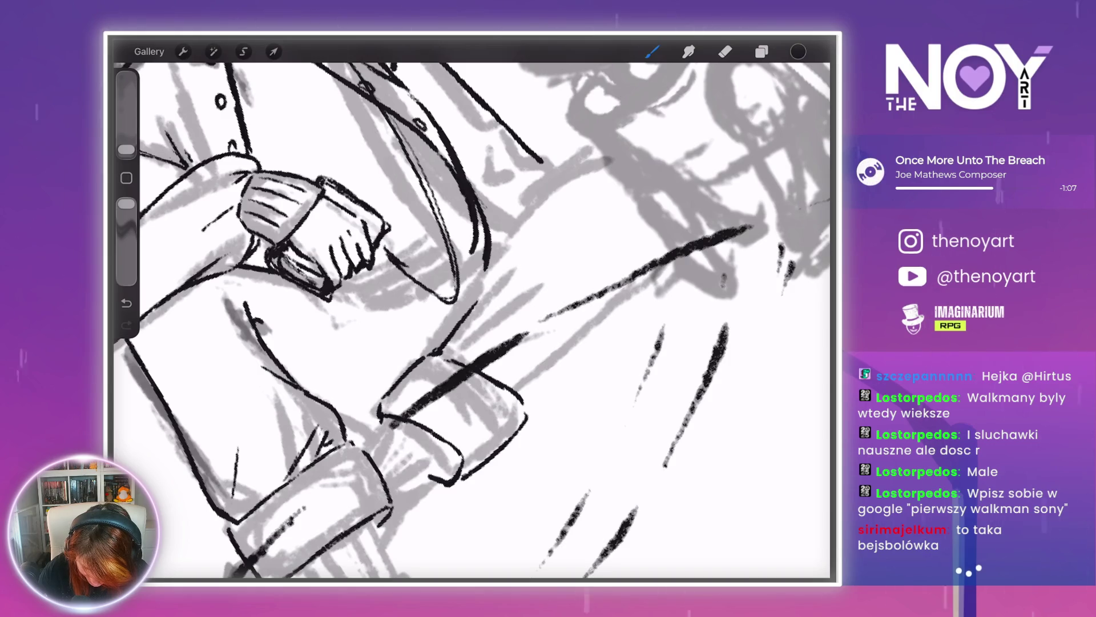
pyautogui.moveTo(491, 278); pyautogui.dragTo(547, 206)
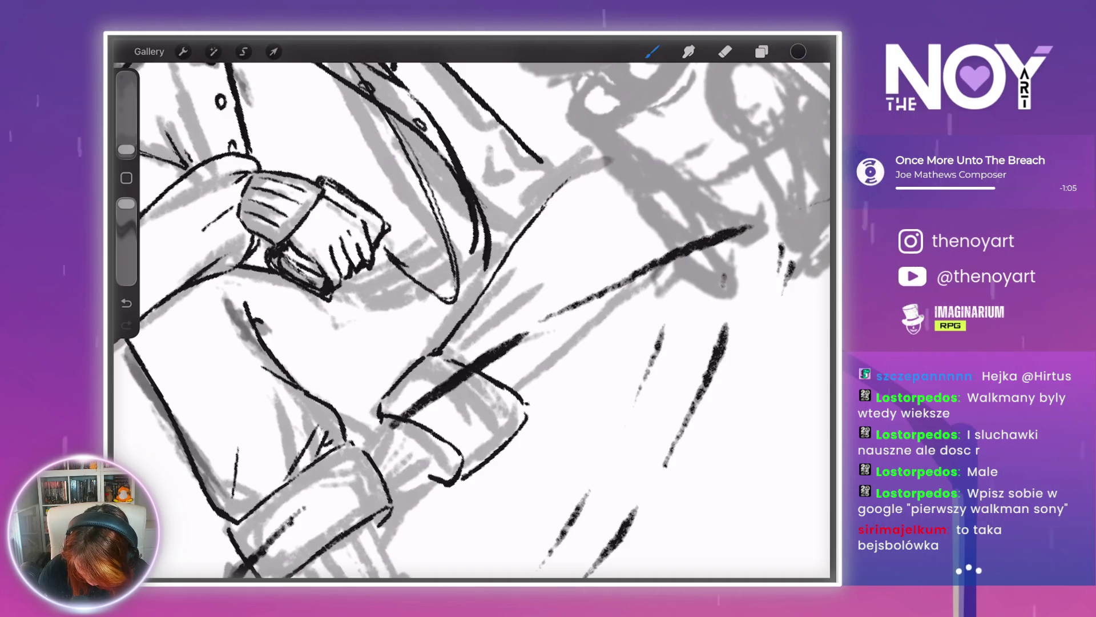
pyautogui.moveTo(527, 405); pyautogui.dragTo(565, 376)
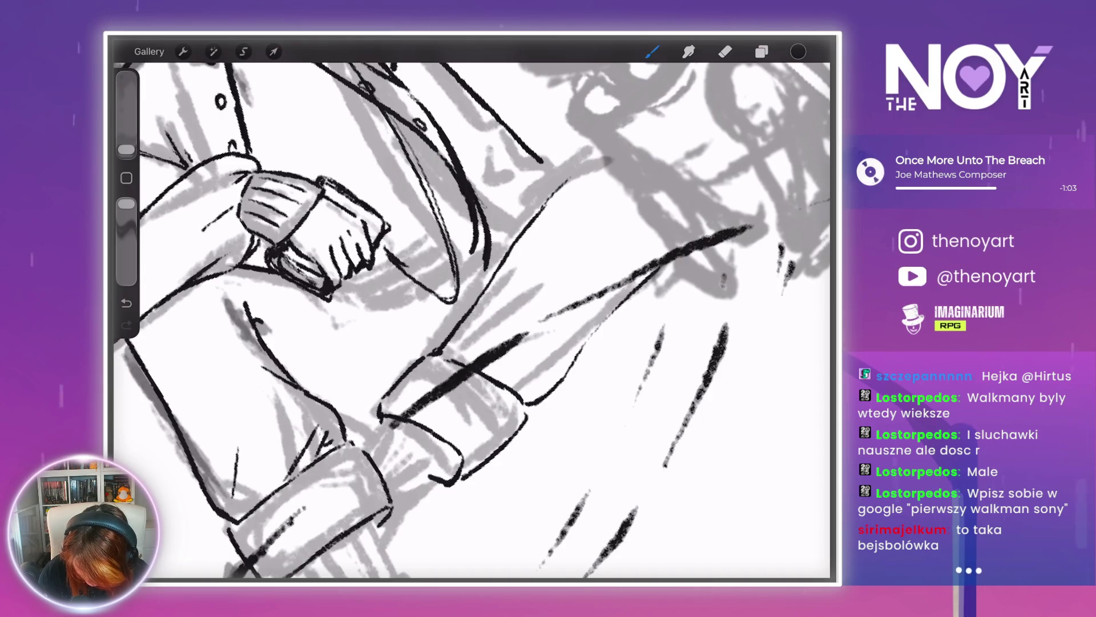
pyautogui.moveTo(581, 319); pyautogui.dragTo(634, 274)
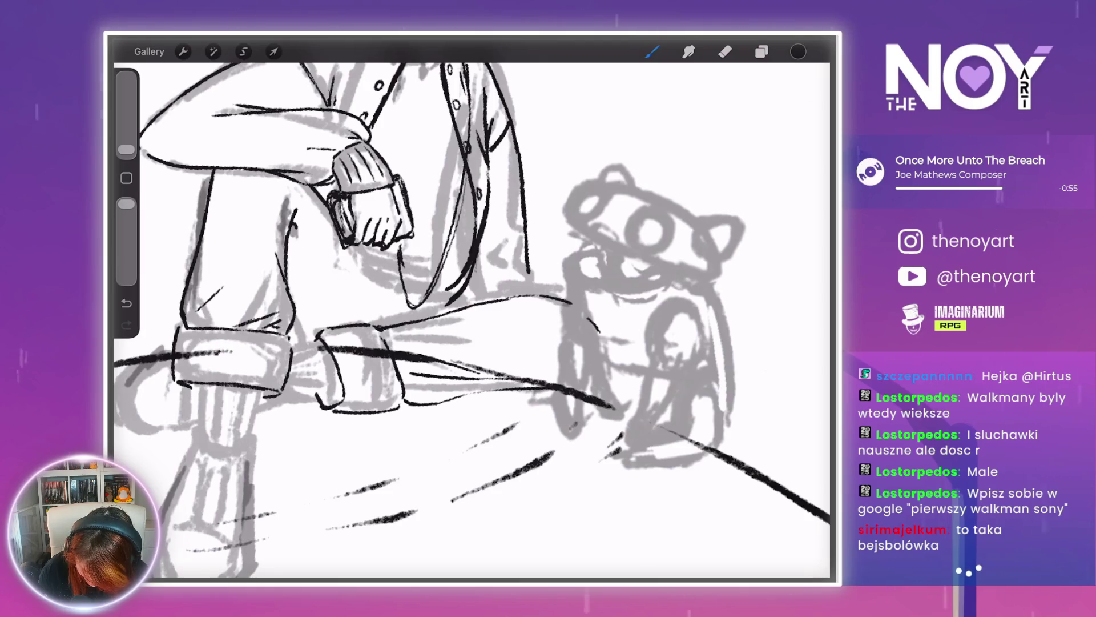
pyautogui.moveTo(601, 341); pyautogui.dragTo(580, 371)
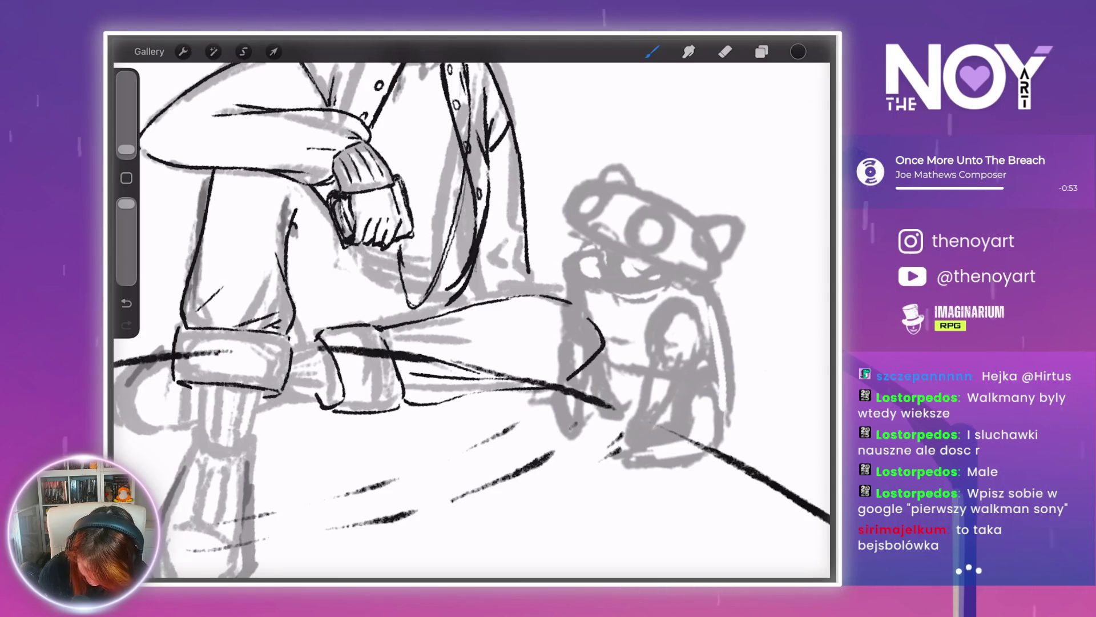
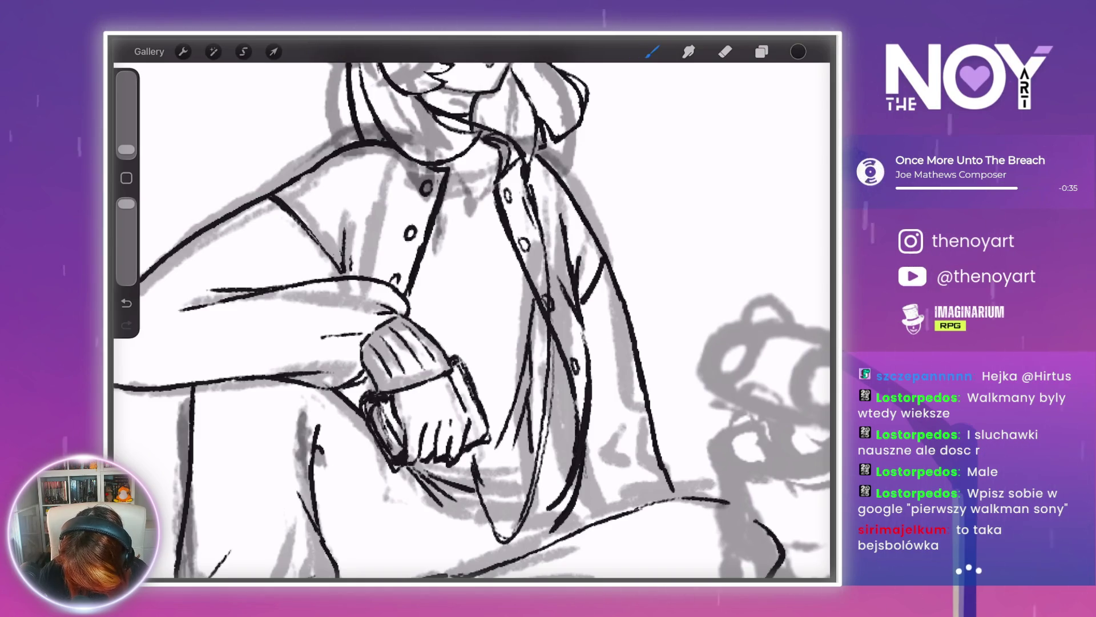
# - Ink the girl's curved collar line
pyautogui.scroll(-3, 473, 314)
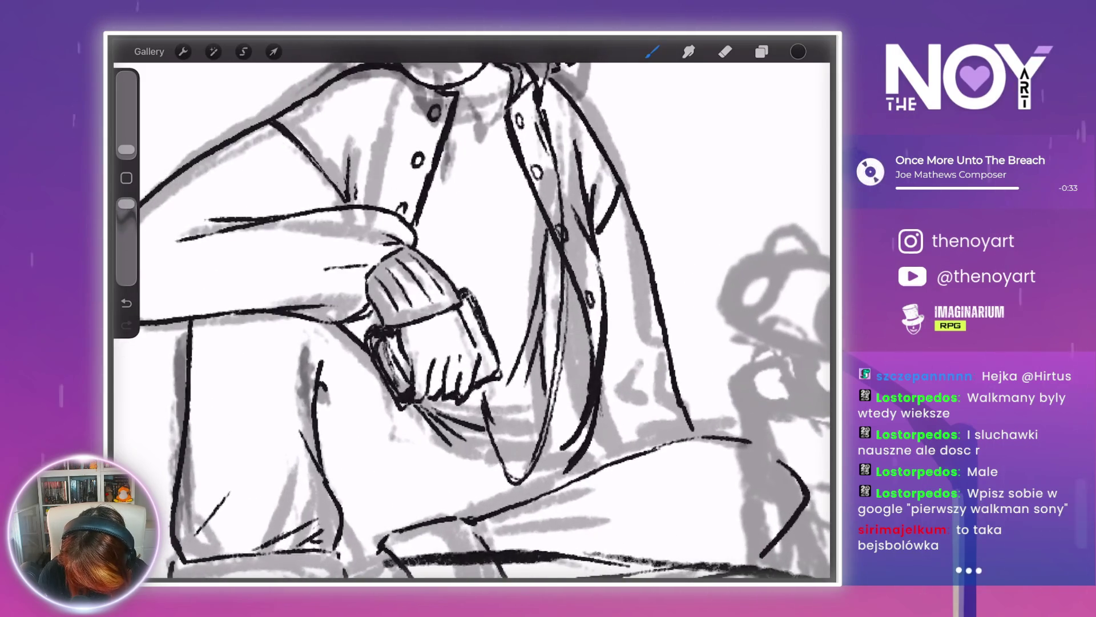
pyautogui.scroll(-3, 472, 319)
pyautogui.scroll(5, 434, 200)
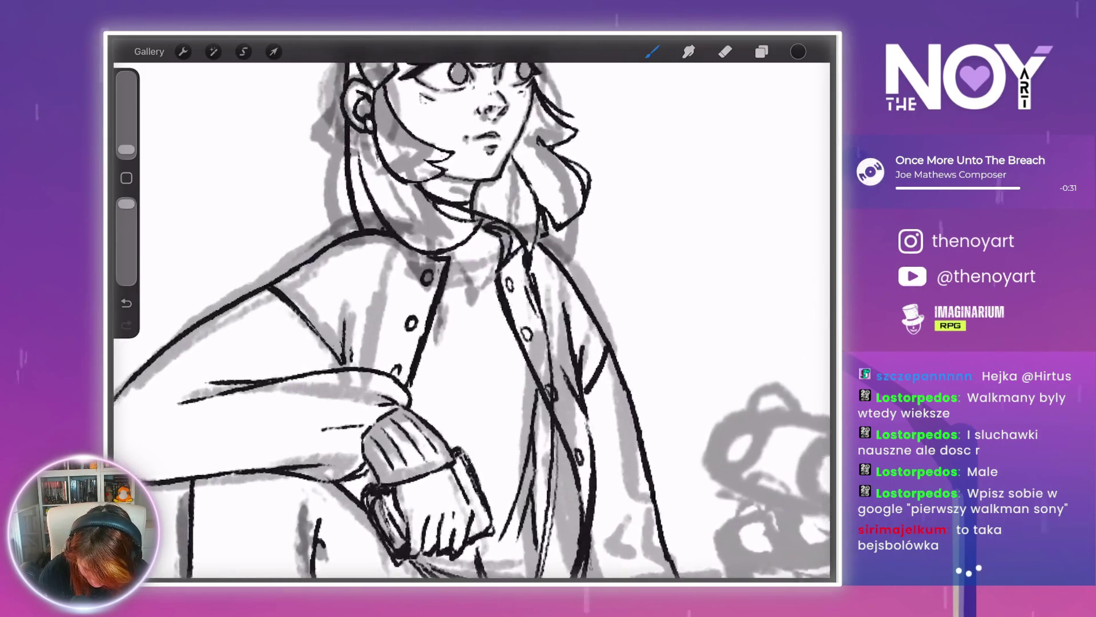
pyautogui.moveTo(492, 313); pyautogui.dragTo(411, 348)
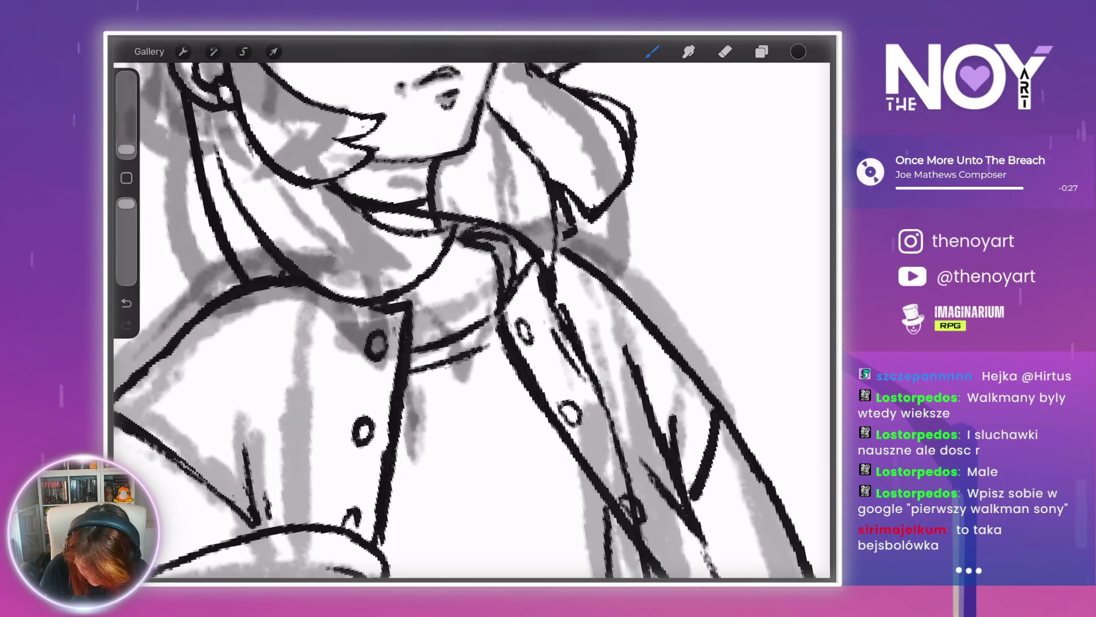
# - Draw a rib line on the sock below the cuff, then undo the misplaced stroke
pyautogui.scroll(-5, 473, 320)
pyautogui.scroll(5, 600, 422)
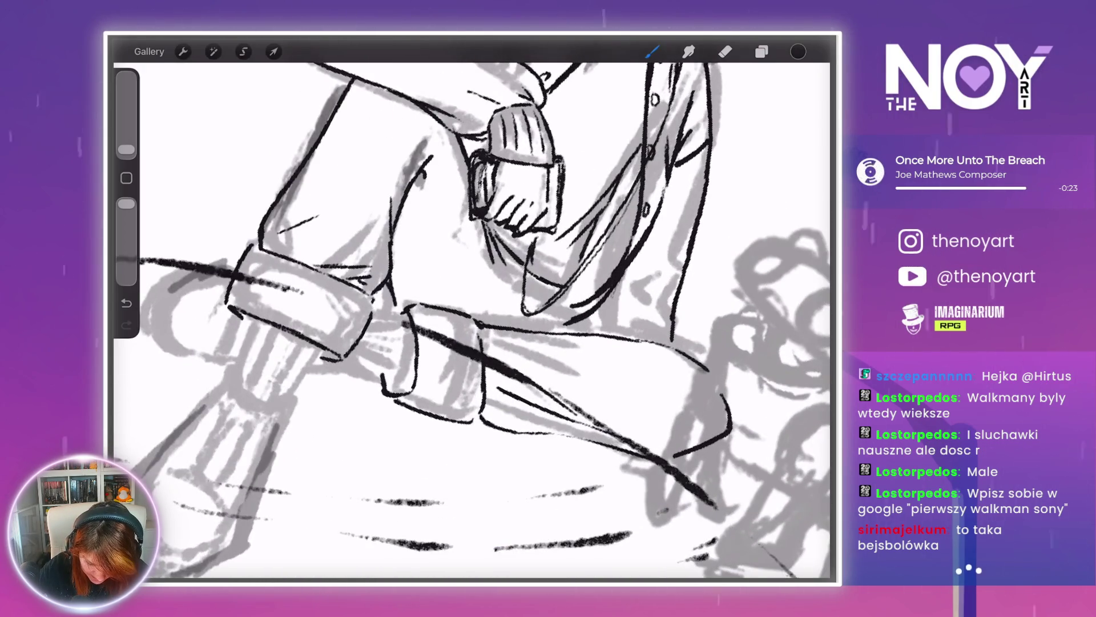
pyautogui.scroll(-5, 473, 320)
pyautogui.scroll(5, 473, 319)
pyautogui.scroll(5, 472, 320)
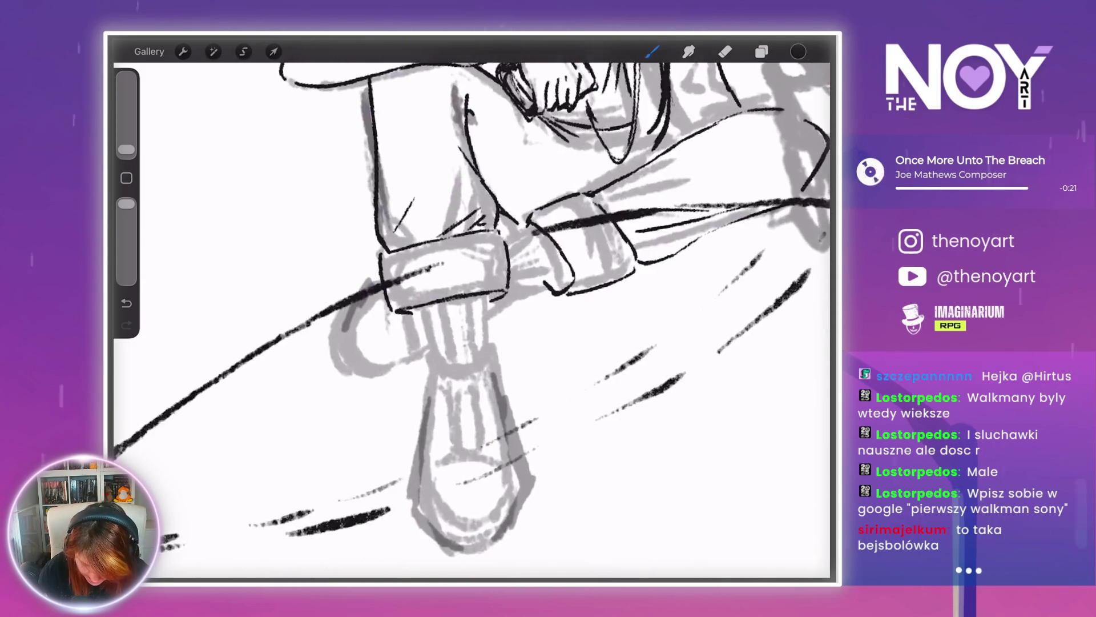
pyautogui.moveTo(482, 252); pyautogui.dragTo(475, 317)
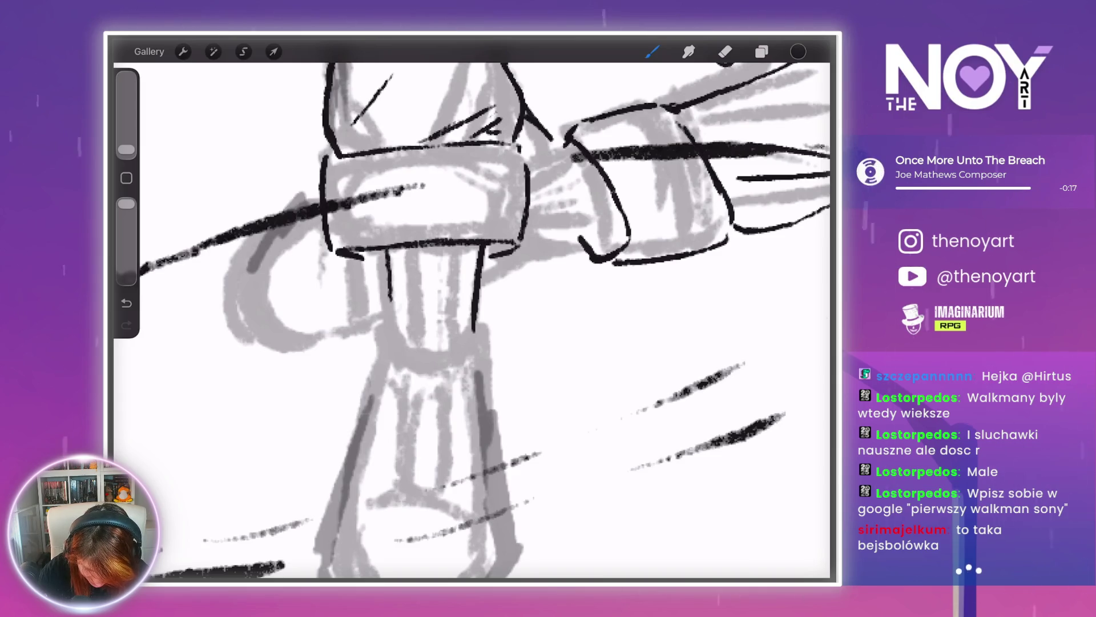
pyautogui.scroll(-5, 472, 320)
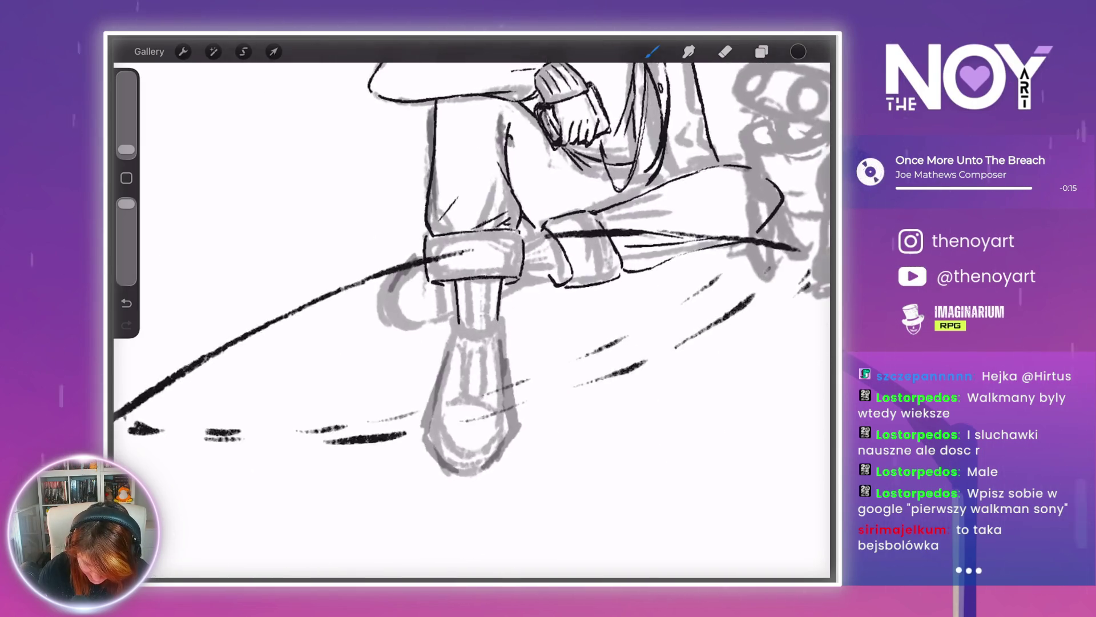
pyautogui.scroll(5, 472, 320)
pyautogui.hotkey('ctrl', 'z')
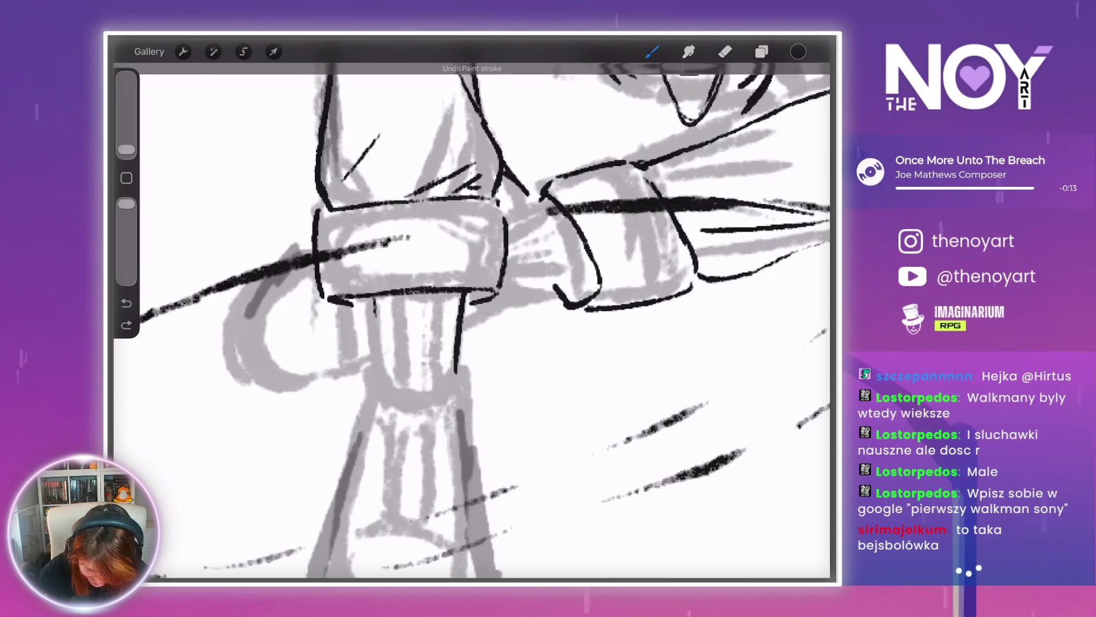
# - Redraw the sock's left edge and add two rib lines down the sock
pyautogui.moveTo(374, 300); pyautogui.dragTo(382, 383)
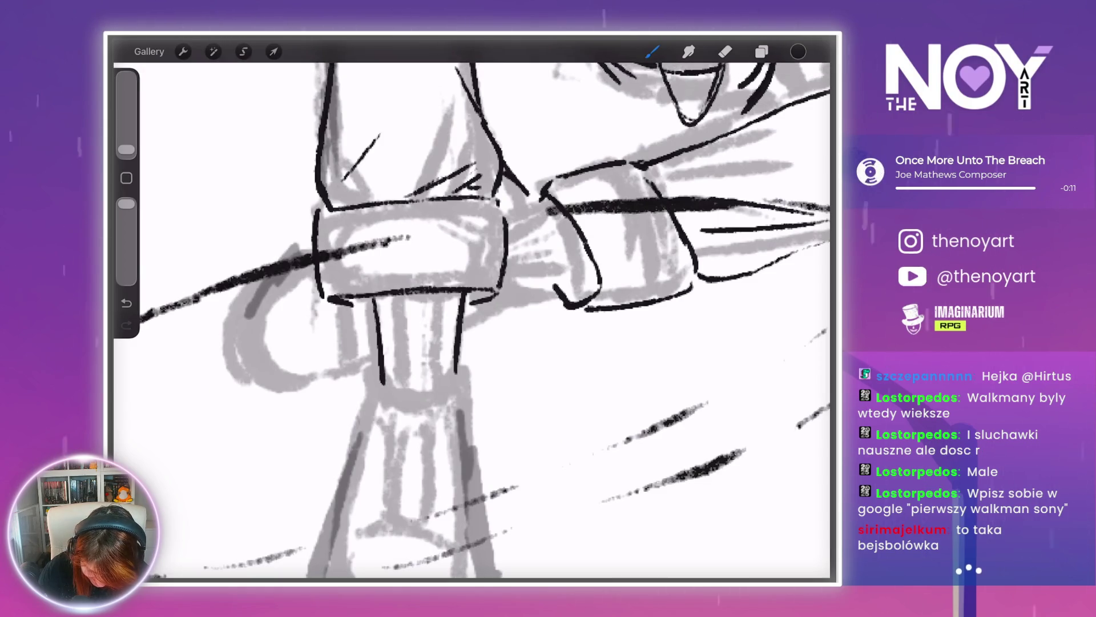
pyautogui.scroll(2, 472, 320)
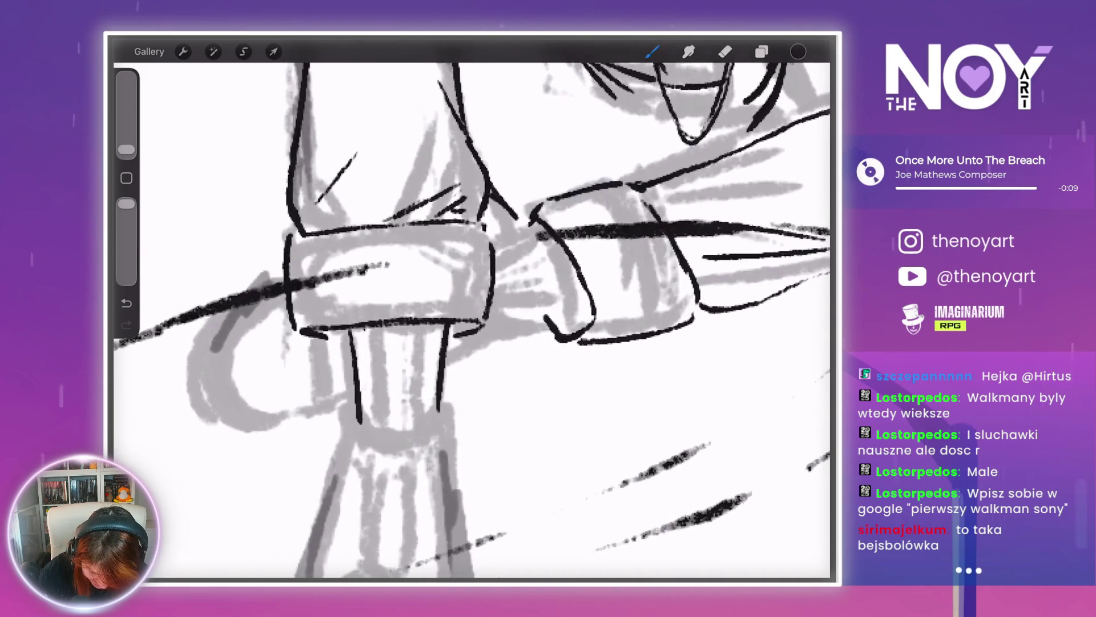
pyautogui.moveTo(389, 327); pyautogui.dragTo(393, 420)
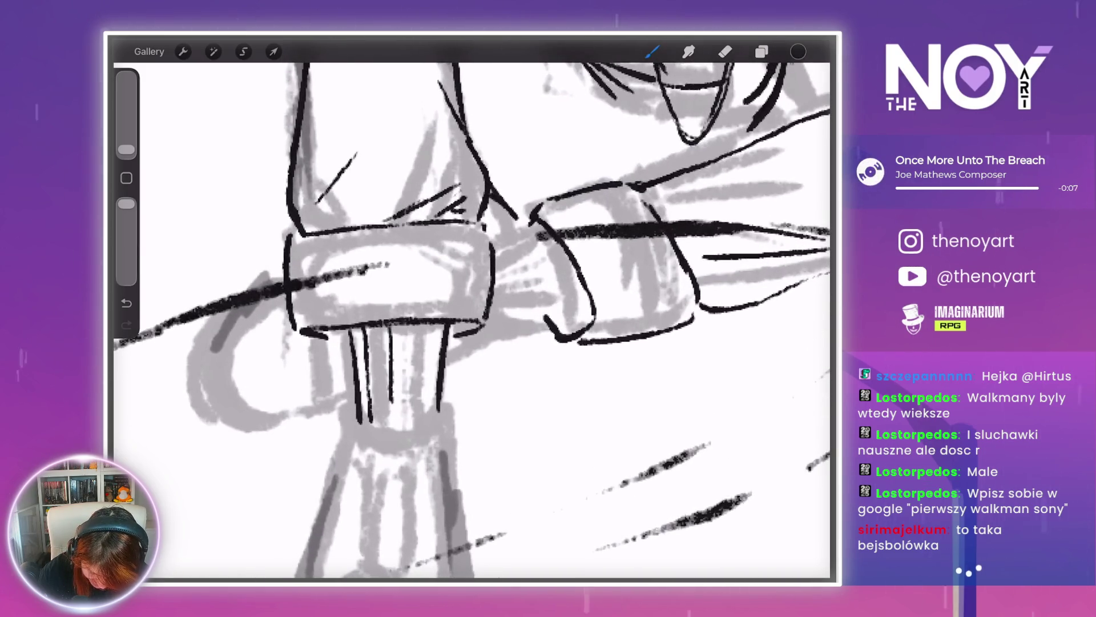
pyautogui.moveTo(417, 326); pyautogui.dragTo(432, 408)
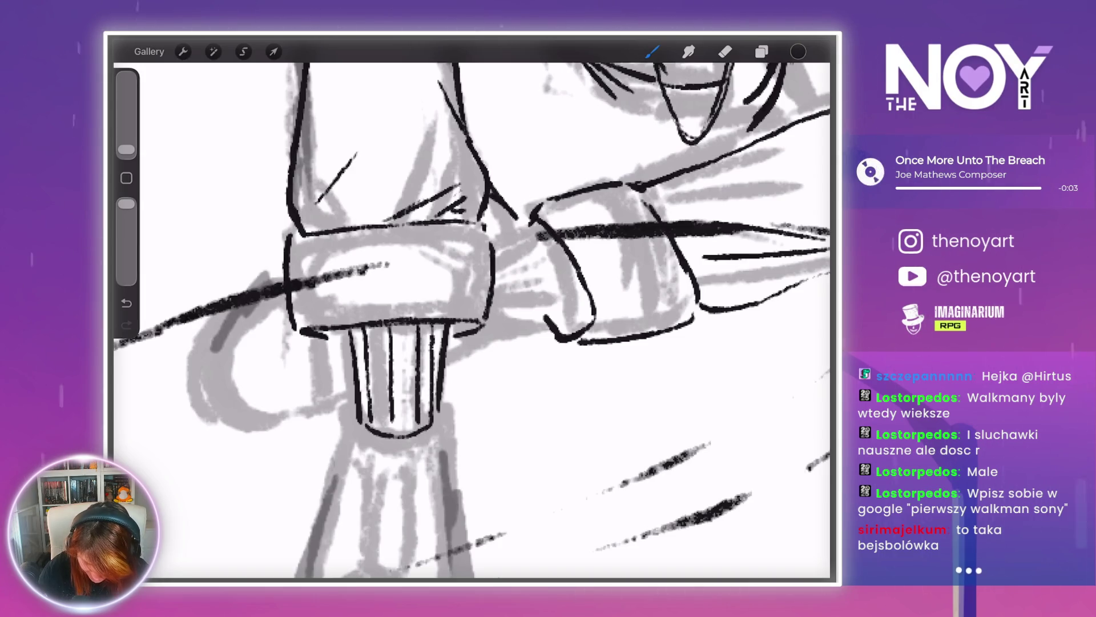
pyautogui.scroll(-2, 472, 319)
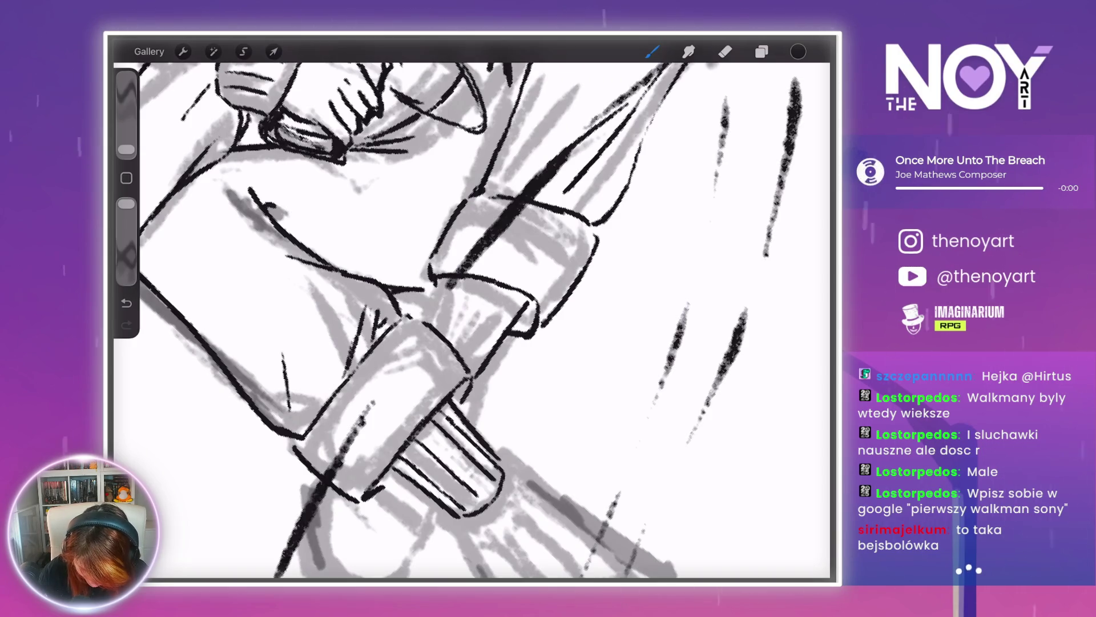
# - Draw five parallel rib lines on the second sock, then zoom out to check them
pyautogui.moveTo(465, 350); pyautogui.dragTo(493, 301)
pyautogui.moveTo(473, 352); pyautogui.dragTo(500, 299)
pyautogui.moveTo(480, 354); pyautogui.dragTo(507, 301)
pyautogui.moveTo(487, 354); pyautogui.dragTo(513, 306)
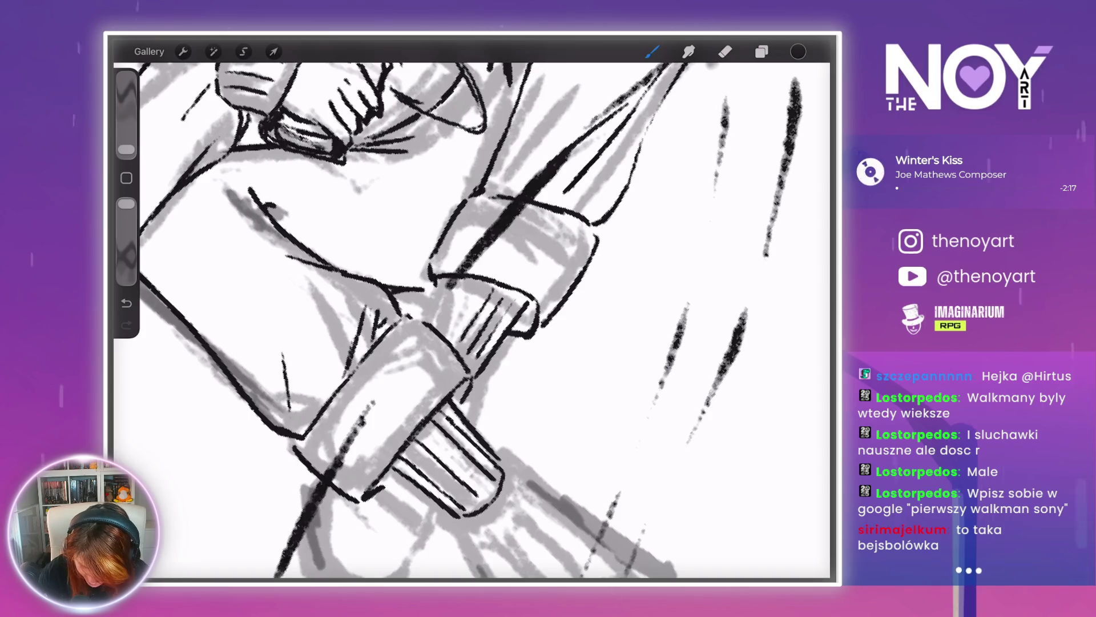
pyautogui.moveTo(445, 330); pyautogui.dragTo(465, 283)
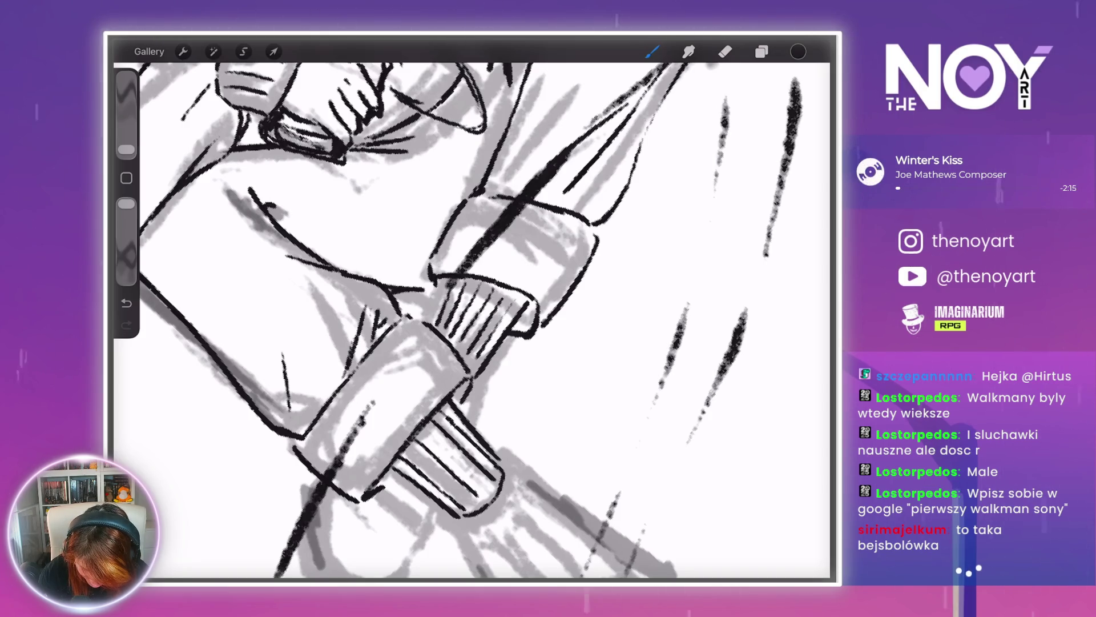
pyautogui.scroll(-5, 473, 320)
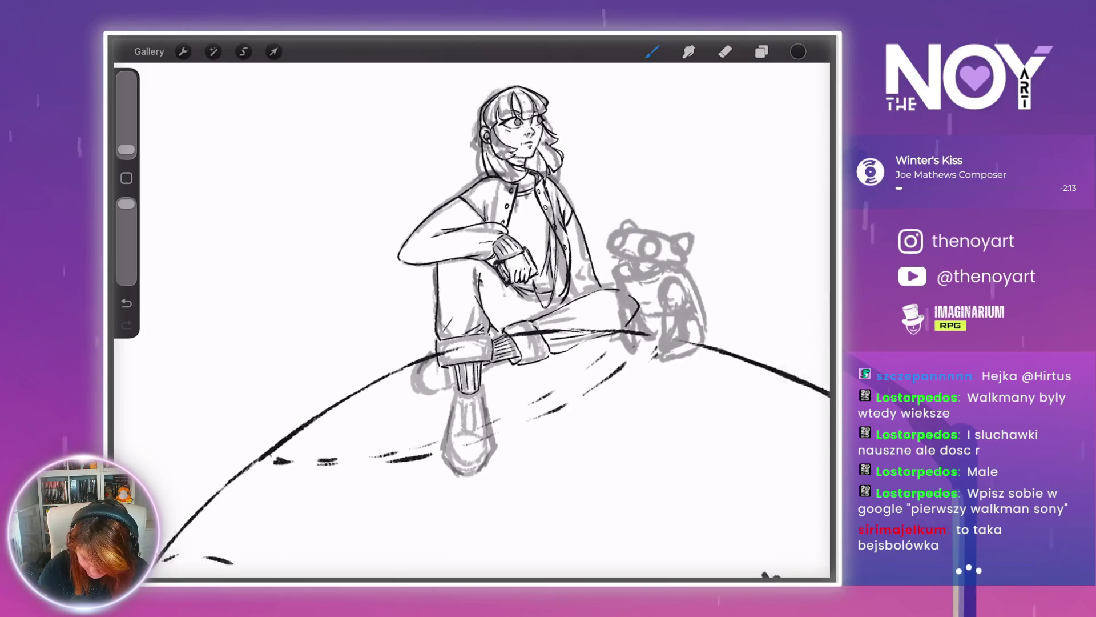
pyautogui.scroll(5, 605, 140)
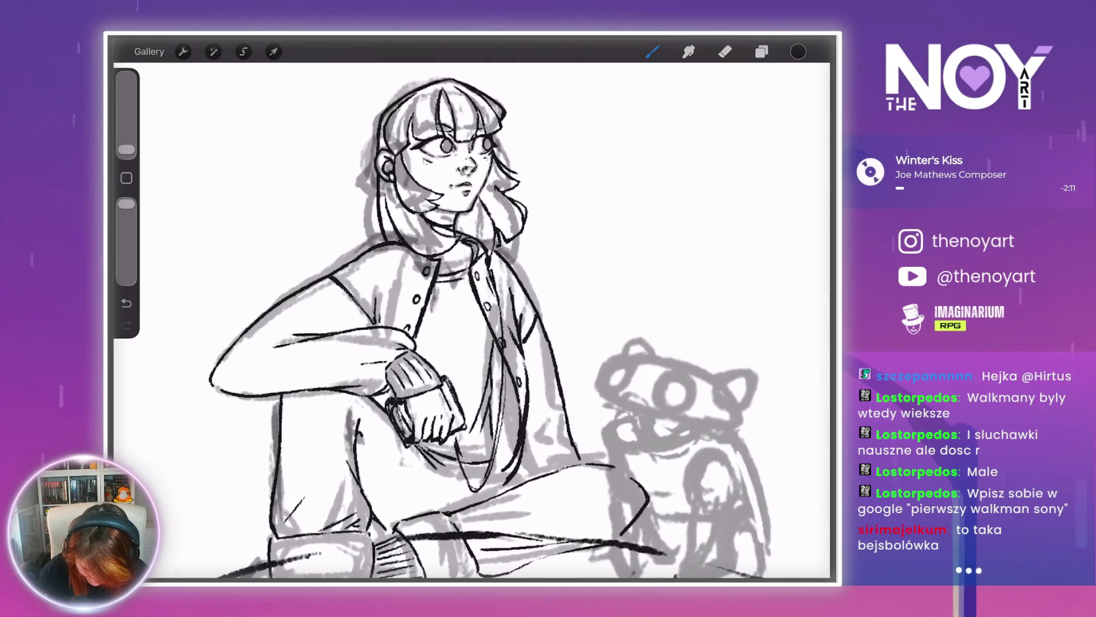
pyautogui.scroll(-3, 488, 328)
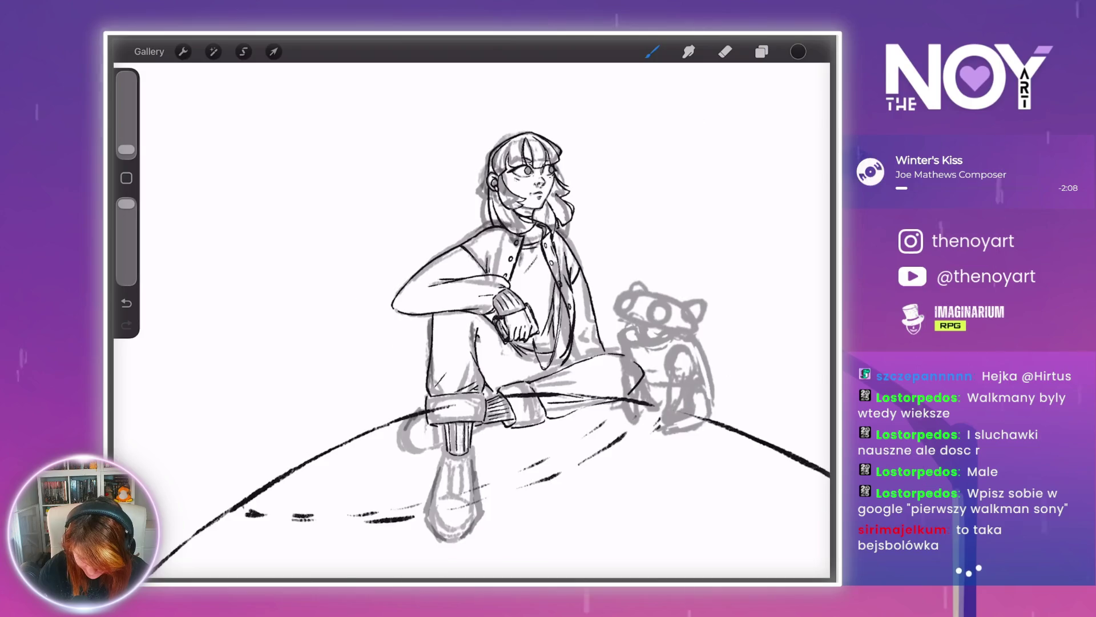
pyautogui.scroll(5, 456, 445)
pyautogui.scroll(2, 473, 297)
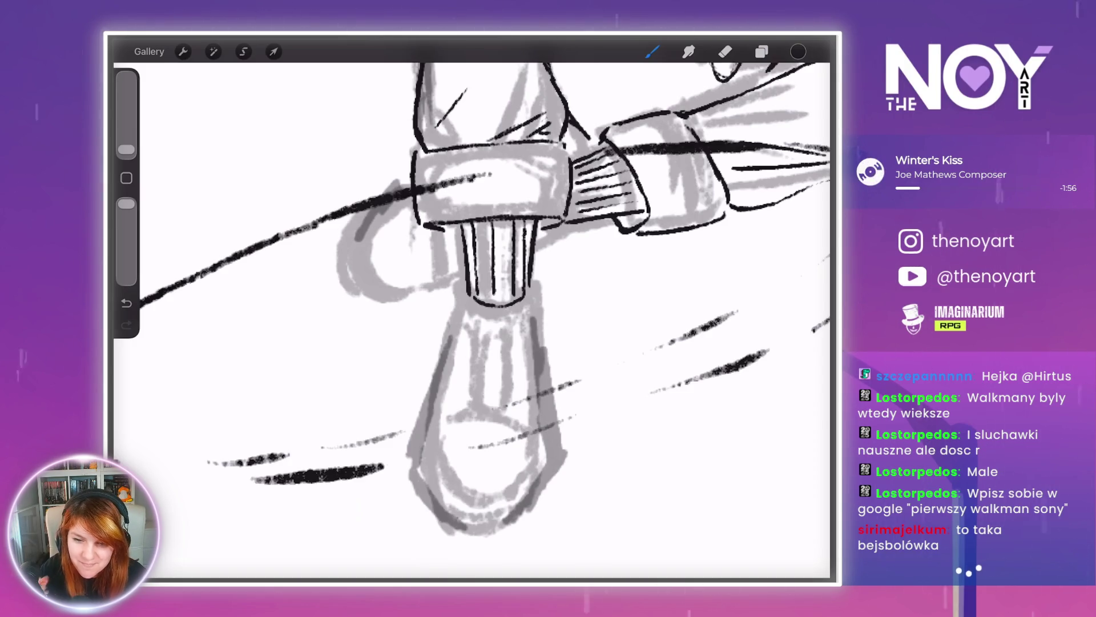
pyautogui.scroll(-5, 471, 320)
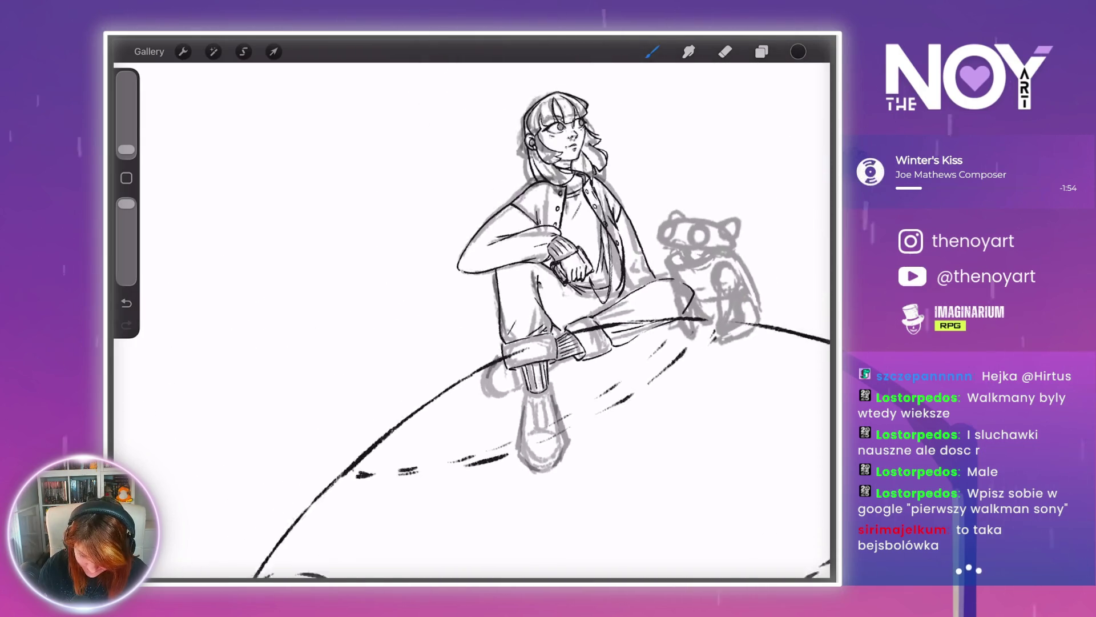
pyautogui.scroll(5, 471, 320)
pyautogui.scroll(3, 472, 342)
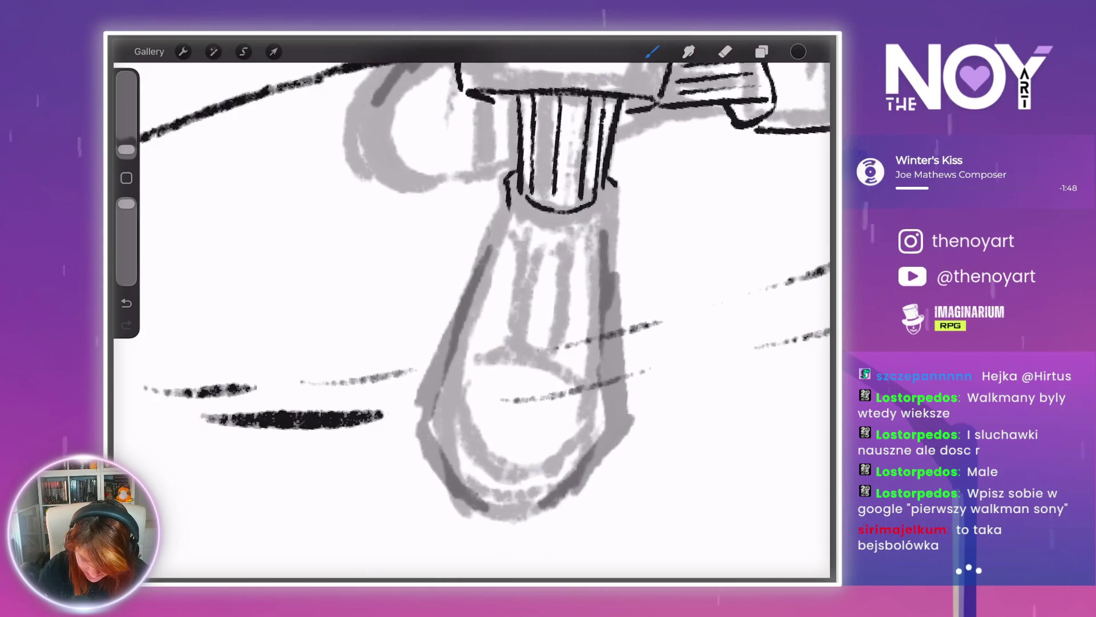
pyautogui.scroll(-3, 471, 320)
# - Hide the top reference-photo layer in the collage and switch to the Eraser
pyautogui.scroll(3, 472, 319)
pyautogui.scroll(-3, 472, 319)
pyautogui.scroll(-2, 472, 320)
pyautogui.scroll(10, 472, 320)
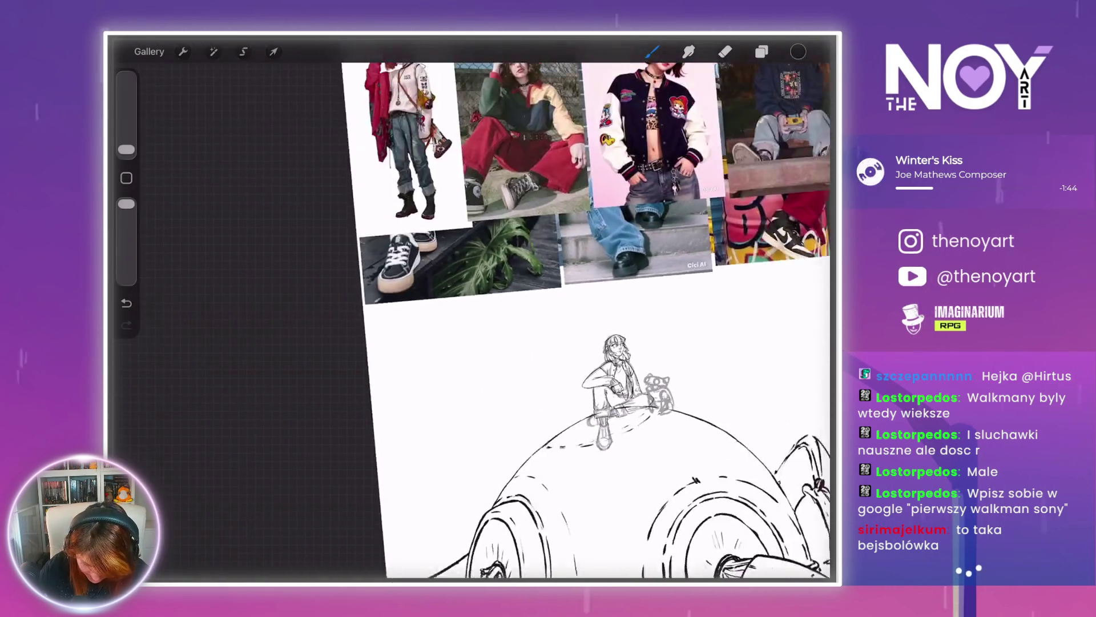
pyautogui.hscroll(2, 519, 311)
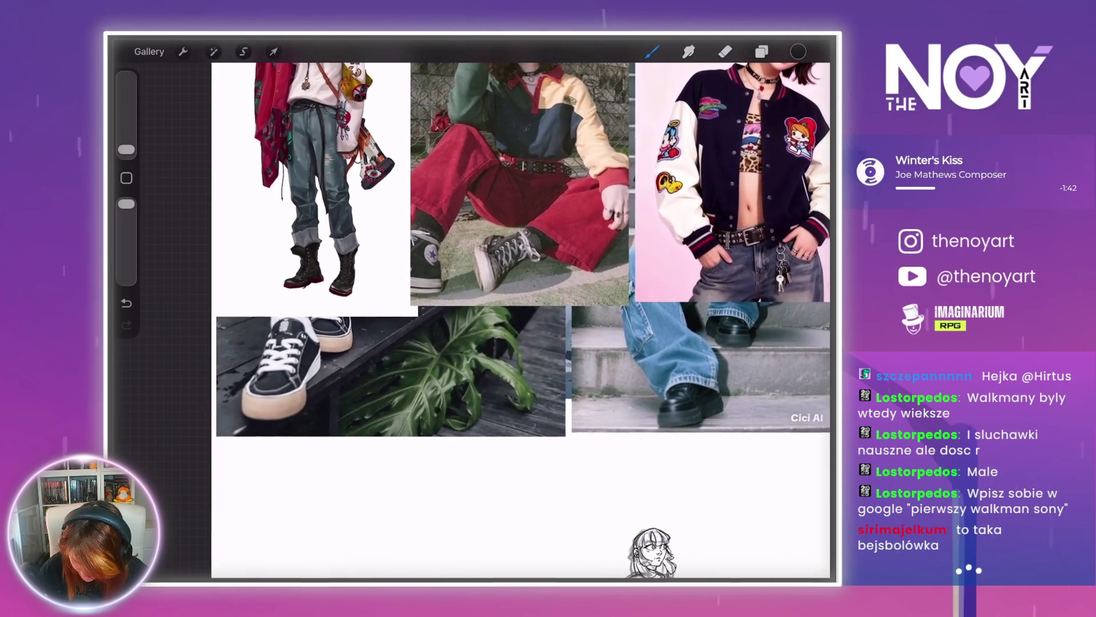
pyautogui.click(762, 51)
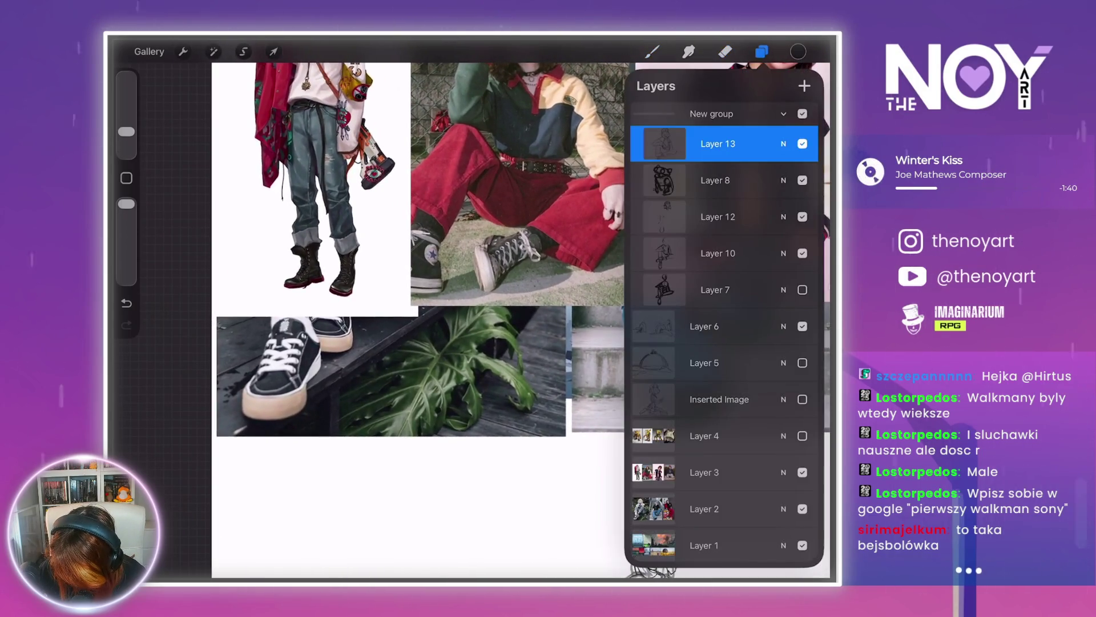
pyautogui.click(802, 472)
pyautogui.click(725, 52)
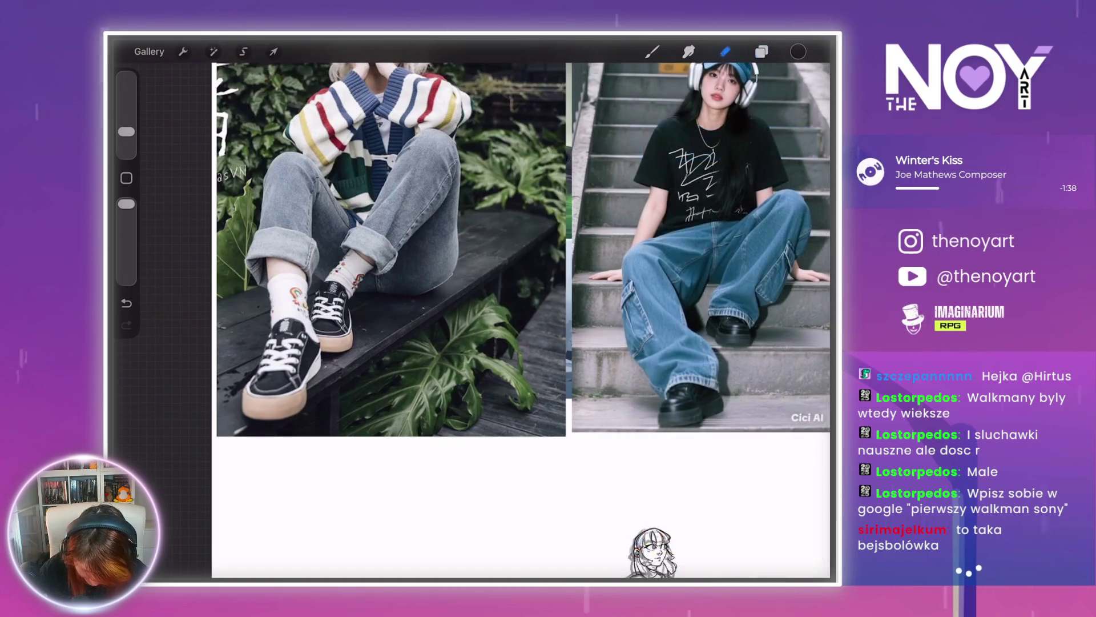
pyautogui.scroll(-5, 520, 311)
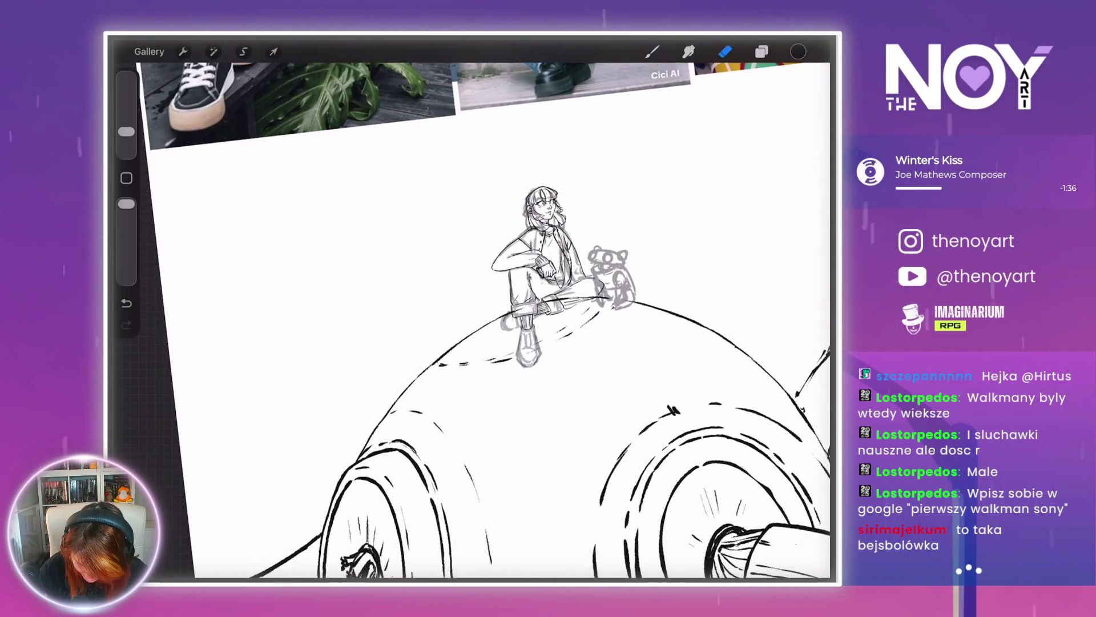
pyautogui.scroll(5, 526, 337)
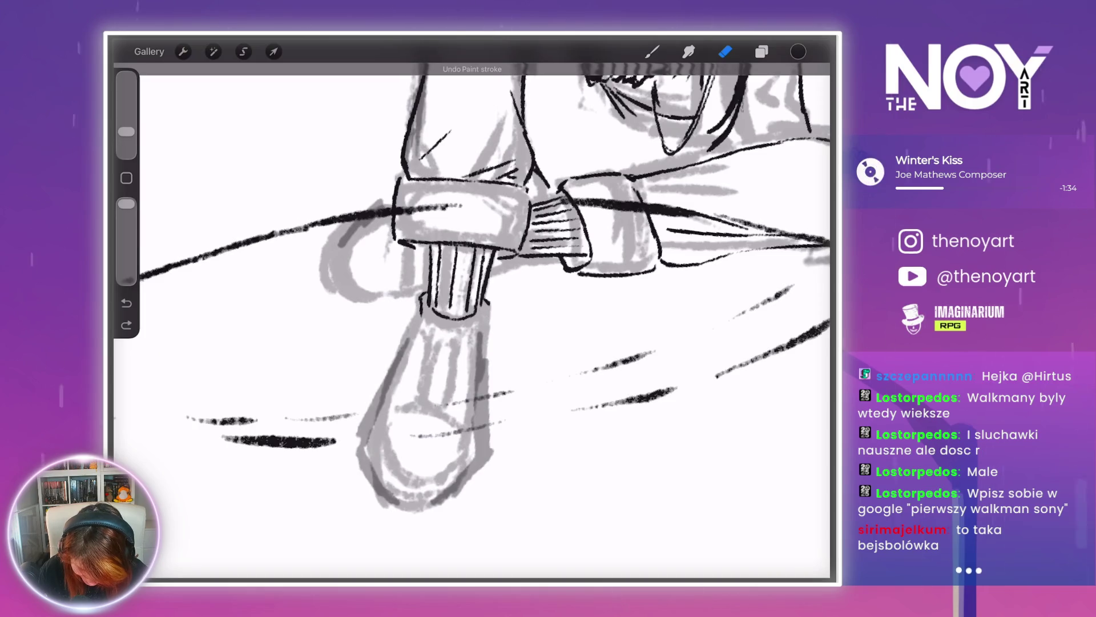
# - With the Brush, ink the boot collar as an arch under the sock, thickening its left end
pyautogui.scroll(3, 457, 286)
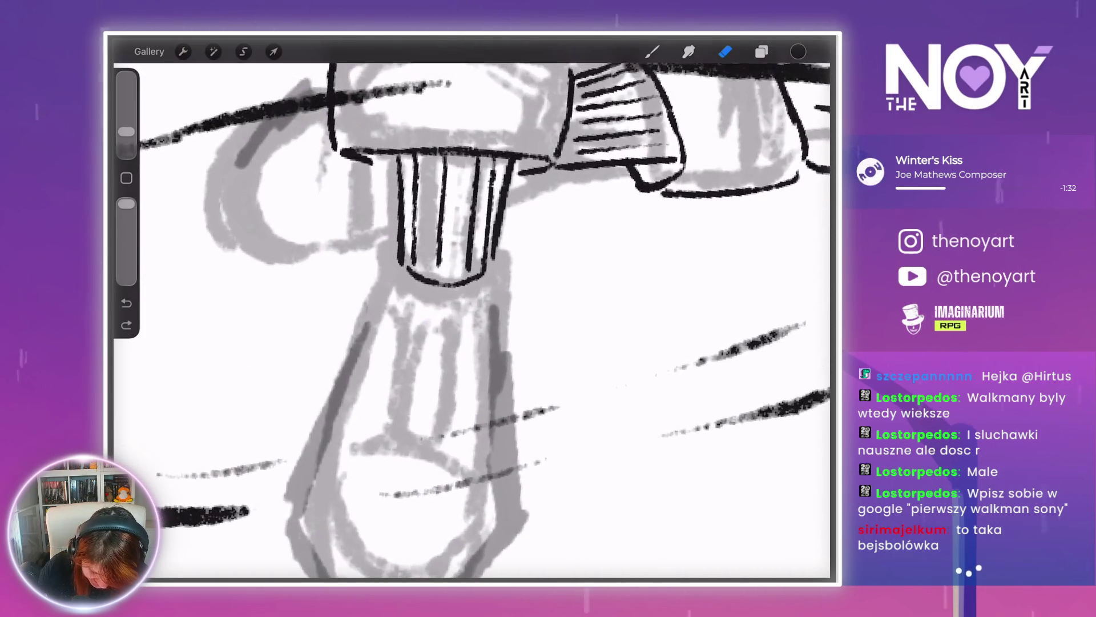
pyautogui.press('b')
pyautogui.moveTo(399, 277); pyautogui.dragTo(401, 301)
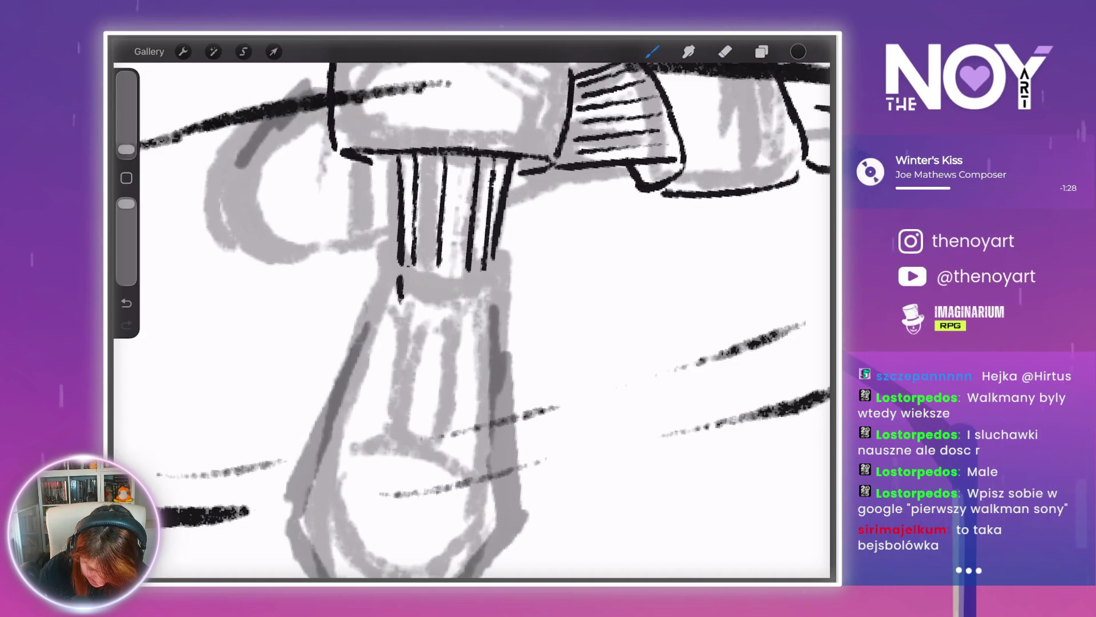
pyautogui.moveTo(448, 257); pyautogui.dragTo(488, 297)
pyautogui.moveTo(386, 266); pyautogui.dragTo(400, 299)
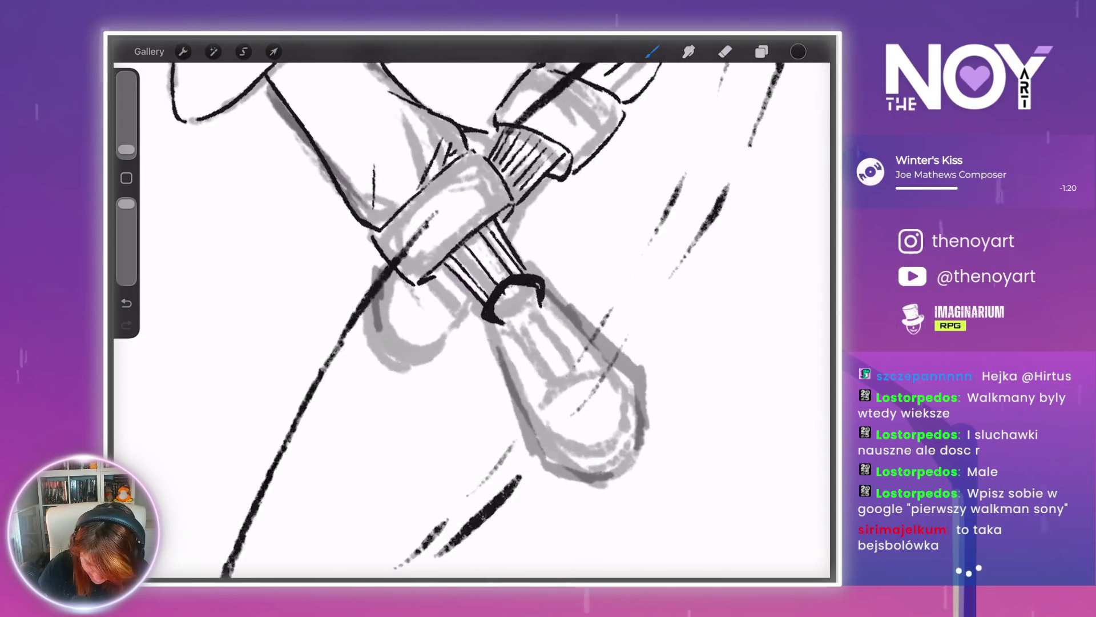
# - Erase excess ink at the boot's edge and add a small mark below its left side
pyautogui.press('e')
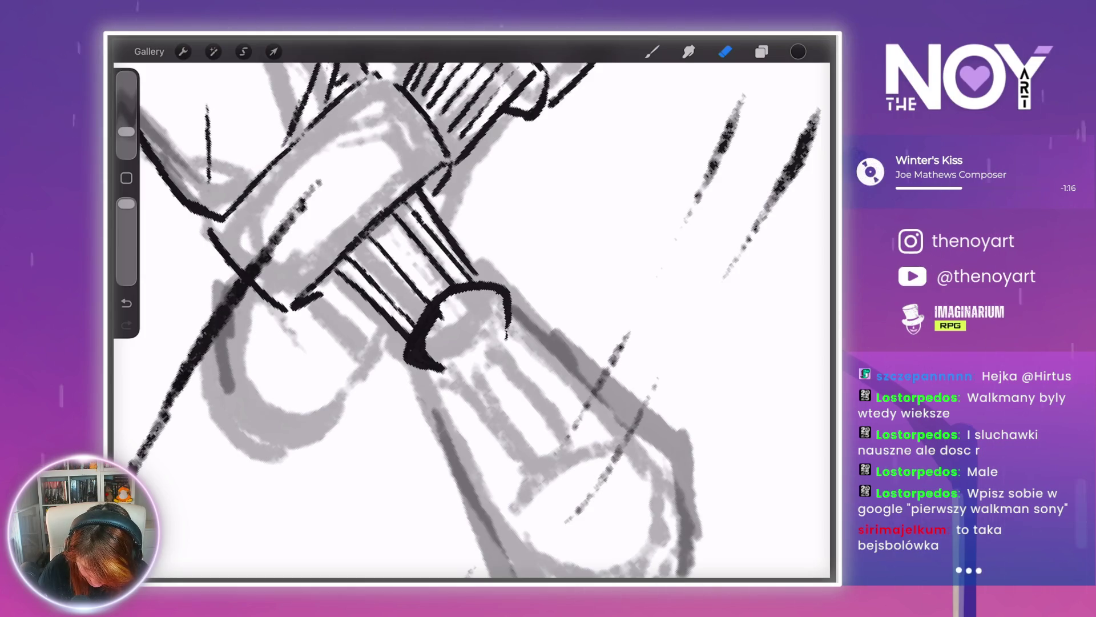
pyautogui.moveTo(412, 349); pyautogui.dragTo(440, 363)
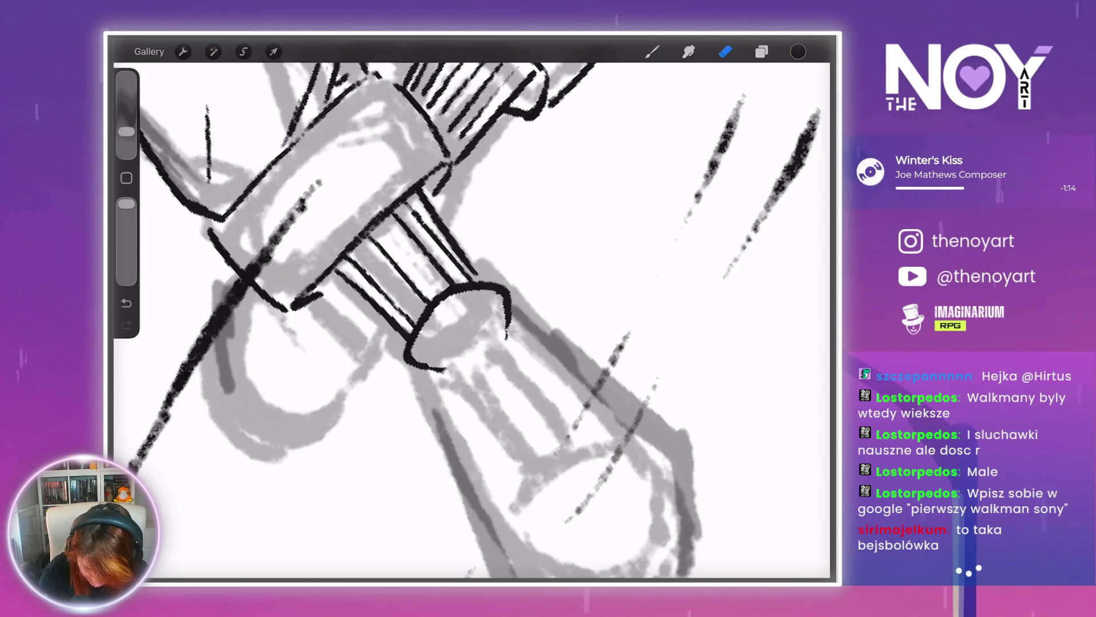
pyautogui.moveTo(457, 326); pyautogui.dragTo(448, 228)
pyautogui.moveTo(403, 286)
pyautogui.mouseDown()
pyautogui.moveTo(420, 284)
pyautogui.moveTo(433, 251)
pyautogui.moveTo(479, 258)
pyautogui.moveTo(428, 221)
pyautogui.moveTo(442, 229)
pyautogui.mouseUp()
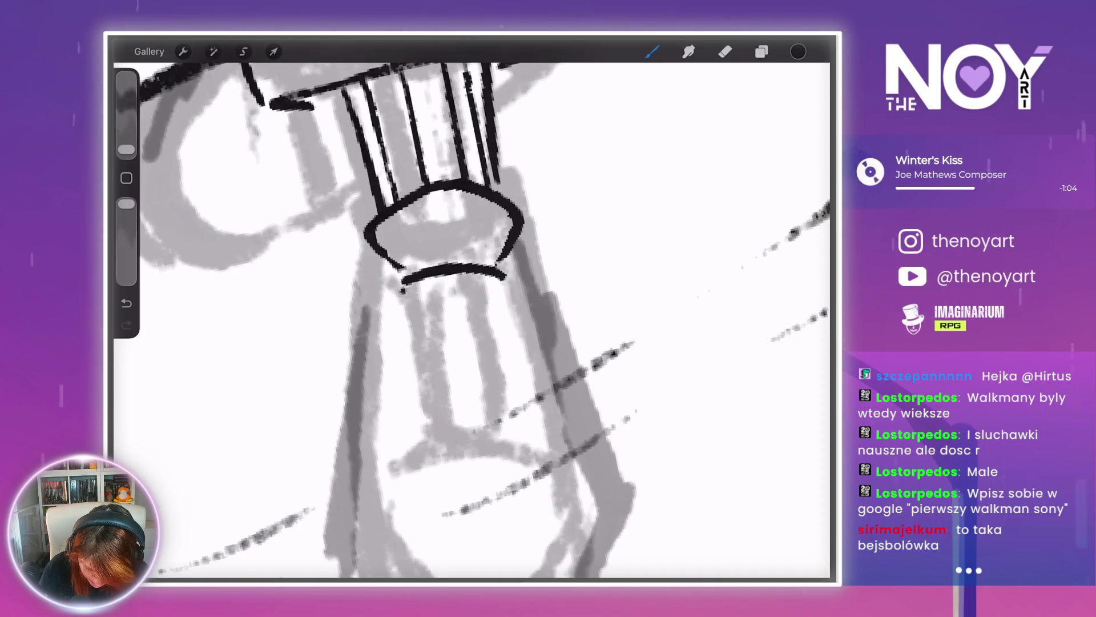
# - Ink the lace lines across the boot's tongue below the collar
pyautogui.moveTo(403, 286); pyautogui.dragTo(495, 289)
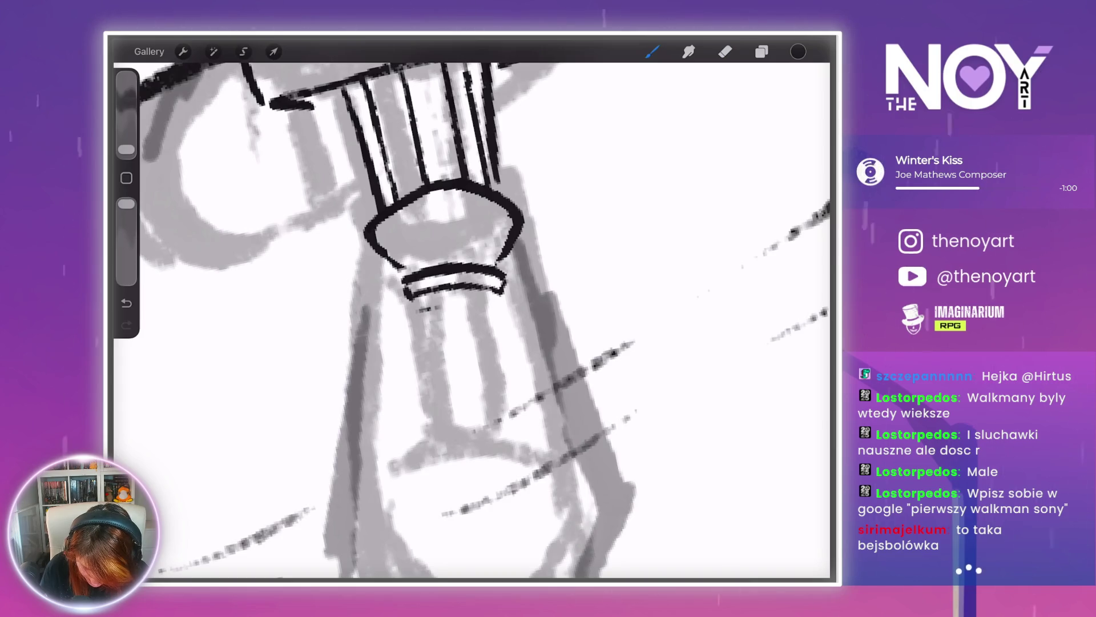
pyautogui.moveTo(414, 313); pyautogui.dragTo(492, 304)
pyautogui.moveTo(412, 329)
pyautogui.mouseDown()
pyautogui.moveTo(457, 322)
pyautogui.moveTo(494, 338)
pyautogui.mouseUp()
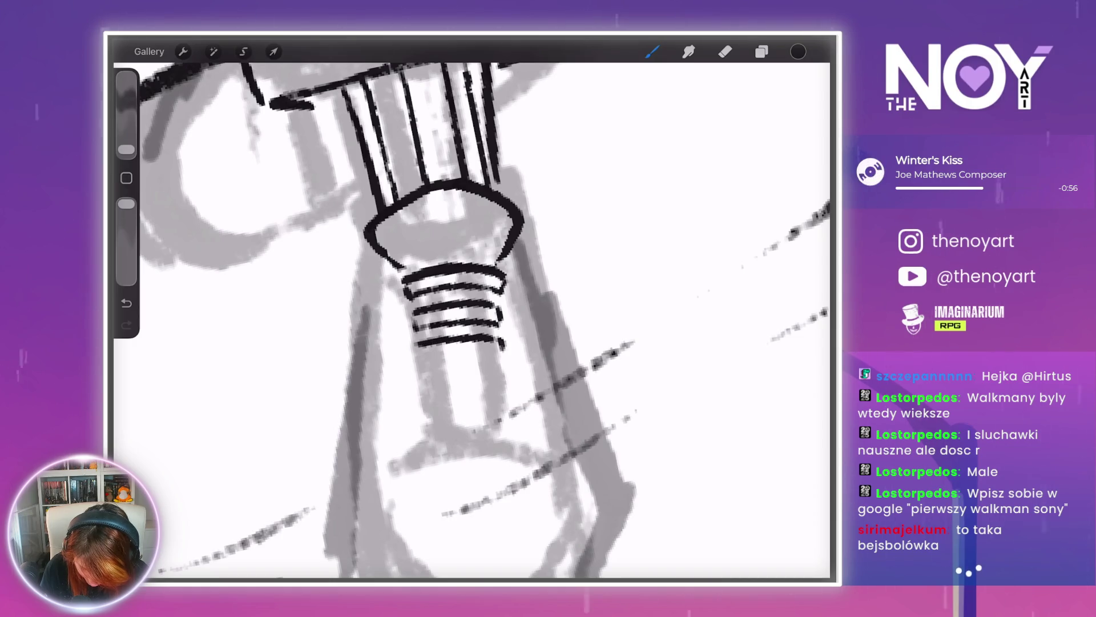
pyautogui.moveTo(416, 342)
pyautogui.mouseDown()
pyautogui.moveTo(415, 363)
pyautogui.moveTo(520, 400)
pyautogui.mouseUp()
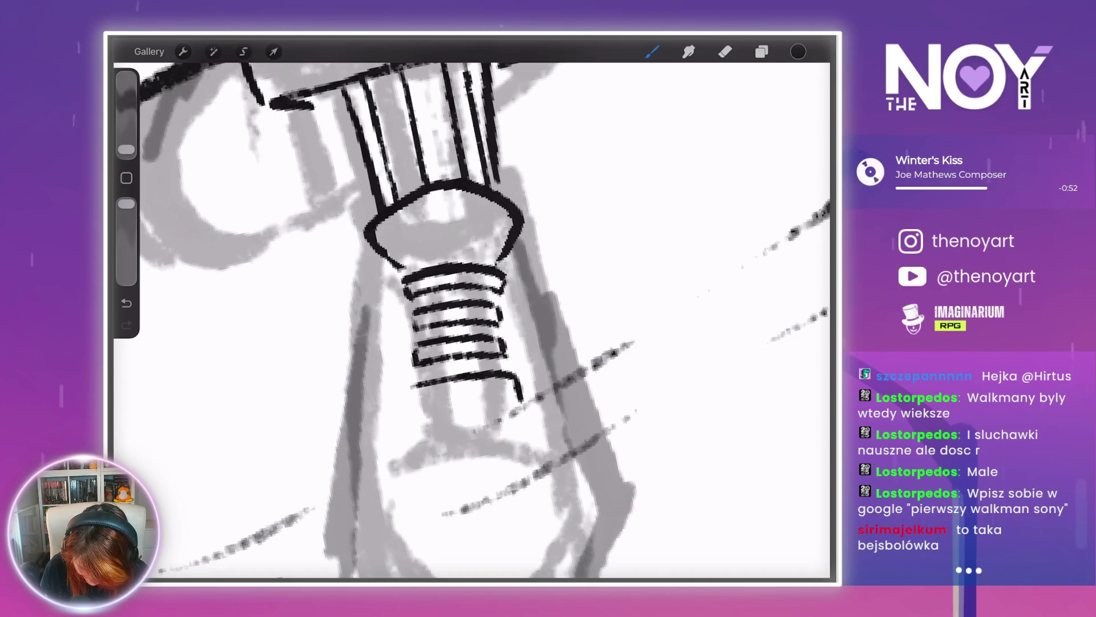
pyautogui.scroll(-5, 678, 212)
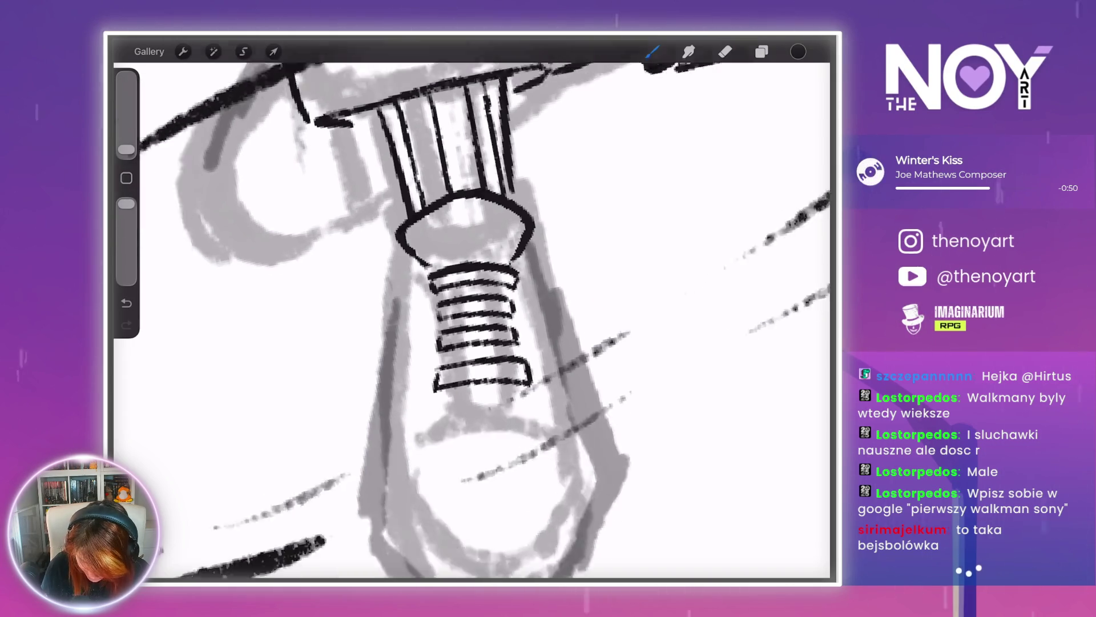
pyautogui.scroll(5, 623, 286)
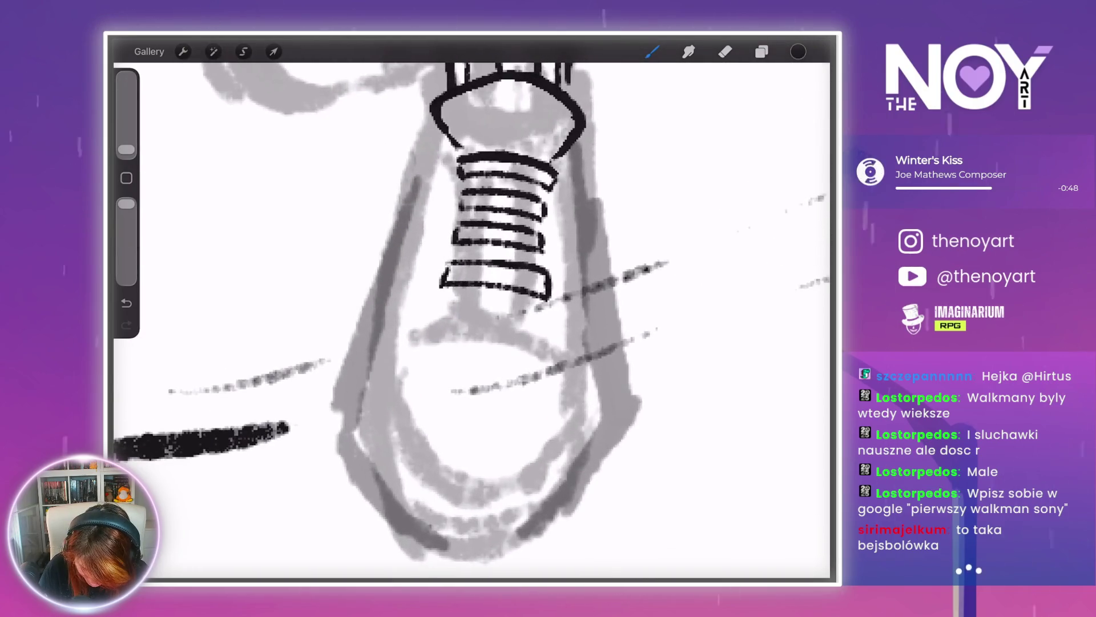
pyautogui.moveTo(407, 328)
pyautogui.mouseDown()
pyautogui.moveTo(437, 316)
pyautogui.moveTo(528, 314)
pyautogui.moveTo(565, 345)
pyautogui.mouseUp()
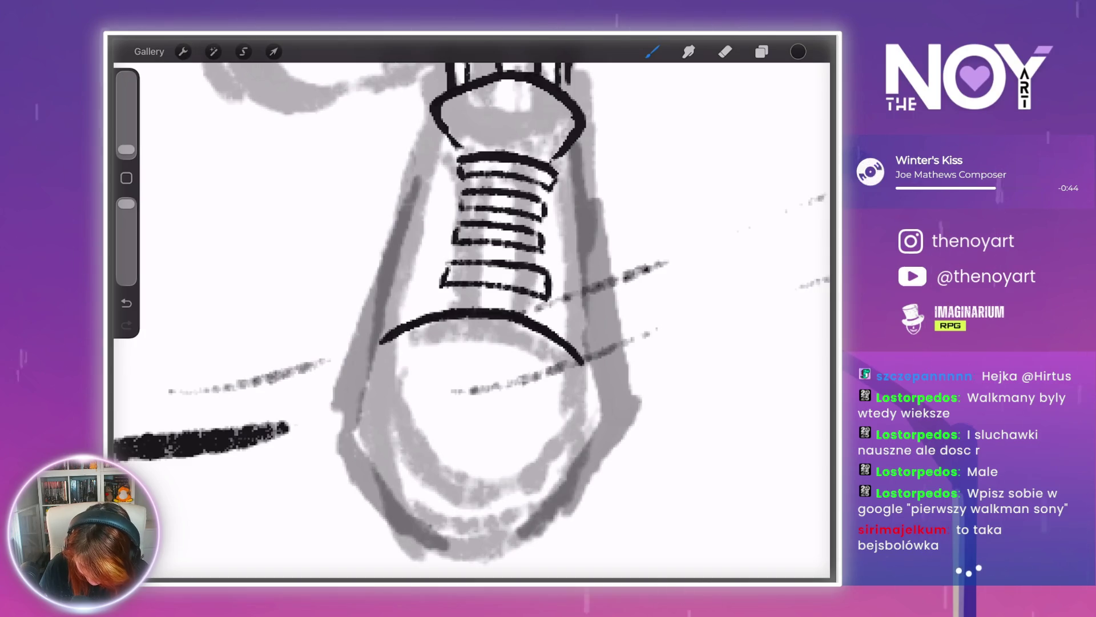
pyautogui.scroll(-3, 474, 308)
pyautogui.scroll(2, 474, 308)
# - Trace the boot's right and left outlines and close the rounded toe
pyautogui.moveTo(491, 205); pyautogui.dragTo(500, 242)
pyautogui.moveTo(517, 305); pyautogui.dragTo(541, 372)
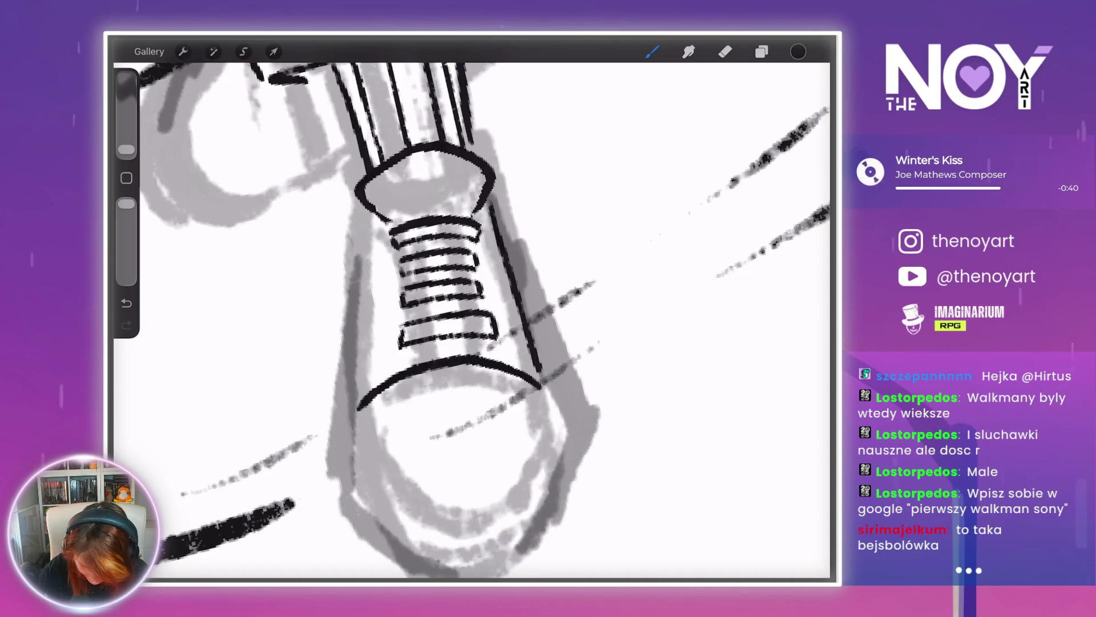
pyautogui.moveTo(373, 215); pyautogui.dragTo(359, 394)
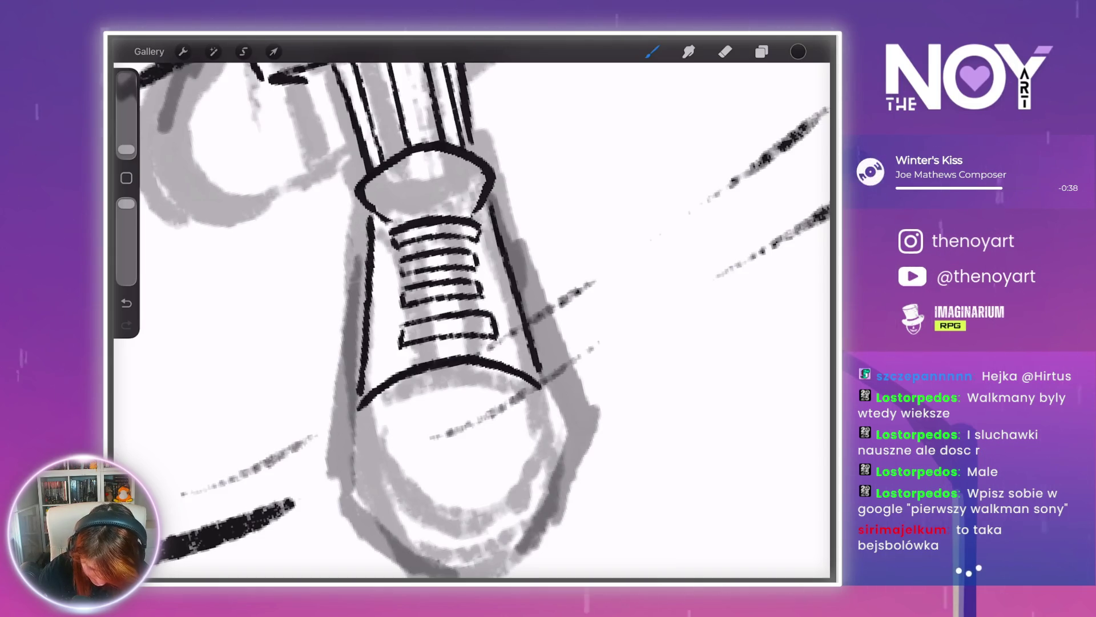
pyautogui.scroll(-3, 434, 320)
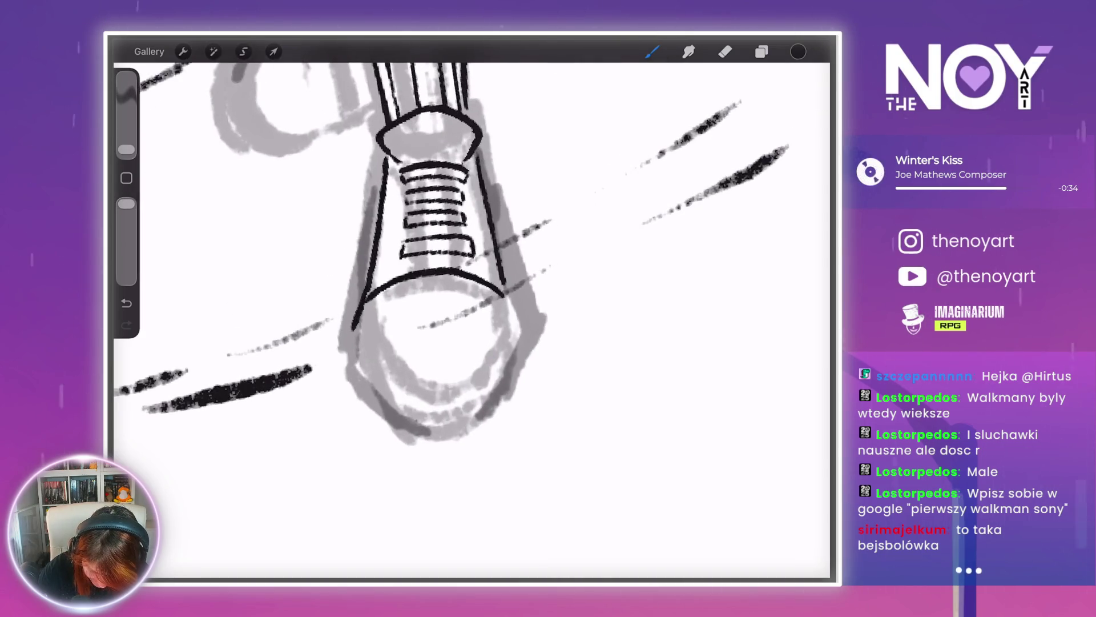
pyautogui.moveTo(361, 359); pyautogui.dragTo(397, 401)
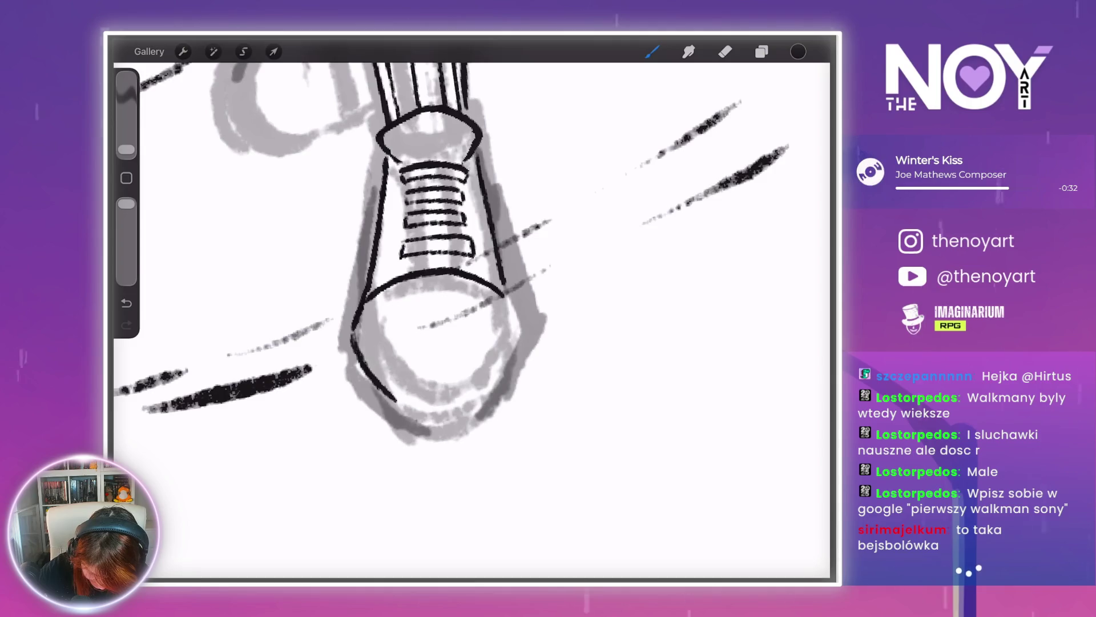
pyautogui.moveTo(503, 285); pyautogui.dragTo(521, 345)
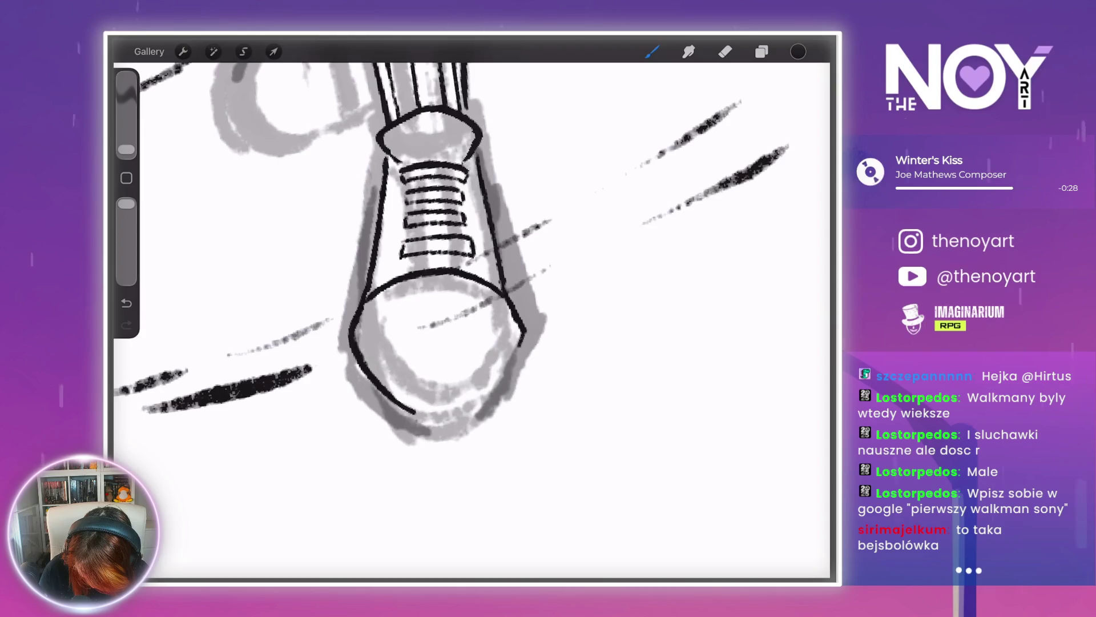
pyautogui.moveTo(469, 401); pyautogui.dragTo(432, 412)
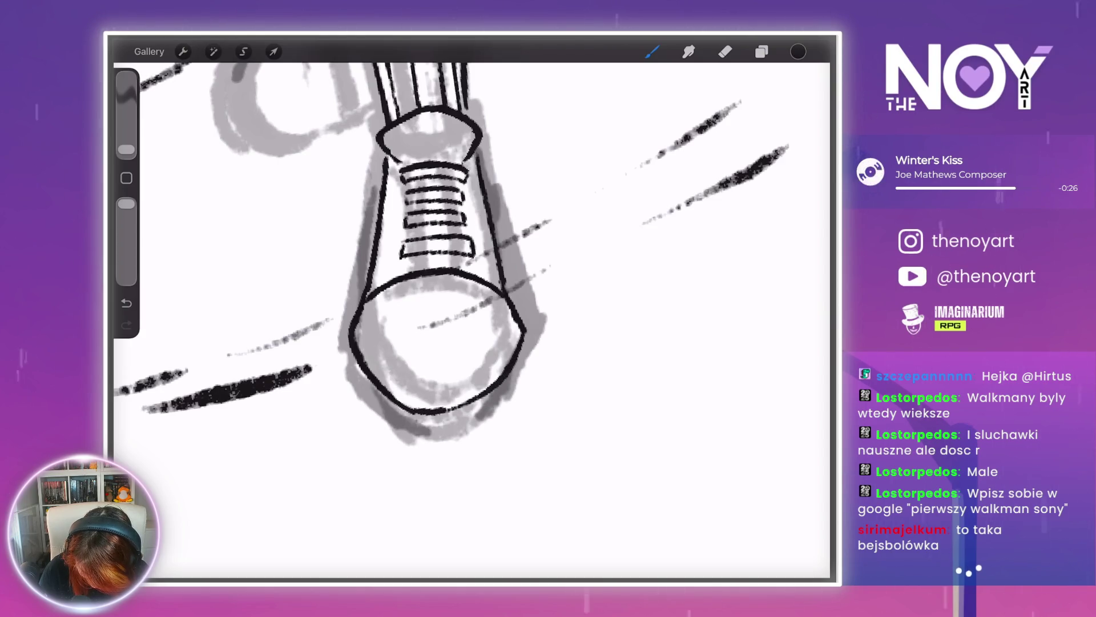
# - Erase the over-thick upper-left outline and redraw the toe's left outline with the Brush
pyautogui.moveTo(425, 161)
pyautogui.mouseDown()
pyautogui.moveTo(374, 243)
pyautogui.moveTo(372, 292)
pyautogui.mouseUp()
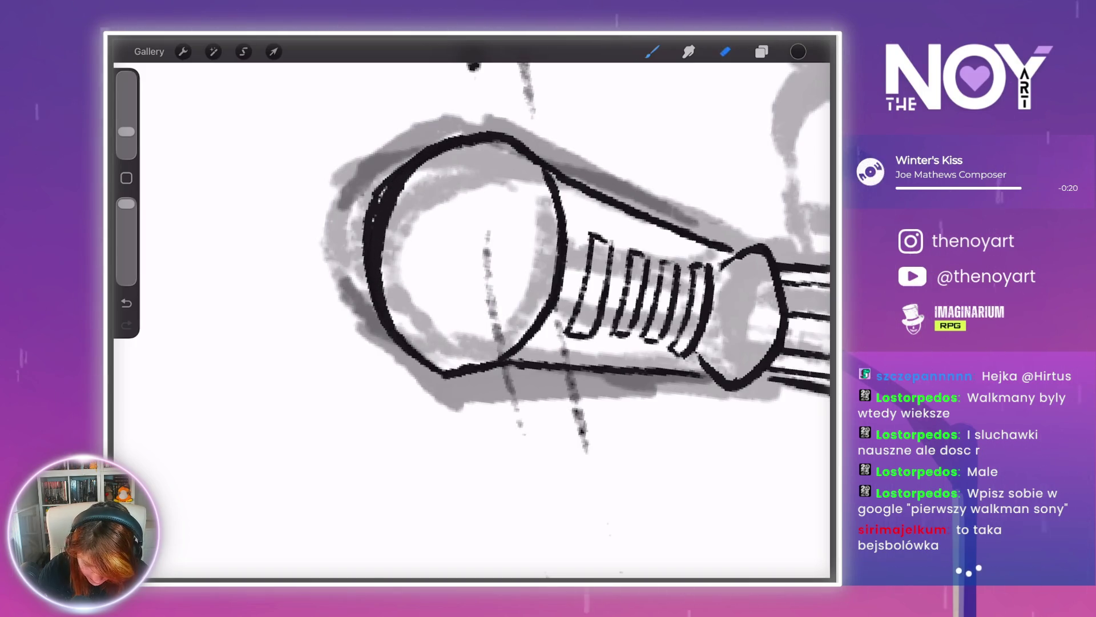
pyautogui.moveTo(394, 165)
pyautogui.mouseDown()
pyautogui.moveTo(374, 274)
pyautogui.moveTo(420, 151)
pyautogui.moveTo(379, 329)
pyautogui.mouseUp()
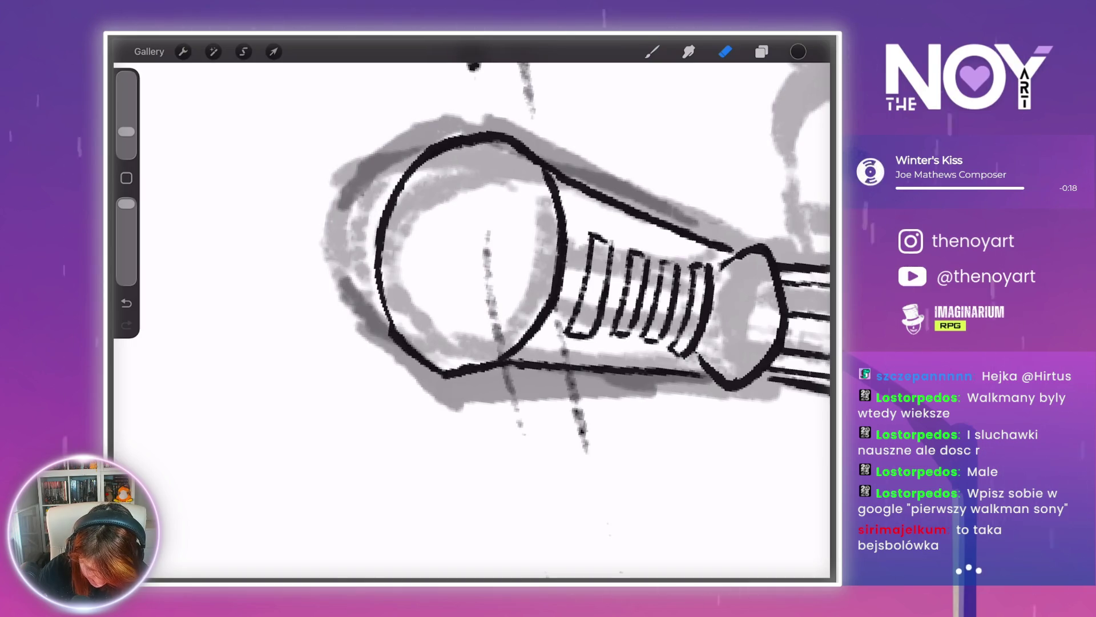
pyautogui.moveTo(469, 251)
pyautogui.mouseDown()
pyautogui.moveTo(502, 330)
pyautogui.moveTo(539, 354)
pyautogui.moveTo(502, 245)
pyautogui.moveTo(520, 246)
pyautogui.moveTo(478, 269)
pyautogui.mouseUp()
pyautogui.click(652, 51)
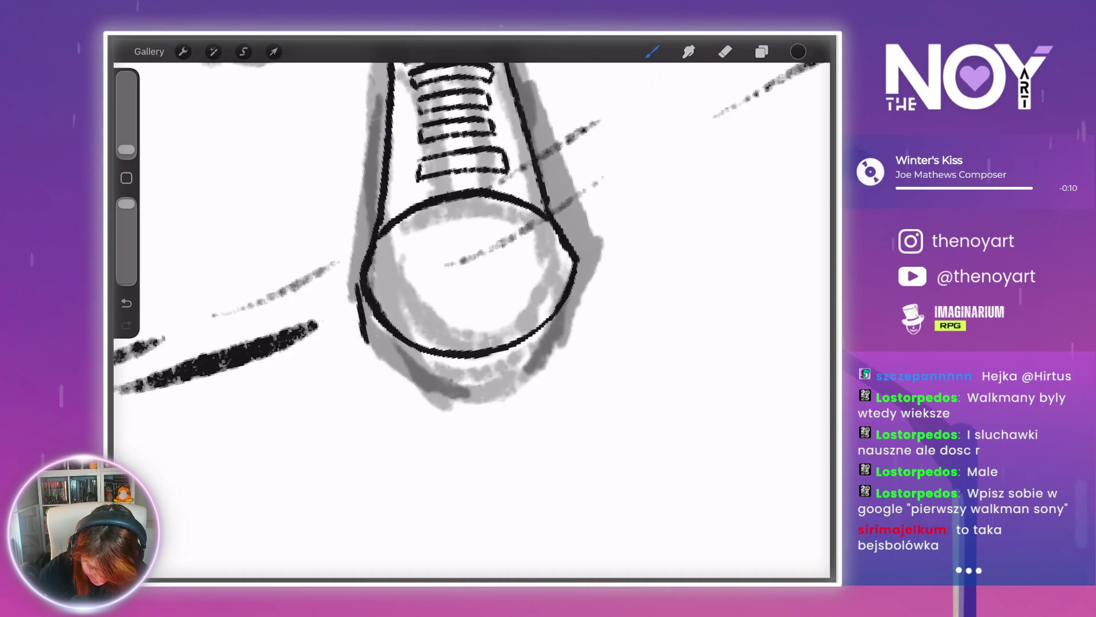
pyautogui.moveTo(468, 274); pyautogui.dragTo(508, 308)
pyautogui.moveTo(361, 228); pyautogui.dragTo(343, 381)
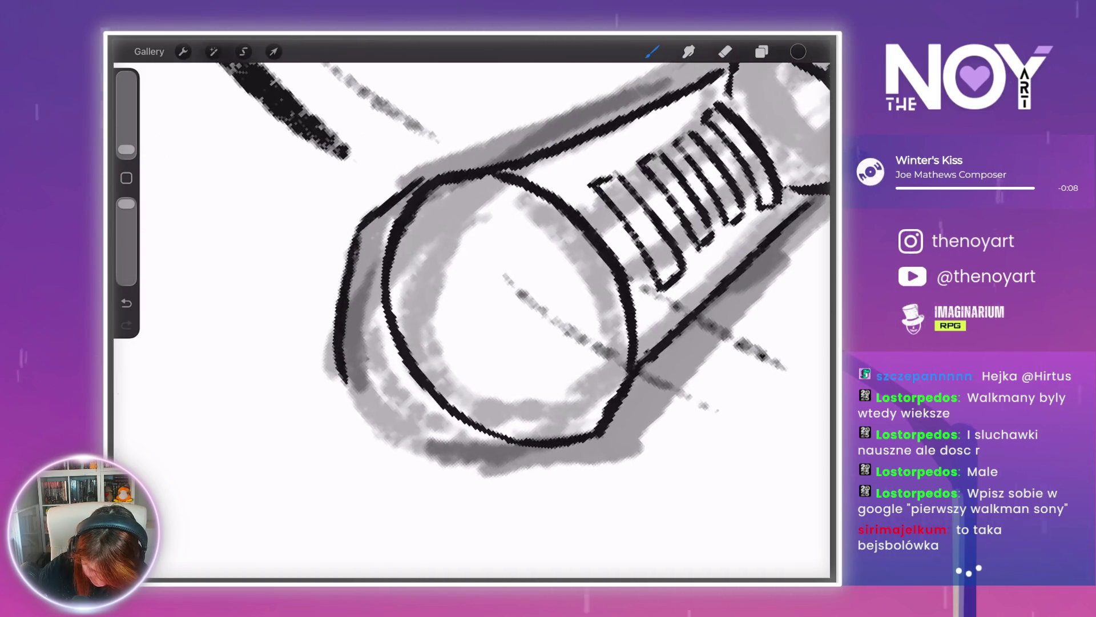
pyautogui.moveTo(508, 309)
pyautogui.mouseDown()
pyautogui.moveTo(451, 223)
pyautogui.moveTo(477, 269)
pyautogui.moveTo(452, 318)
pyautogui.moveTo(576, 291)
pyautogui.moveTo(474, 377)
pyautogui.moveTo(465, 318)
pyautogui.moveTo(490, 232)
pyautogui.moveTo(600, 311)
pyautogui.moveTo(480, 239)
pyautogui.mouseUp()
# - Hide the sketch Layers 10 and 12, then freehand-select the dangling shoe
pyautogui.click(762, 51)
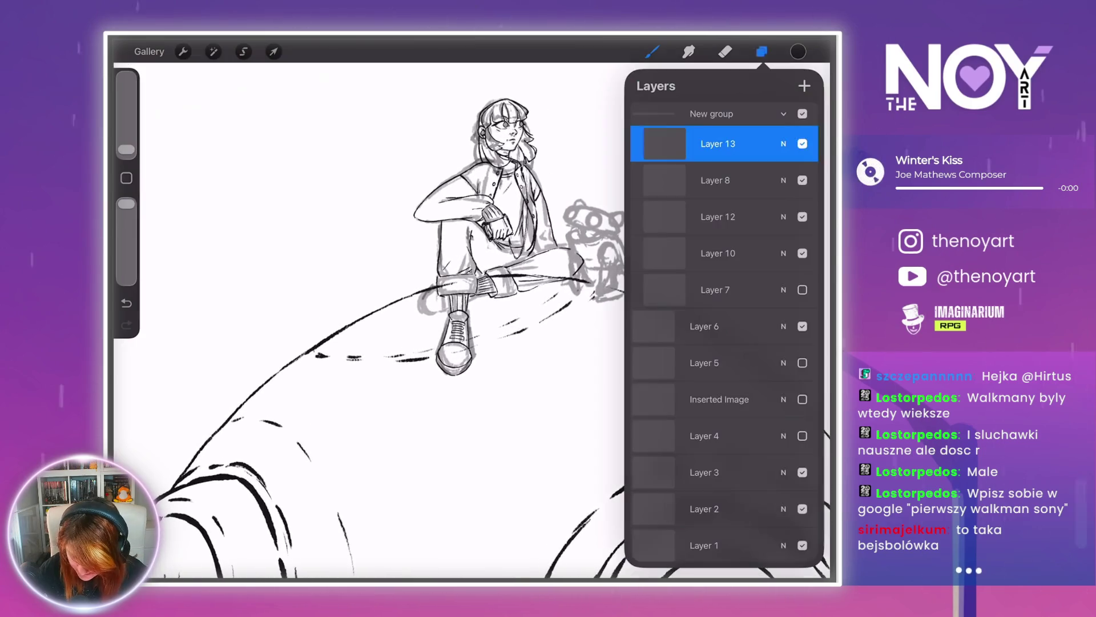
pyautogui.click(802, 253)
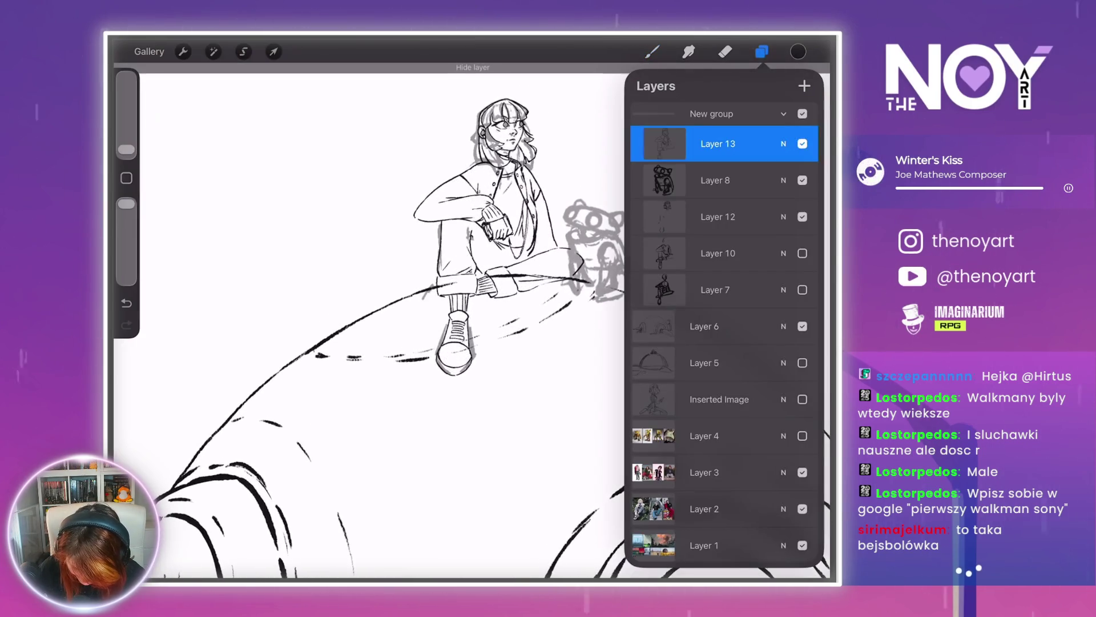
pyautogui.click(802, 217)
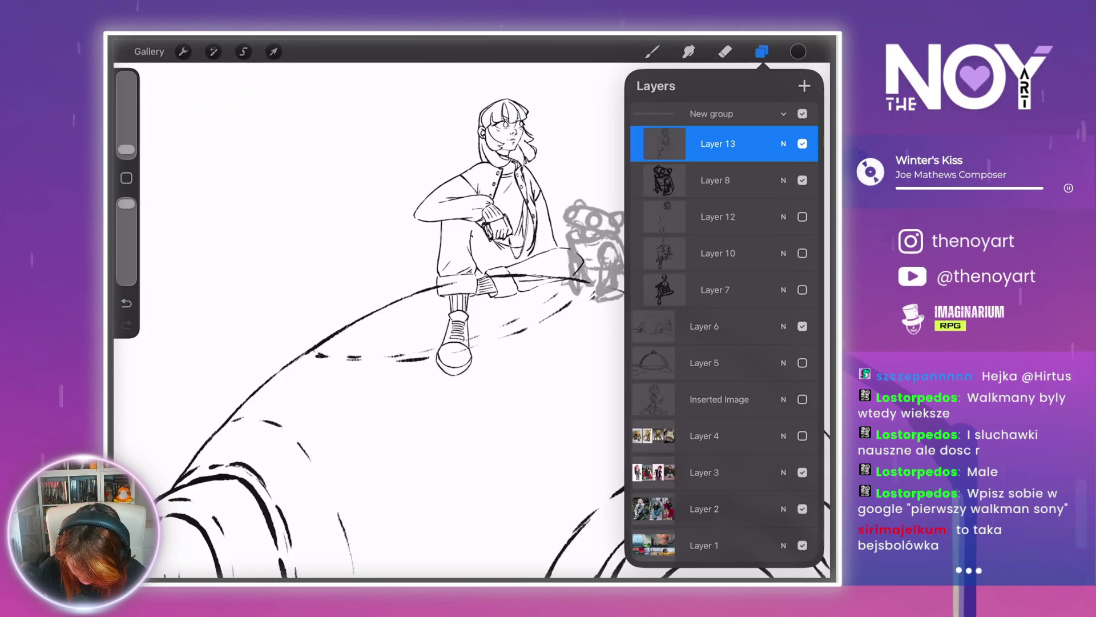
pyautogui.scroll(3, 457, 285)
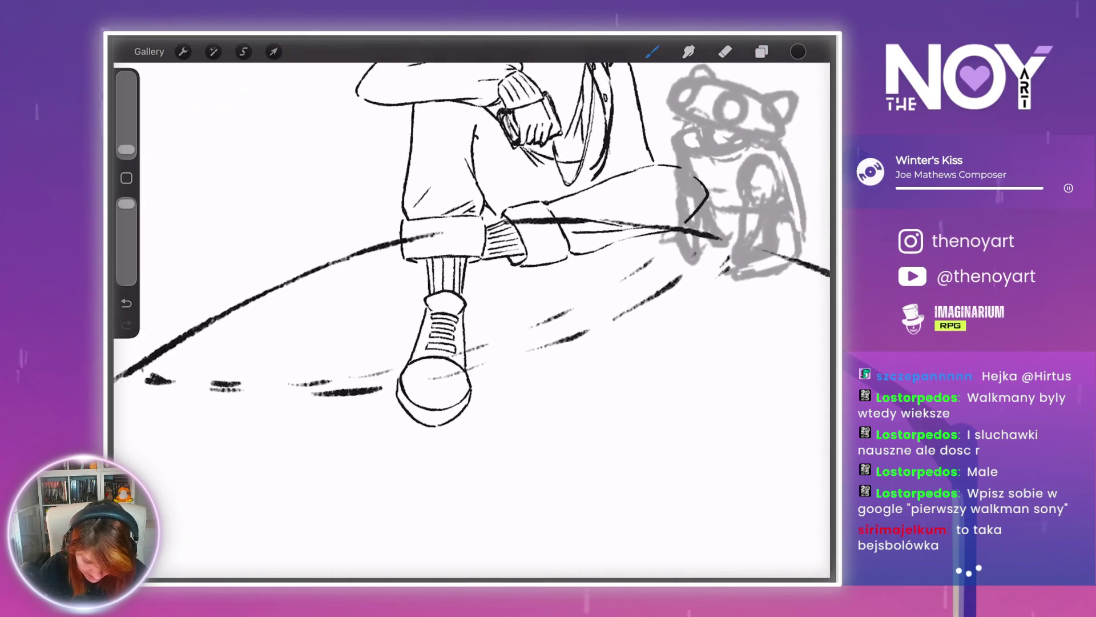
pyautogui.click(243, 51)
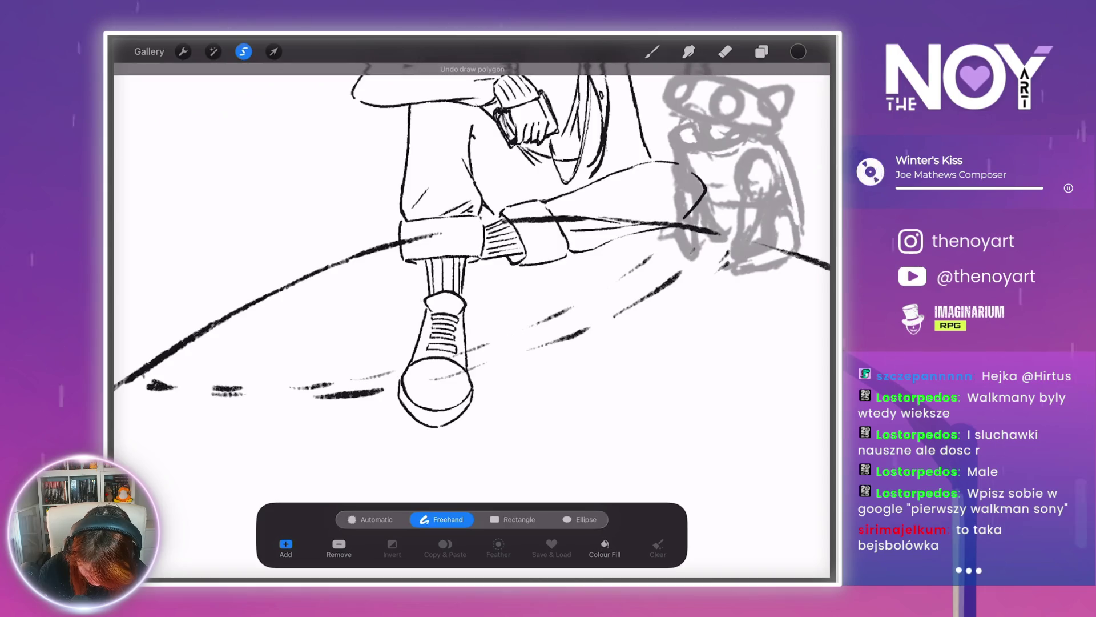
pyautogui.moveTo(455, 289)
pyautogui.mouseDown()
pyautogui.moveTo(379, 431)
pyautogui.moveTo(459, 288)
pyautogui.mouseUp()
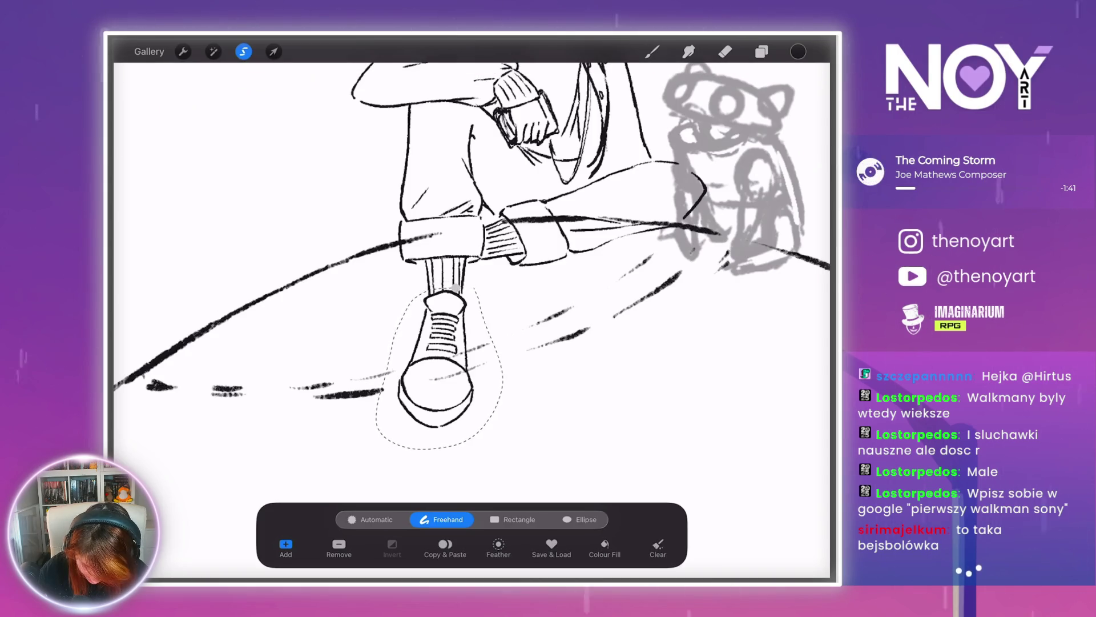
pyautogui.click(761, 52)
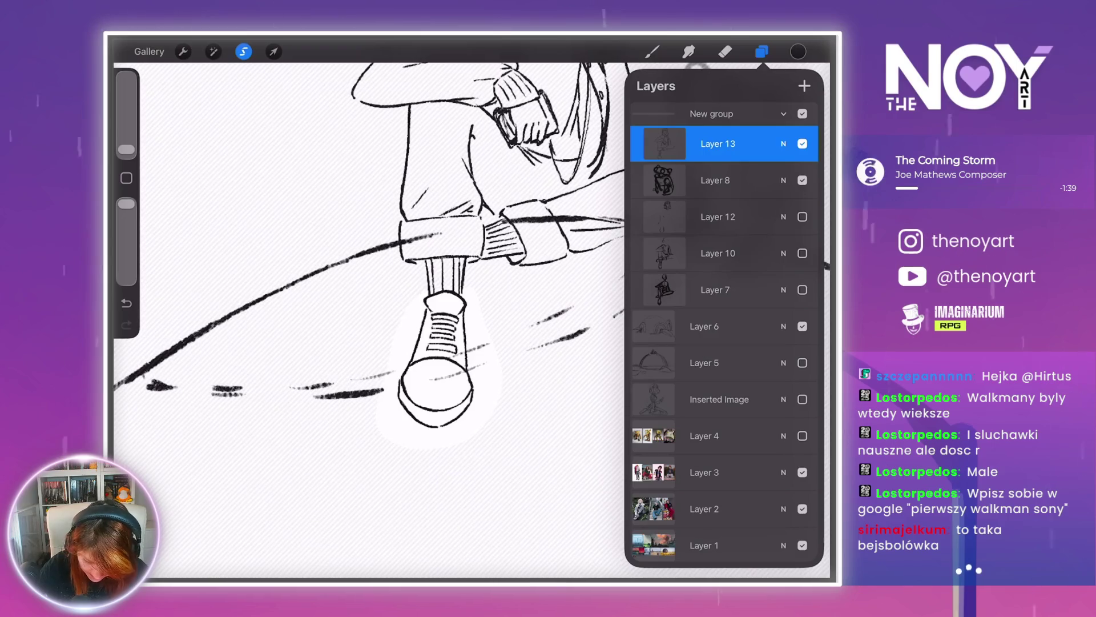
# - Rotate the selected shoe counter-clockwise, enlarge it slightly, nudge it right and commit
pyautogui.click(273, 52)
pyautogui.moveTo(447, 267); pyautogui.dragTo(429, 269)
pyautogui.moveTo(498, 416); pyautogui.dragTo(499, 422)
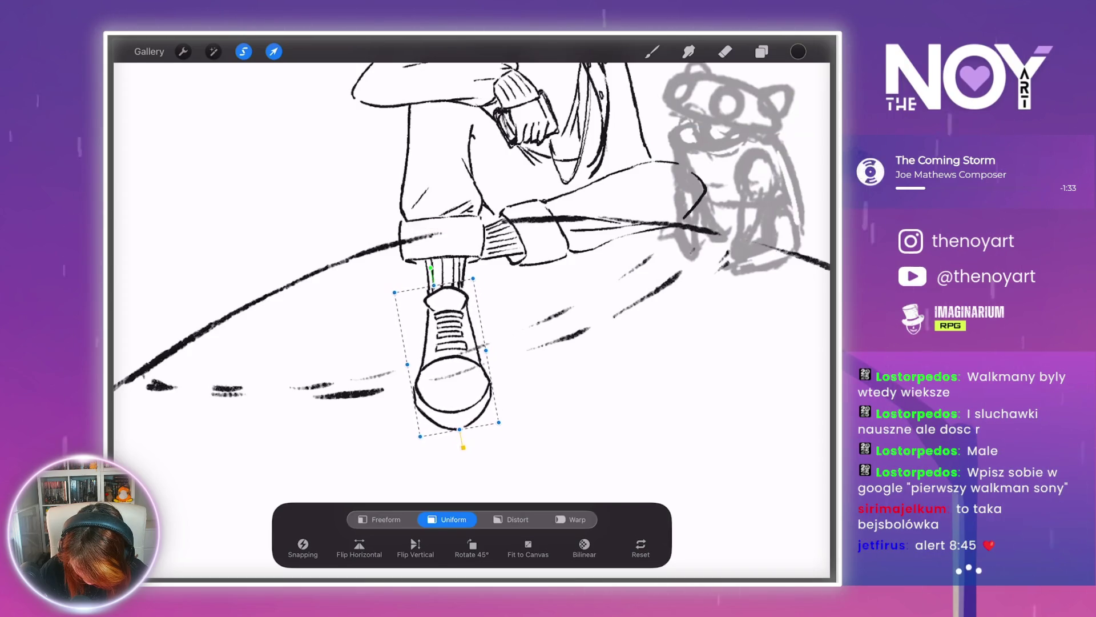
pyautogui.moveTo(486, 349); pyautogui.dragTo(489, 351)
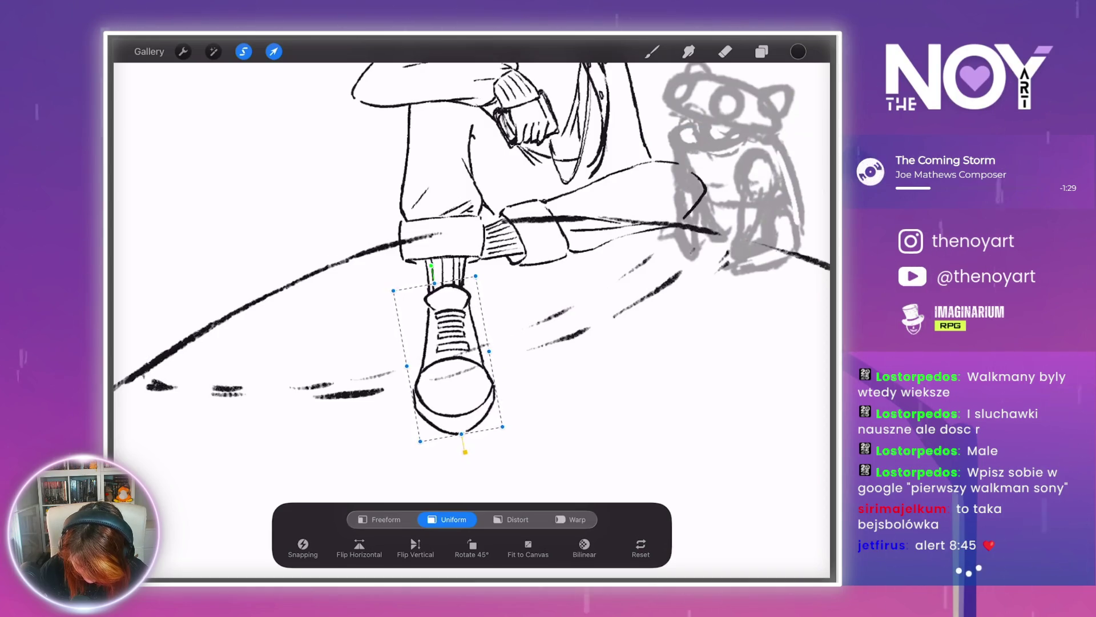
pyautogui.scroll(-5, 472, 319)
pyautogui.moveTo(473, 369)
pyautogui.mouseDown()
pyautogui.moveTo(480, 380)
pyautogui.moveTo(471, 366)
pyautogui.mouseUp()
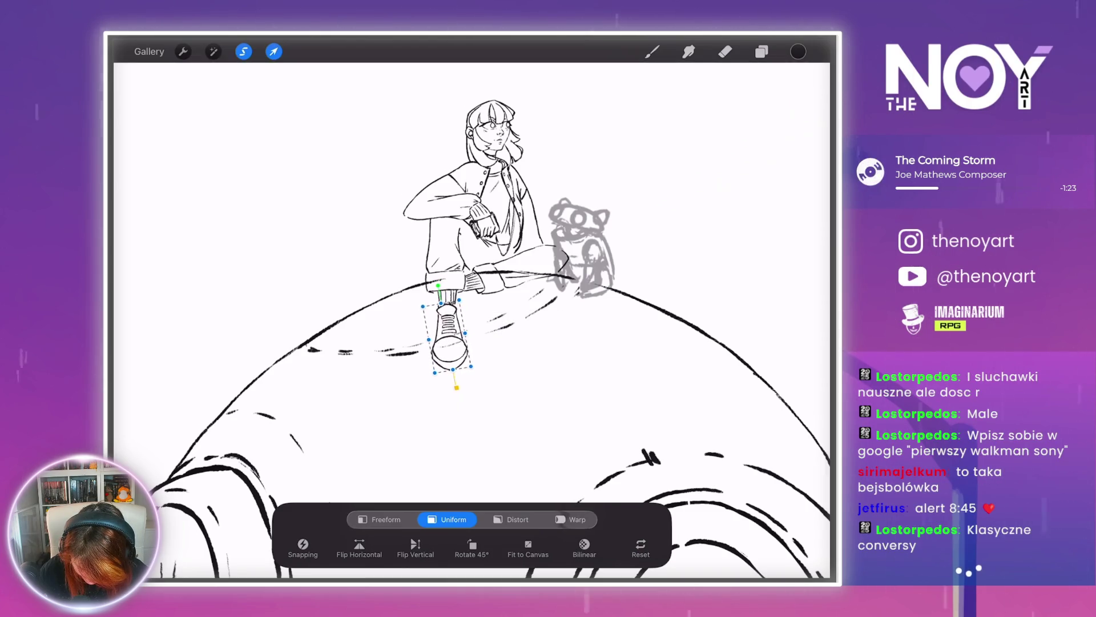
pyautogui.moveTo(448, 336); pyautogui.dragTo(445, 340)
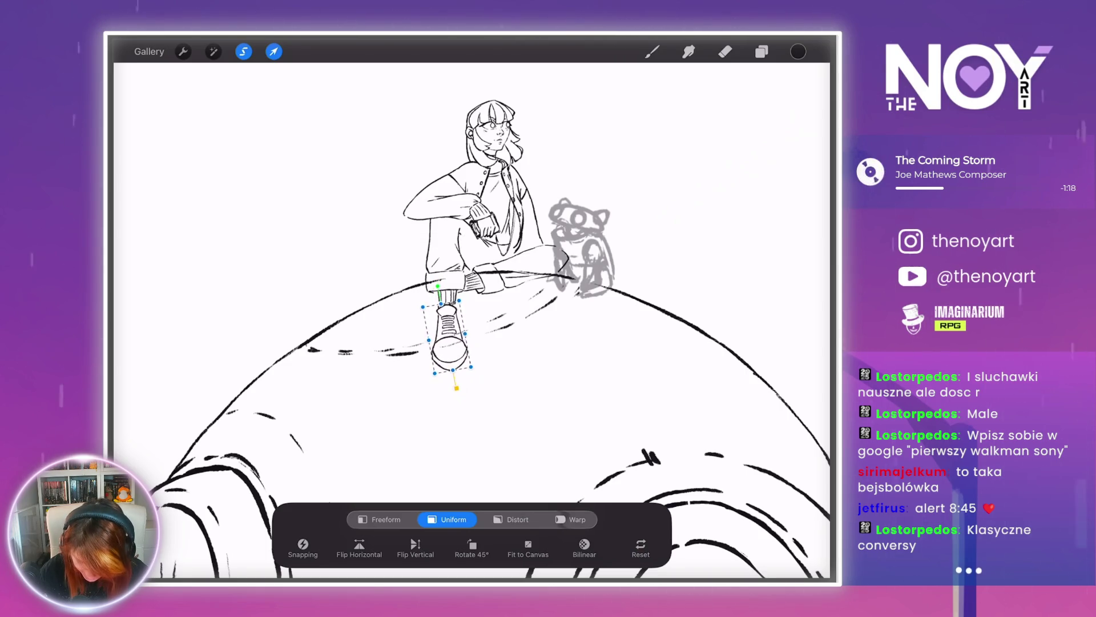
pyautogui.click(652, 51)
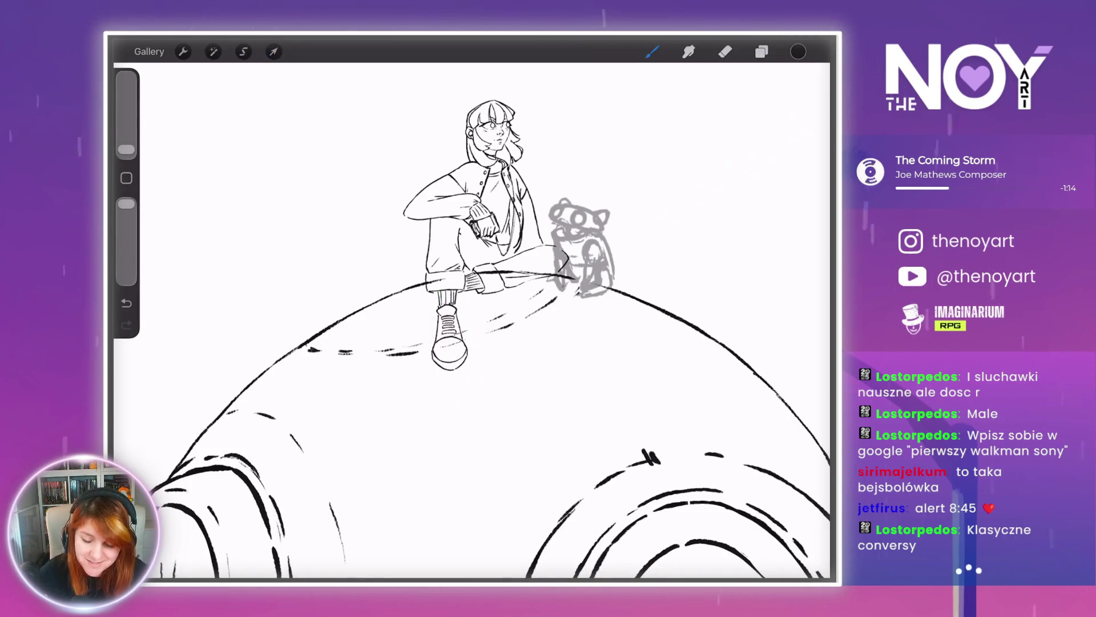
# - Erase the extra sock lines just above the shoe collar
pyautogui.scroll(5, 459, 291)
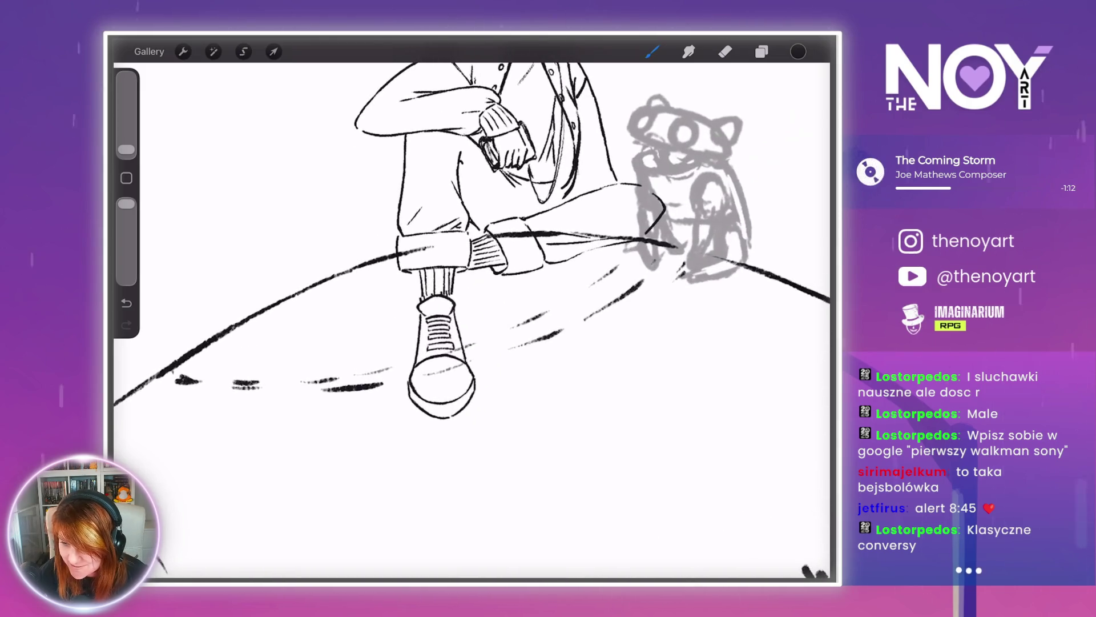
pyautogui.scroll(3, 445, 331)
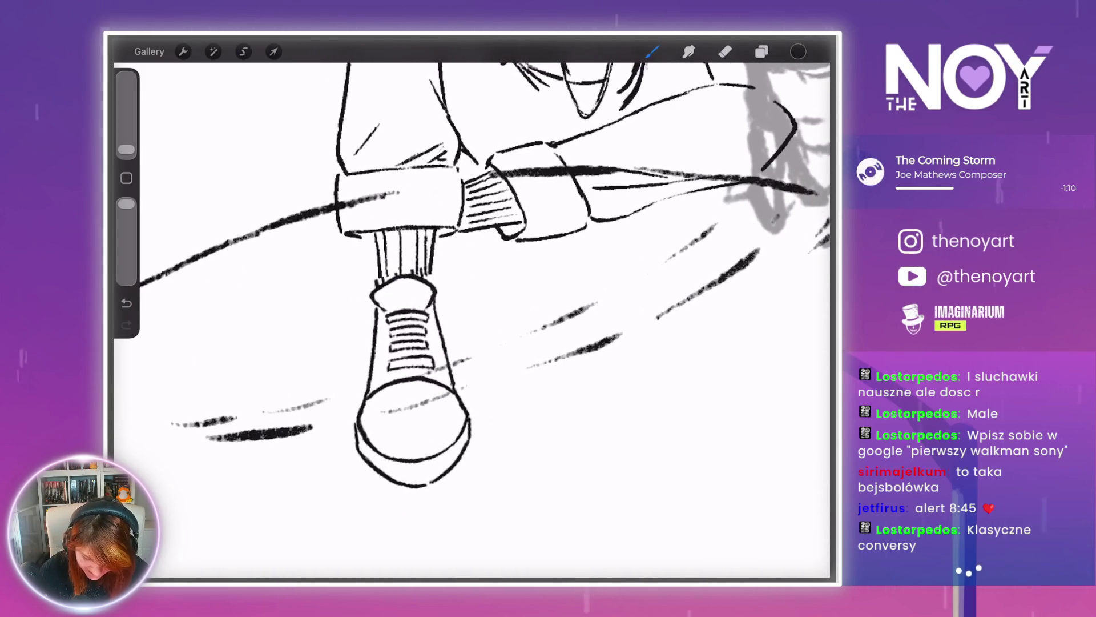
pyautogui.scroll(3, 445, 331)
pyautogui.press('e')
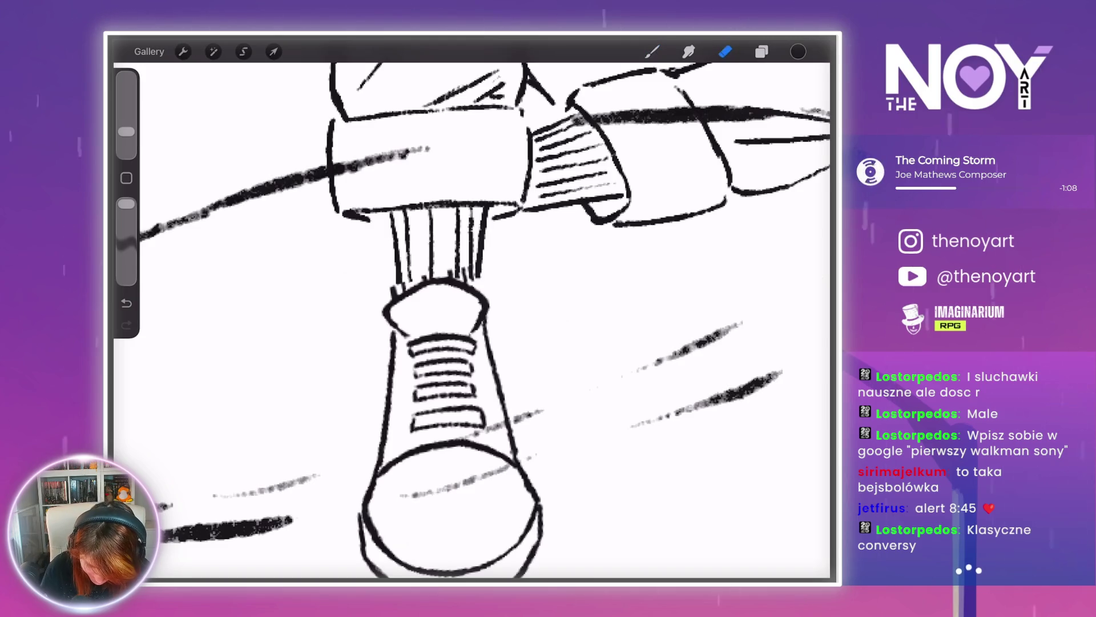
pyautogui.moveTo(448, 274); pyautogui.dragTo(471, 277)
pyautogui.moveTo(391, 286); pyautogui.dragTo(465, 288)
pyautogui.scroll(-5, 445, 320)
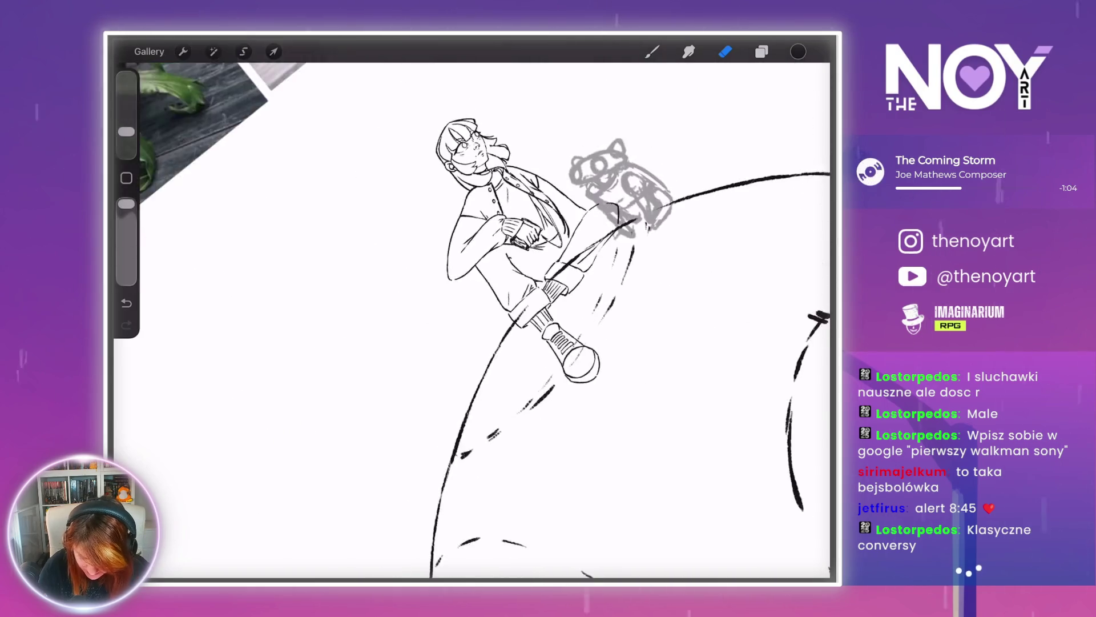
pyautogui.scroll(2, 479, 314)
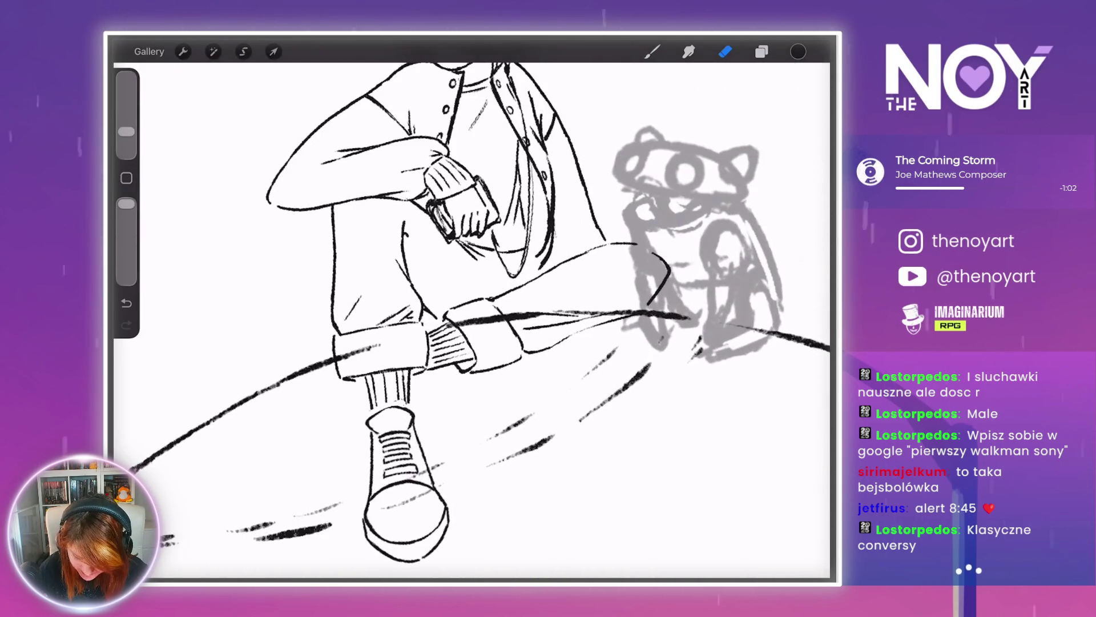
pyautogui.scroll(5, 457, 320)
pyautogui.click(761, 51)
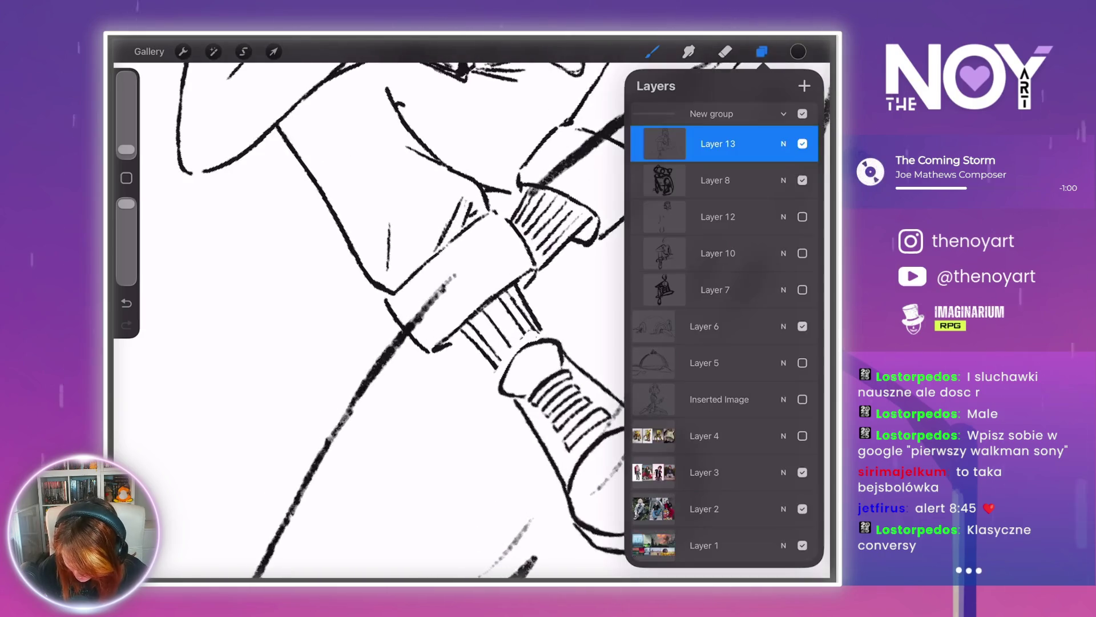
# - Show the grey rough sketch again and ink the hidden shoe's toe outline
pyautogui.click(802, 216)
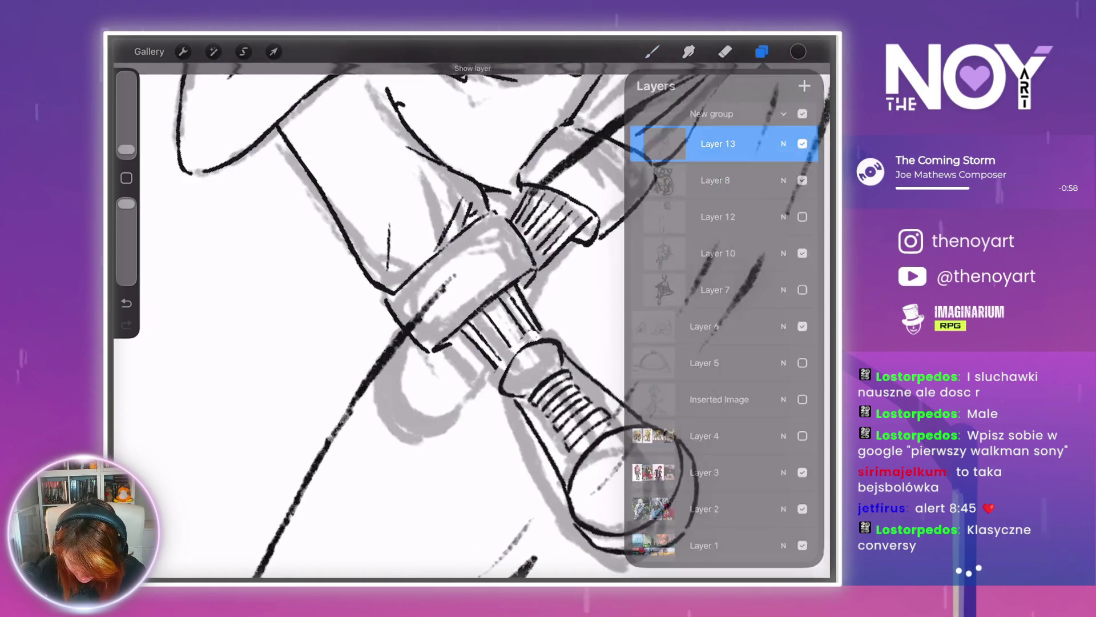
pyautogui.click(652, 51)
pyautogui.scroll(1, 457, 319)
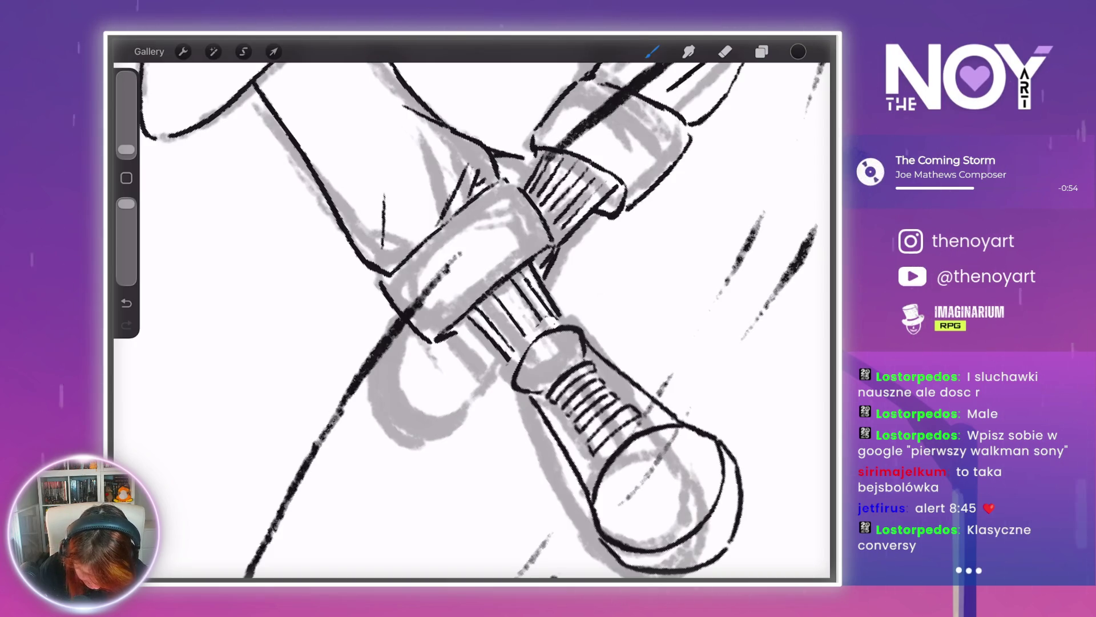
pyautogui.moveTo(383, 354)
pyautogui.mouseDown()
pyautogui.moveTo(377, 389)
pyautogui.moveTo(408, 429)
pyautogui.moveTo(493, 392)
pyautogui.mouseUp()
pyautogui.moveTo(452, 430); pyautogui.dragTo(491, 398)
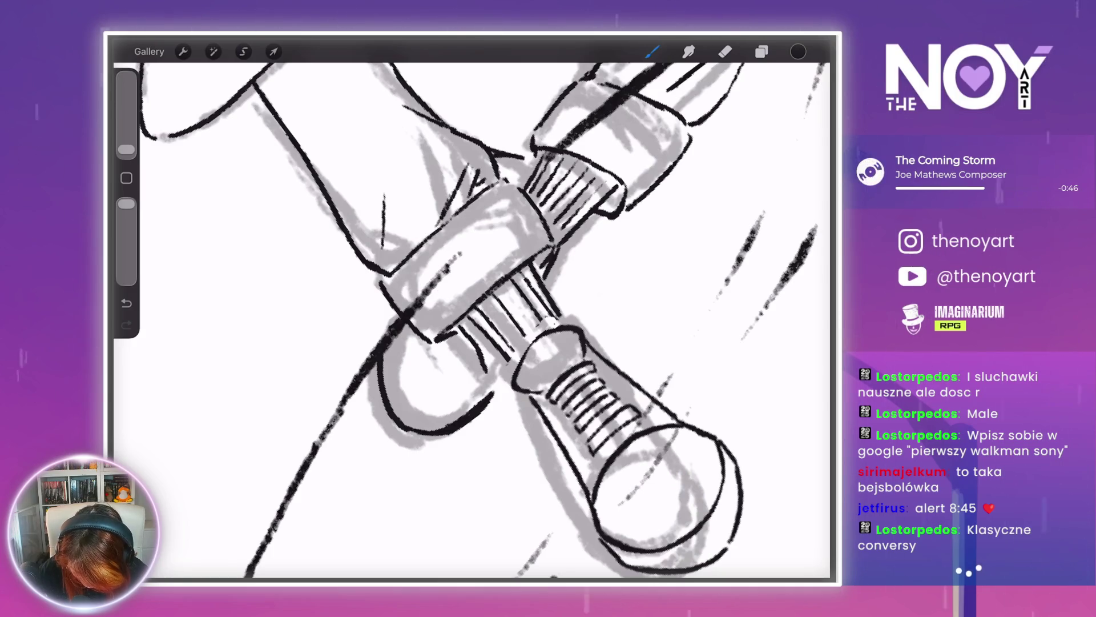
pyautogui.moveTo(484, 354); pyautogui.dragTo(495, 390)
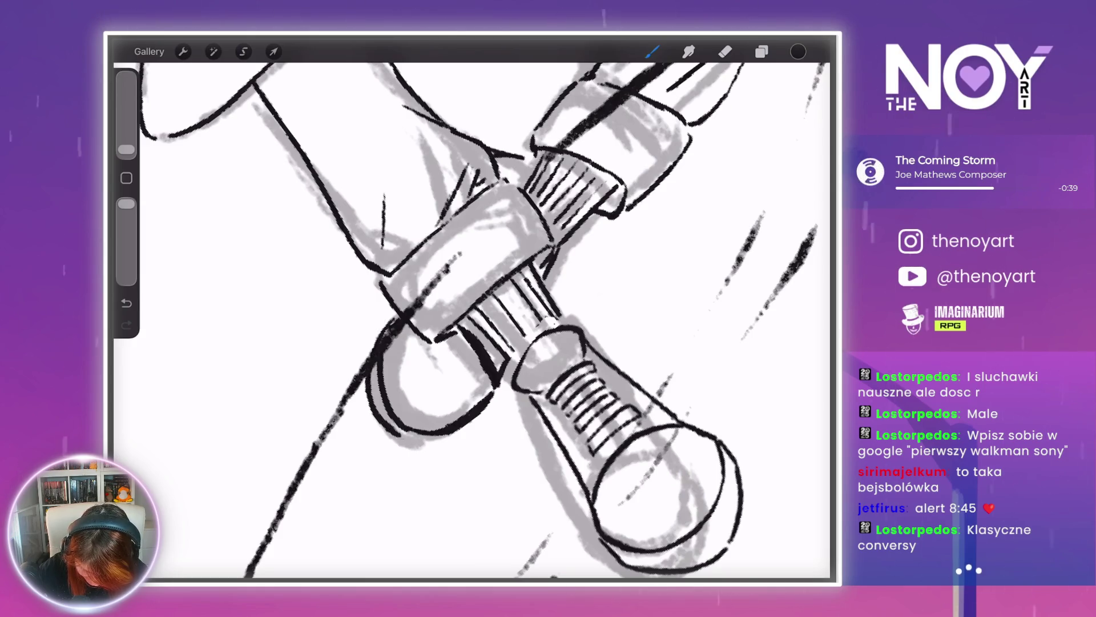
# - Reinforce the toe's bottom edge, add an inner curve, and erase the extra middle curves
pyautogui.moveTo(388, 431); pyautogui.dragTo(460, 434)
pyautogui.moveTo(385, 349); pyautogui.dragTo(427, 415)
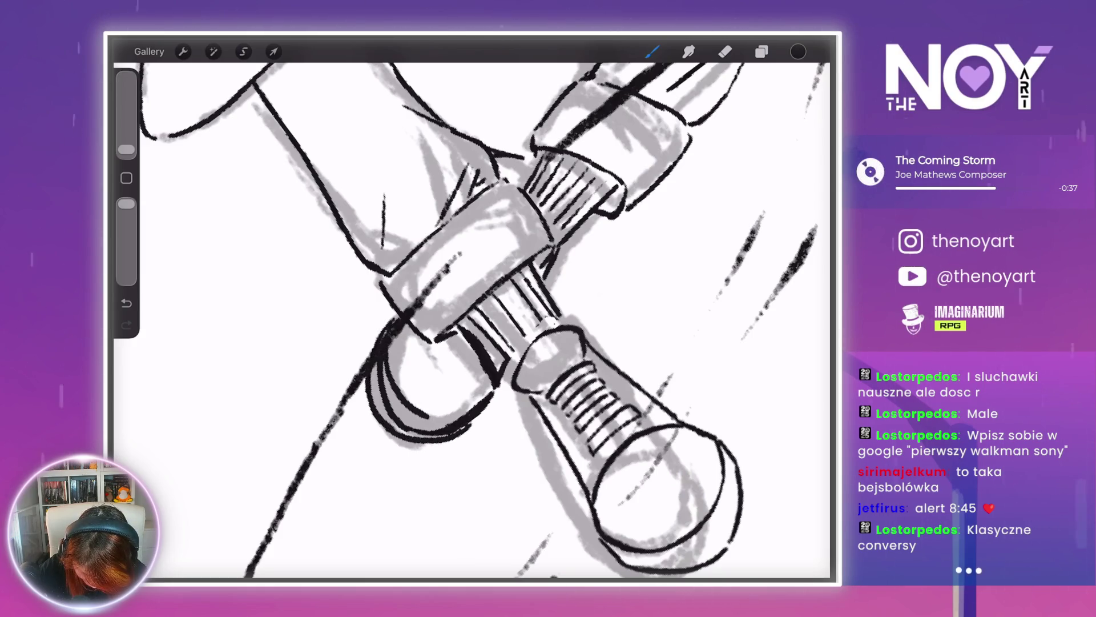
pyautogui.scroll(-5, 471, 319)
pyautogui.scroll(5, 471, 320)
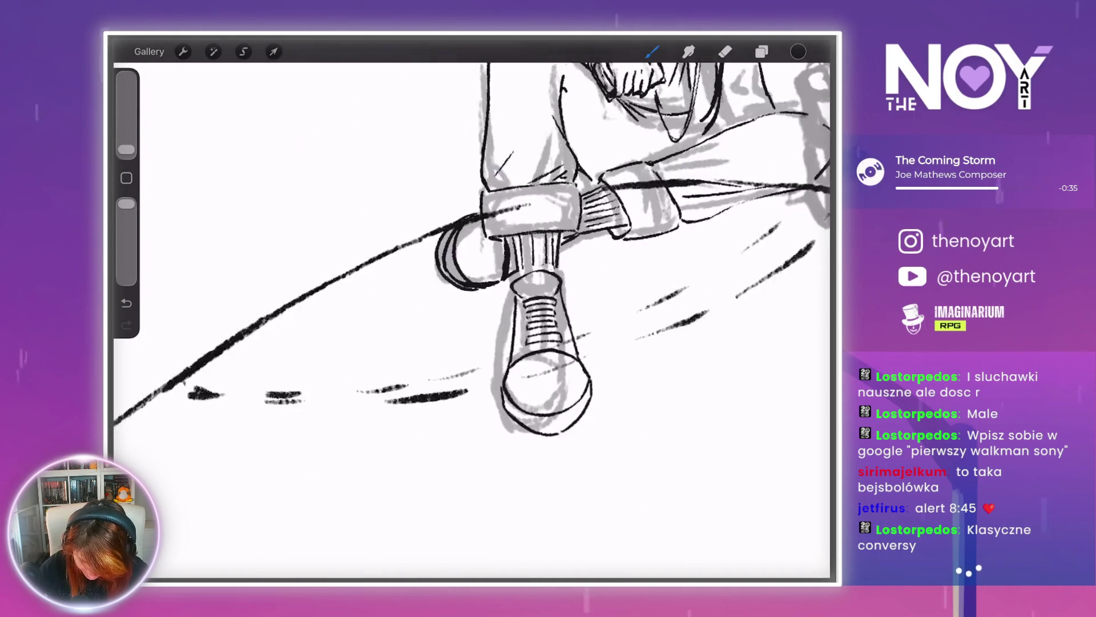
pyautogui.scroll(1, 484, 313)
pyautogui.moveTo(368, 284)
pyautogui.mouseDown()
pyautogui.moveTo(355, 342)
pyautogui.moveTo(368, 306)
pyautogui.mouseUp()
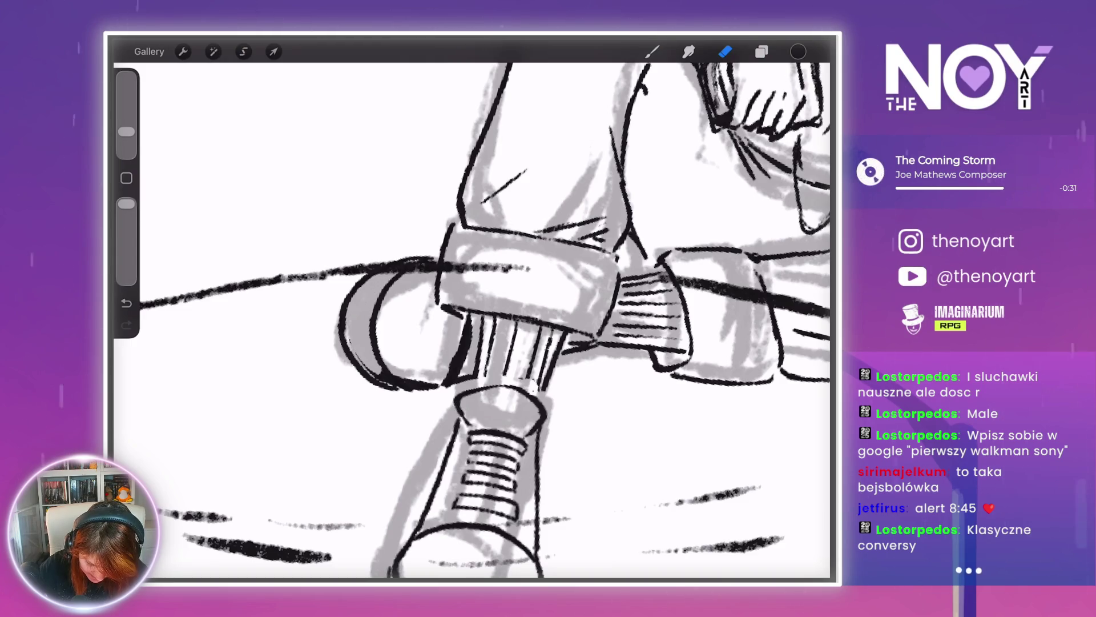
pyautogui.scroll(-5, 472, 320)
pyautogui.scroll(5, 472, 320)
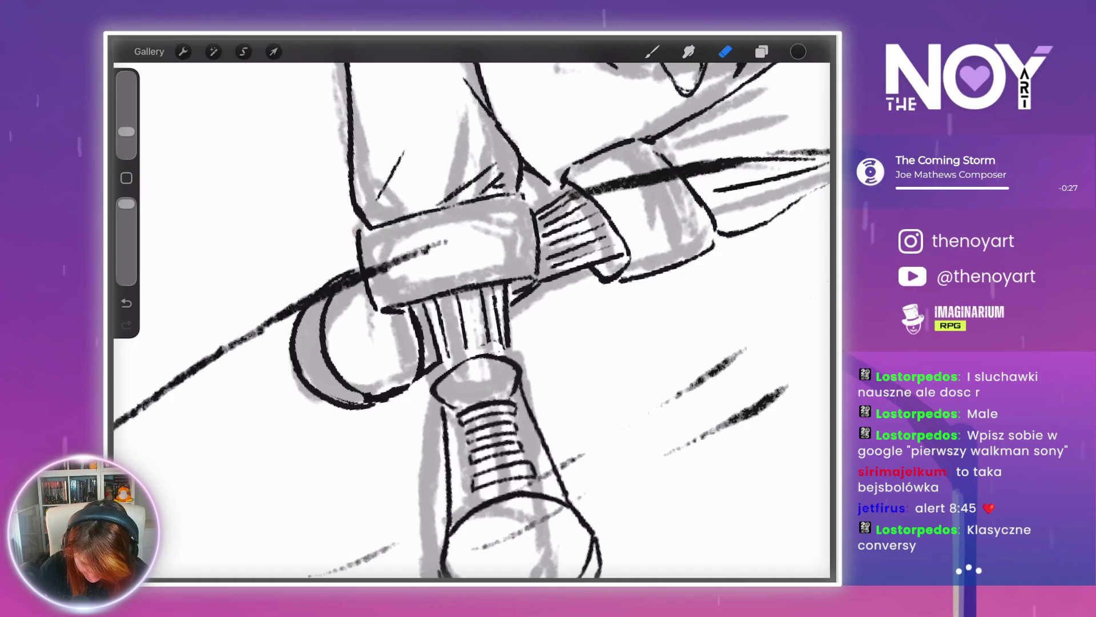
pyautogui.scroll(-10, 471, 319)
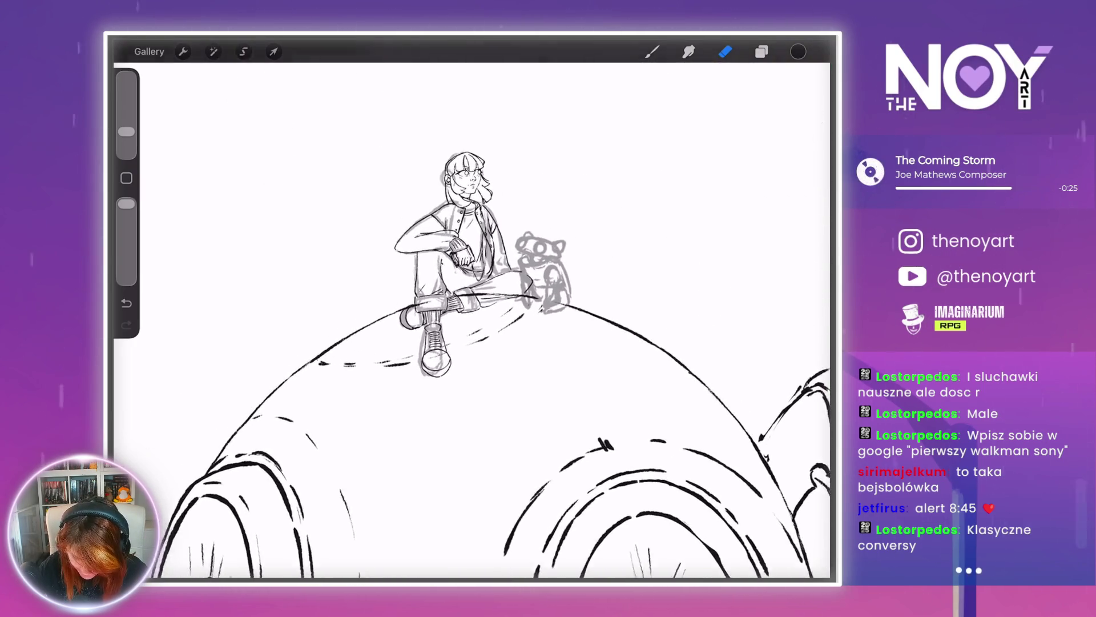
# - Hide Layer 6 (dome), the figure's rough sketch and Layer 8 (creature)
pyautogui.click(761, 52)
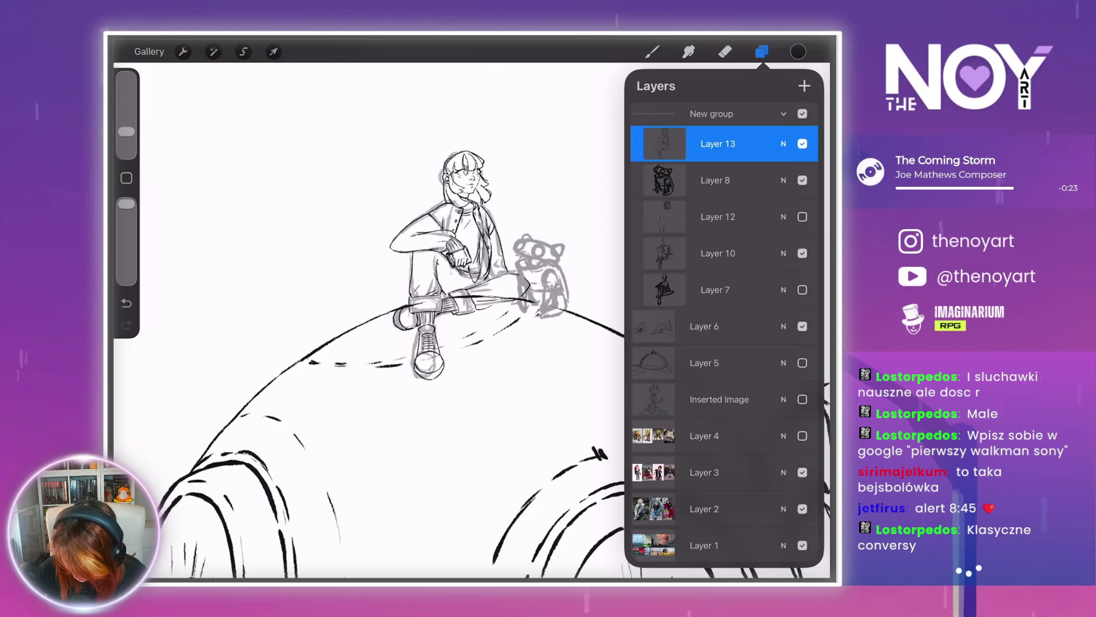
pyautogui.click(802, 326)
pyautogui.click(802, 253)
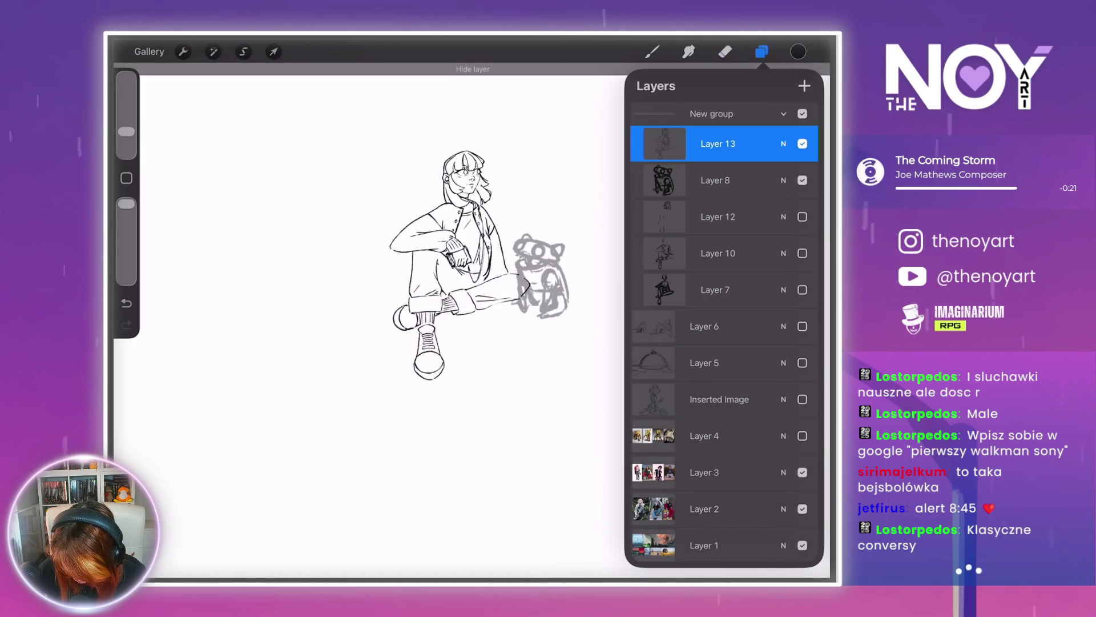
pyautogui.click(802, 180)
pyautogui.scroll(3, 417, 269)
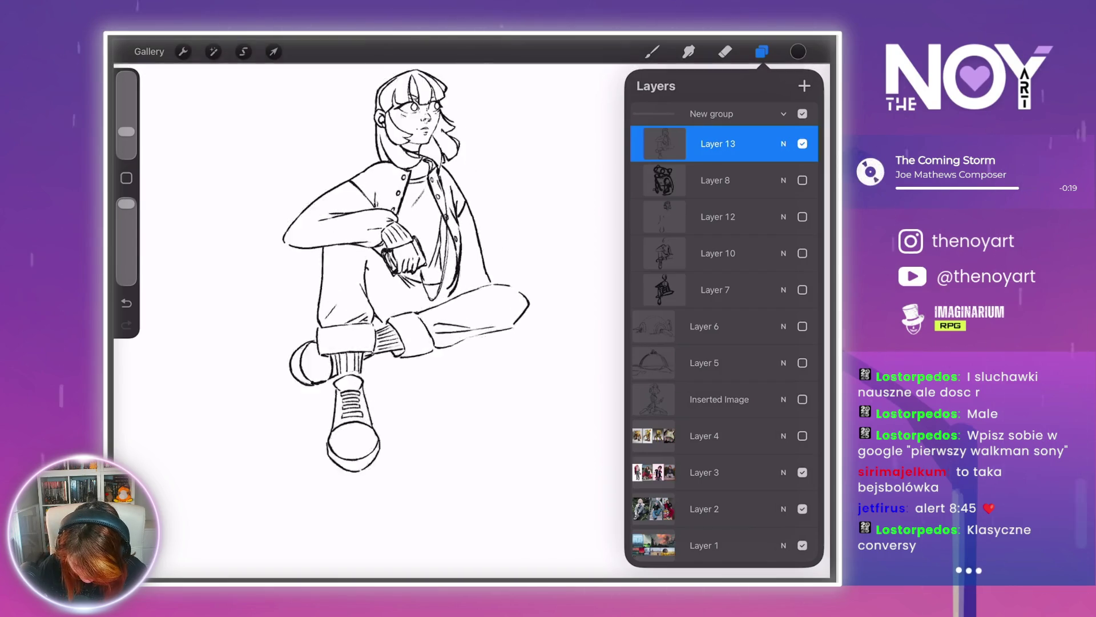